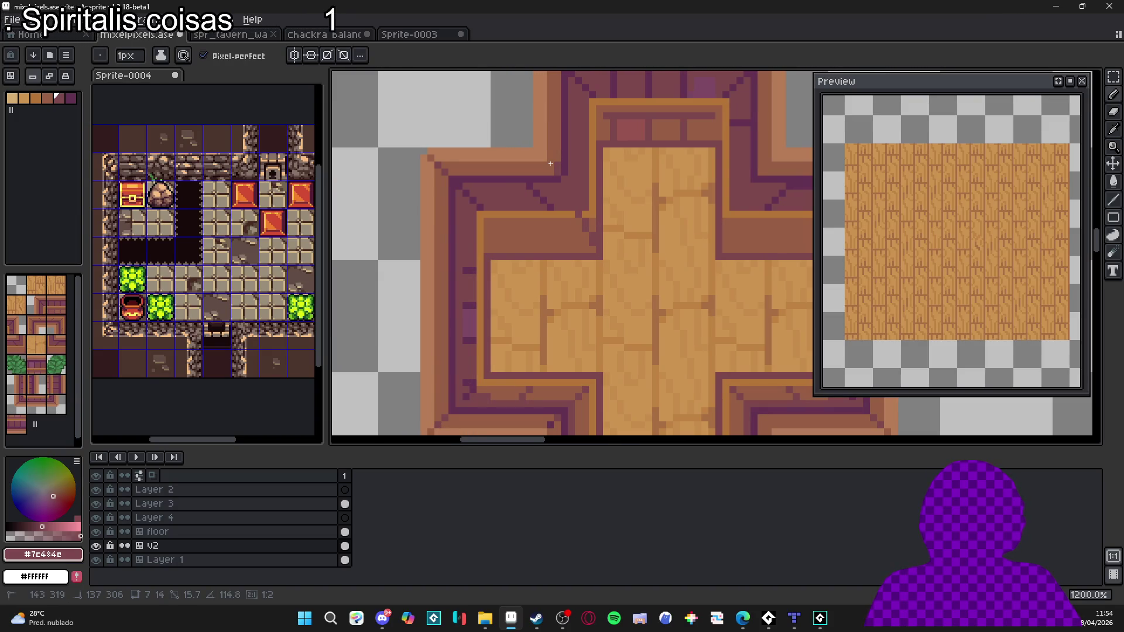
Step: Draw dark purple diagonal bevel lines at the upper-left and upper-right inner corners
scroll(664, 231, "right", 2)
left_click(733, 216, "alt")
left_click(524, 278)
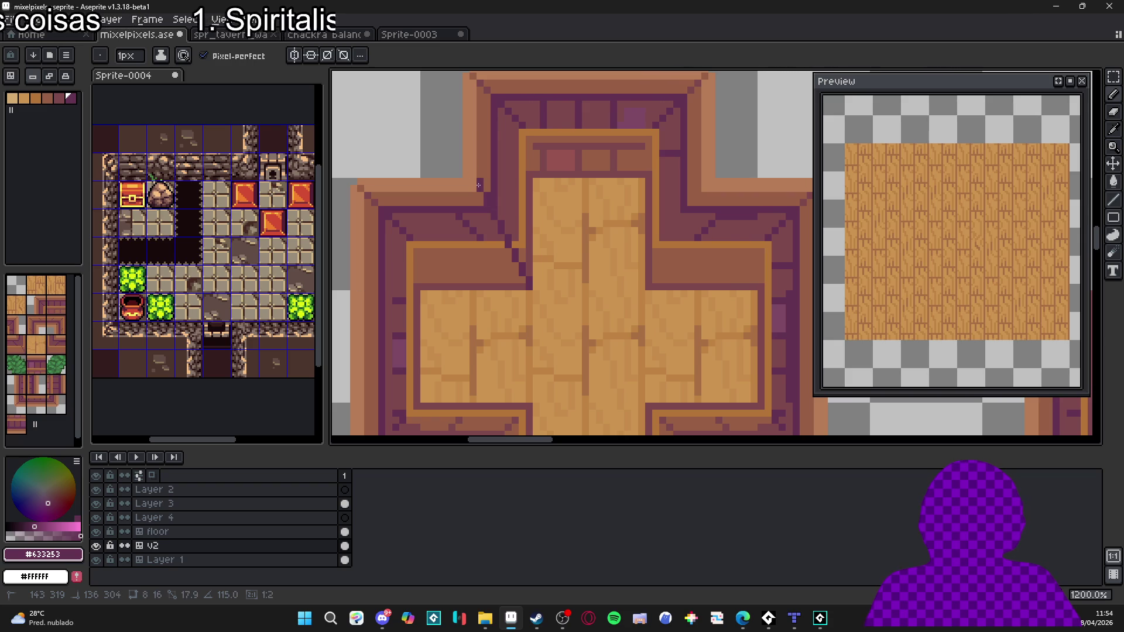
left_click(483, 182, "shift")
left_click(647, 283)
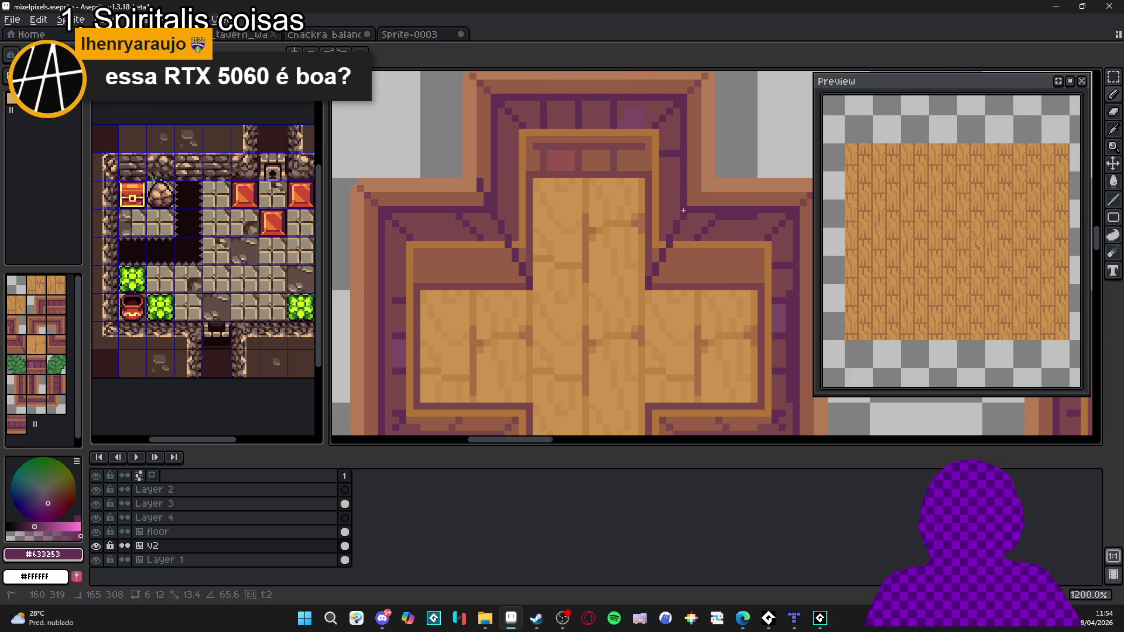
Step: Show the tile grid over the canvas
scroll(683, 210, "down", 3)
scroll(590, 302, "up", 1)
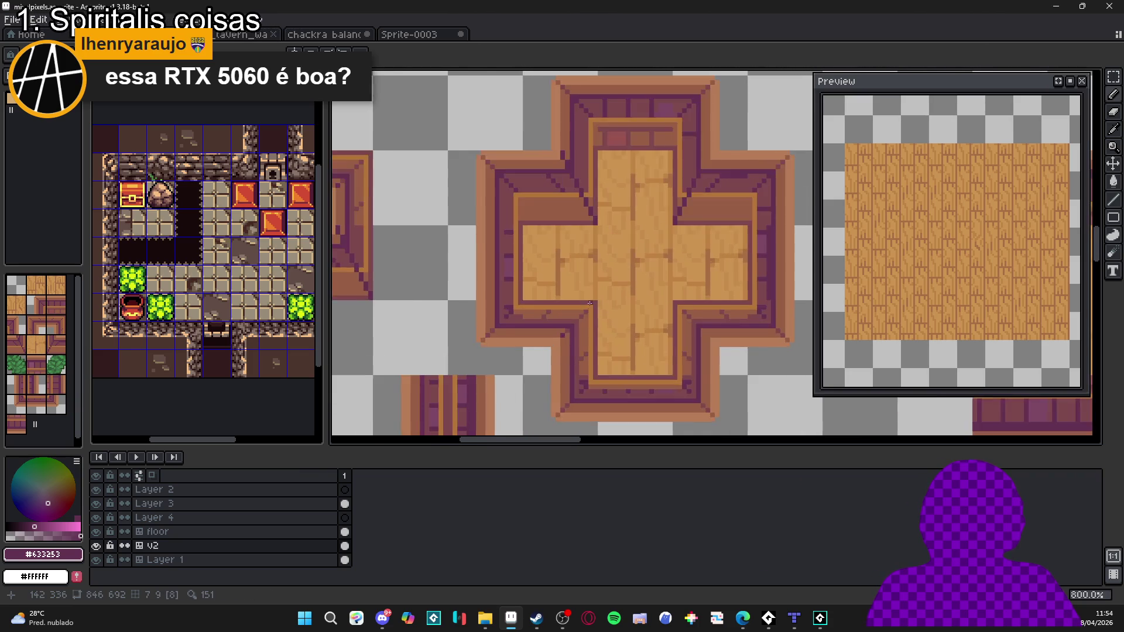
scroll(589, 303, "up", 1)
scroll(596, 300, "down", 4)
scroll(574, 293, "up", 2)
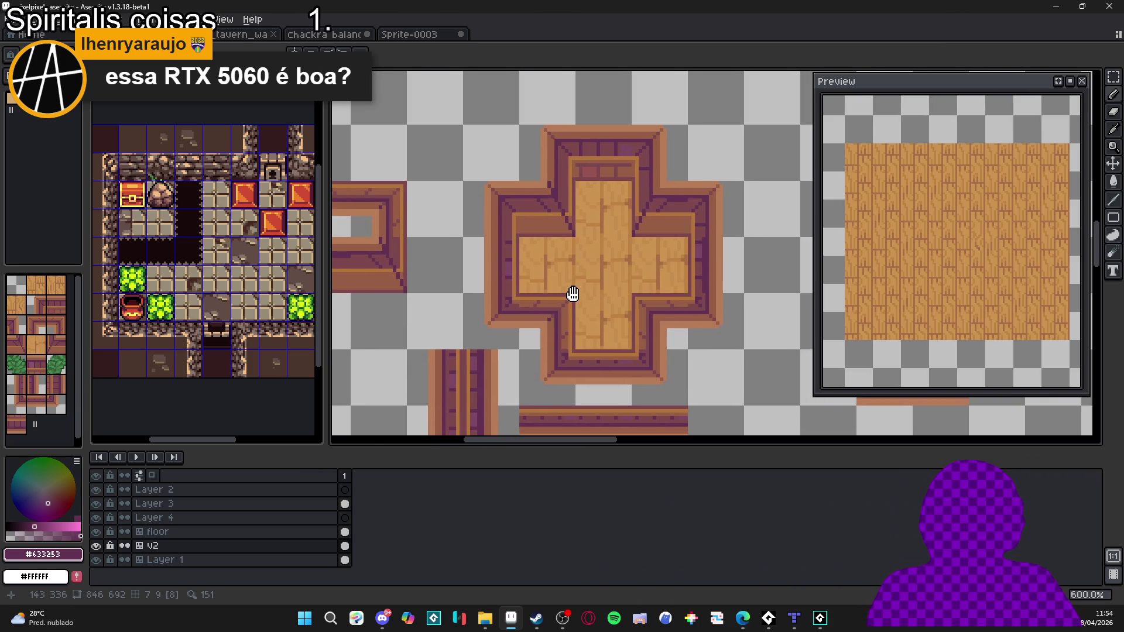
scroll(581, 292, "down", 1)
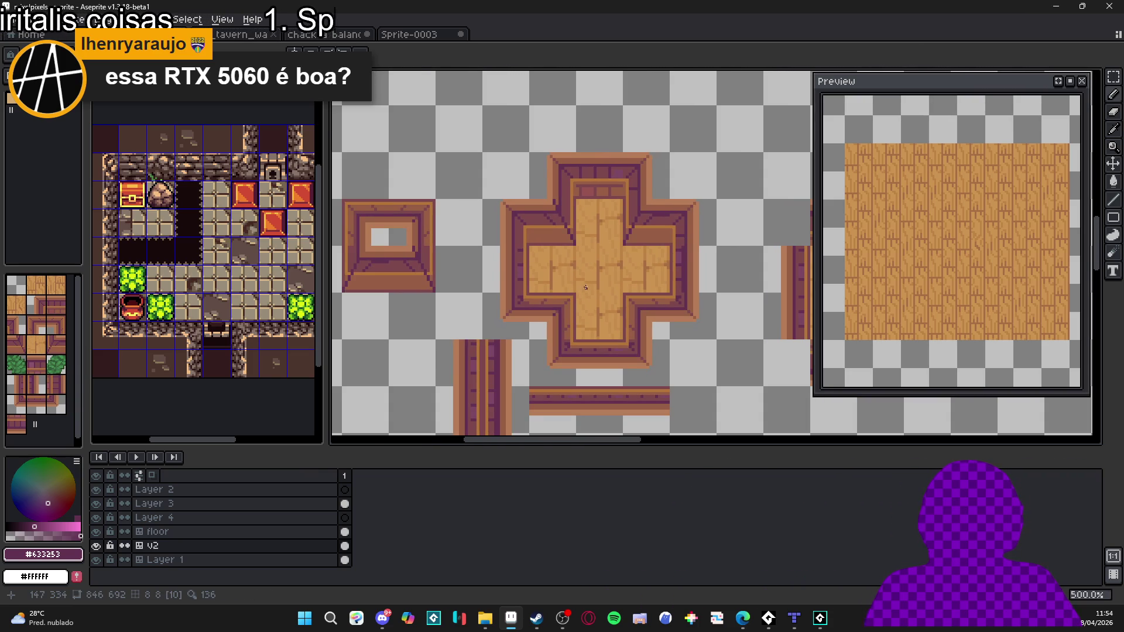
scroll(589, 285, "down", 2)
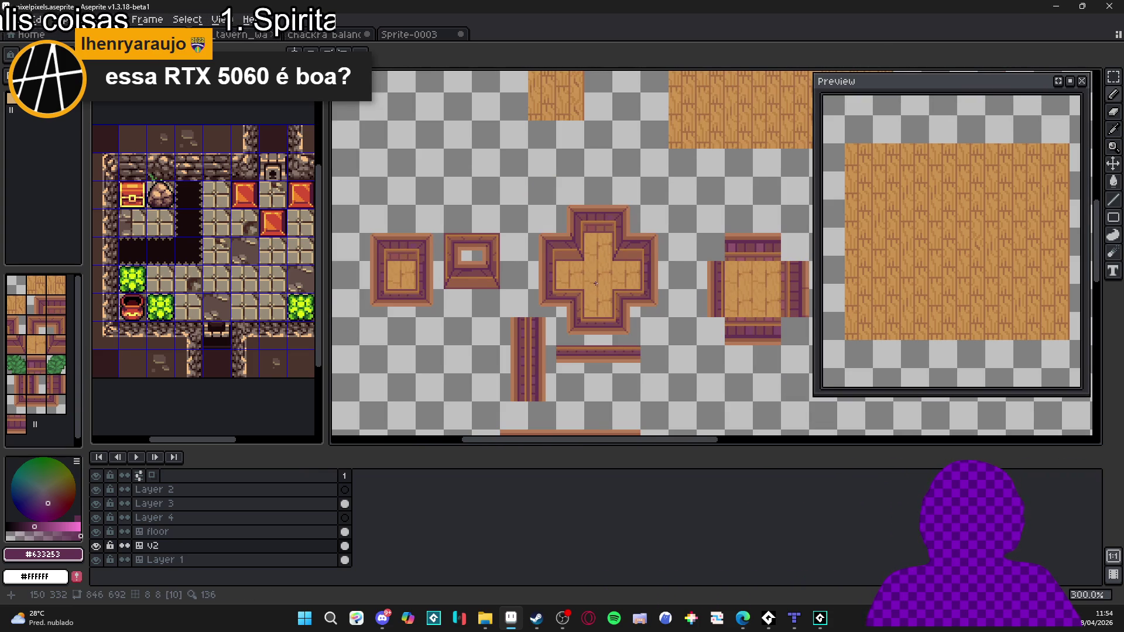
key("ctrl+apostrophe")
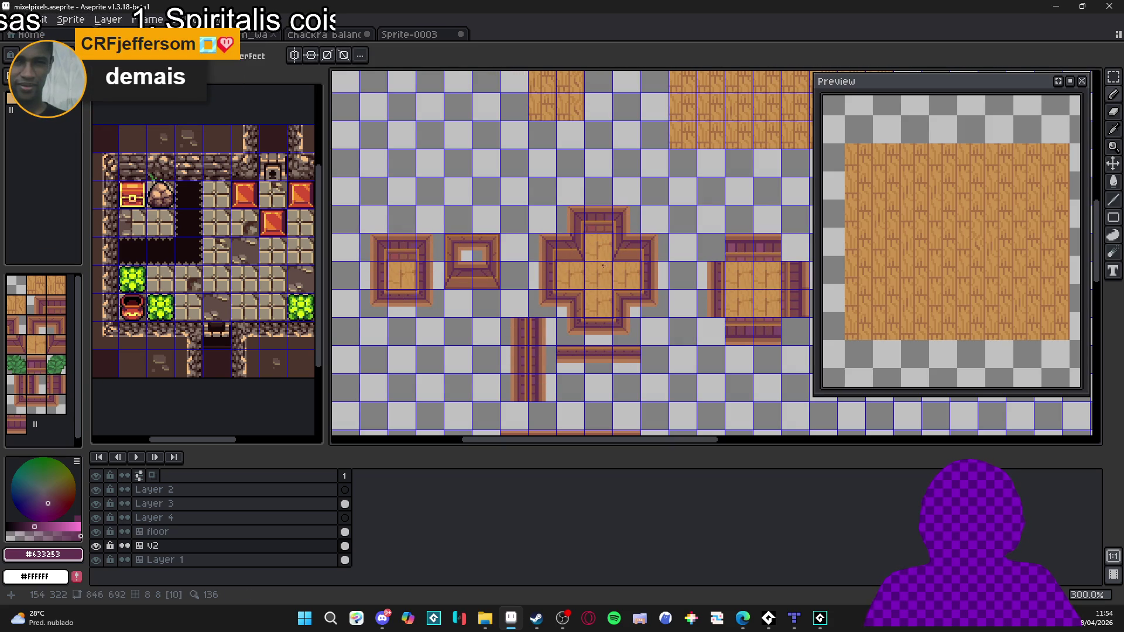
Step: Repaint a couple of dark rim pixels in the lighter brown rim colour
scroll(623, 256, "up", 4)
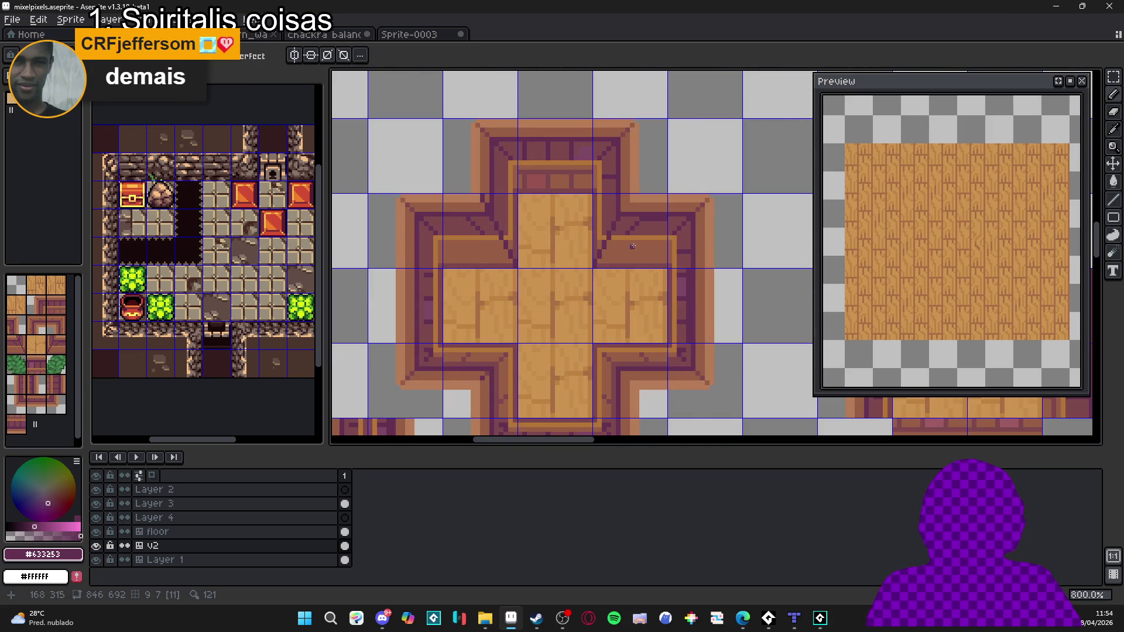
scroll(633, 246, "up", 2)
left_click(638, 222, "alt")
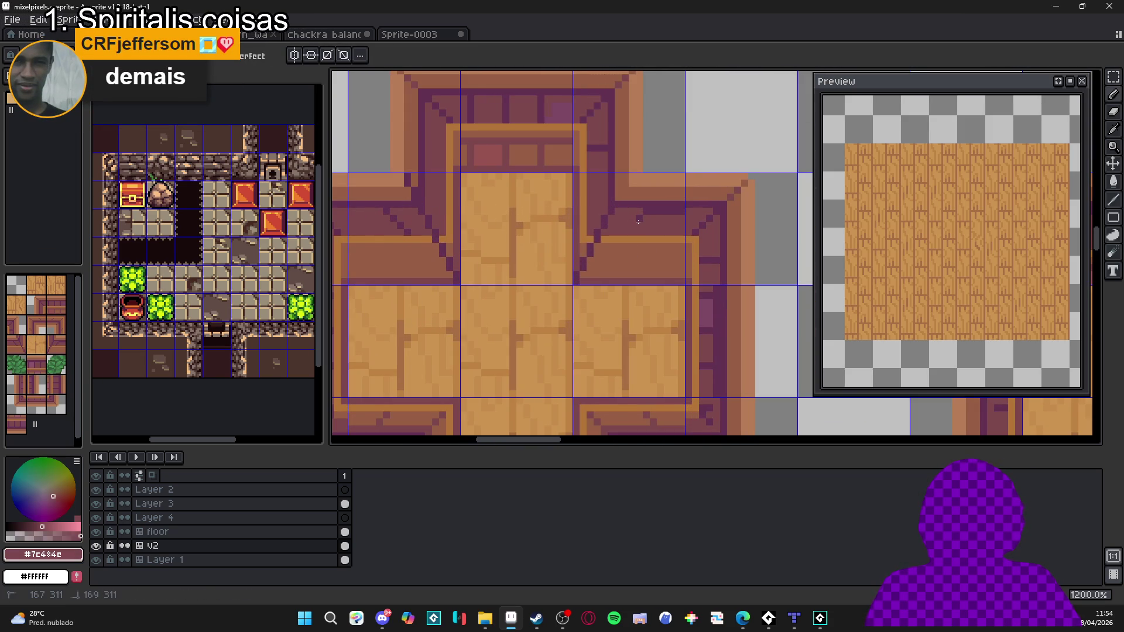
key("i")
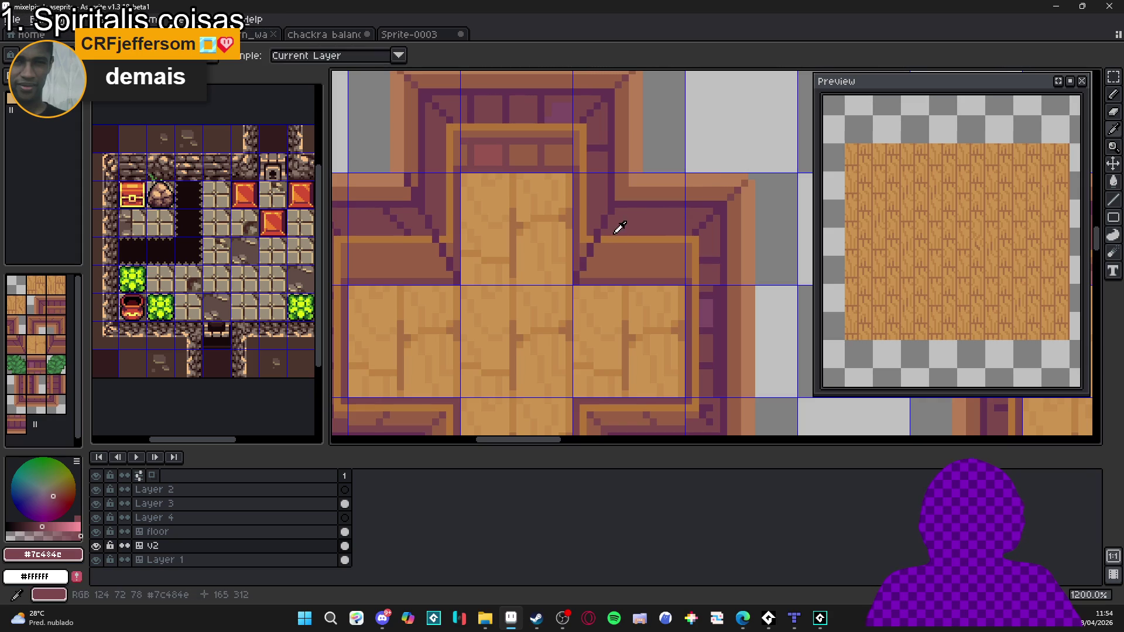
left_click(613, 241)
left_click(606, 247)
key("b")
left_click(592, 247)
left_click(576, 273, "alt")
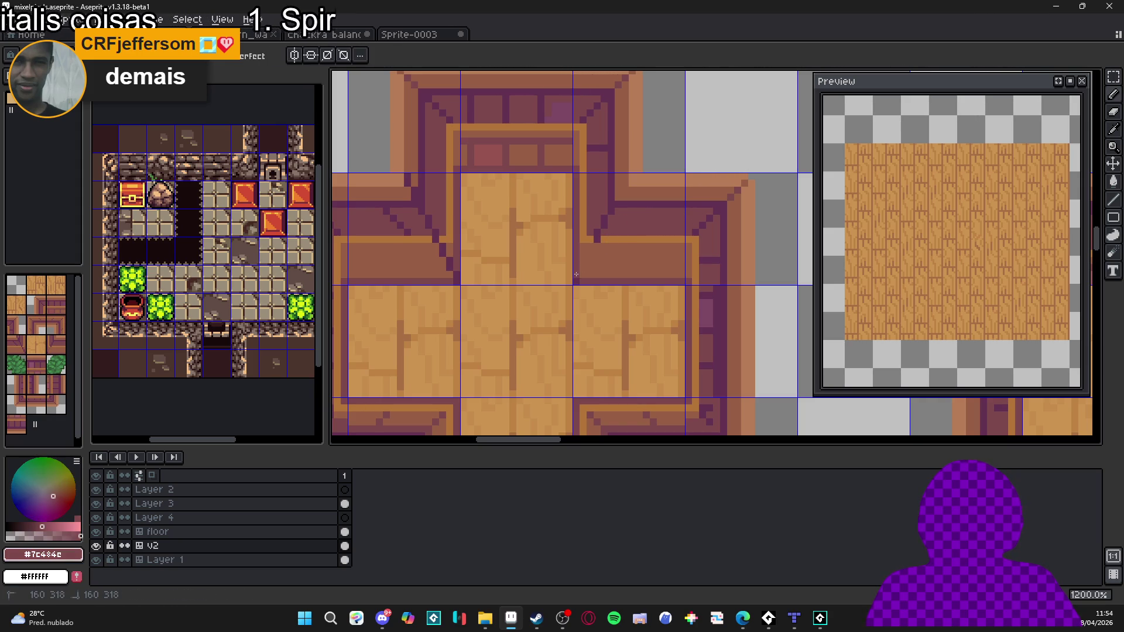
left_click(610, 233, "alt")
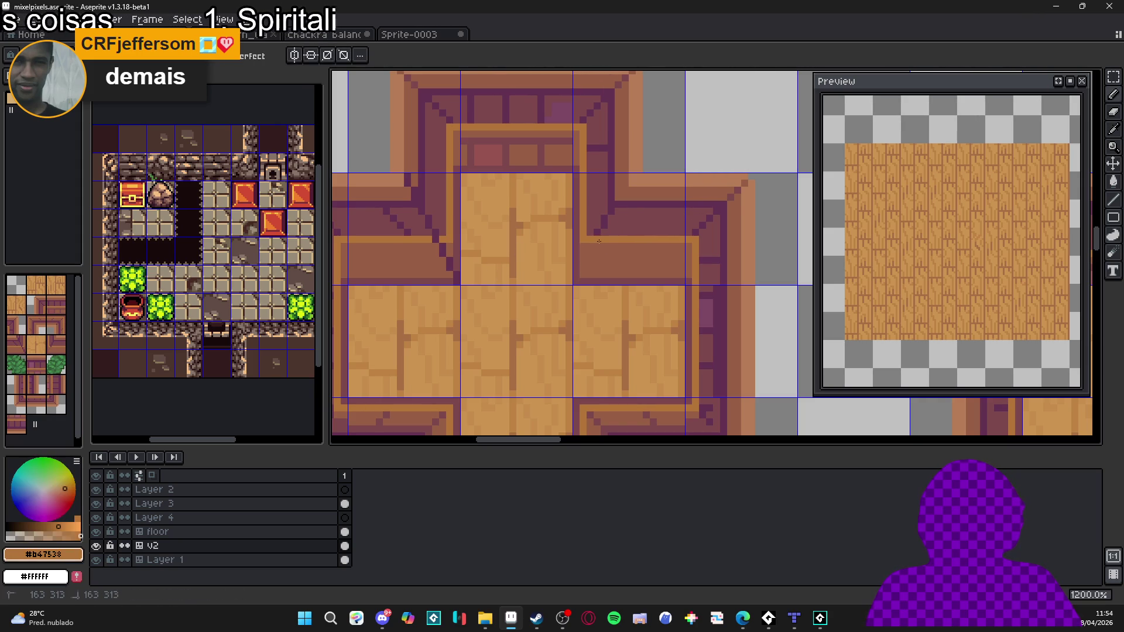
scroll(600, 256, "down", 3)
scroll(588, 251, "down", 2)
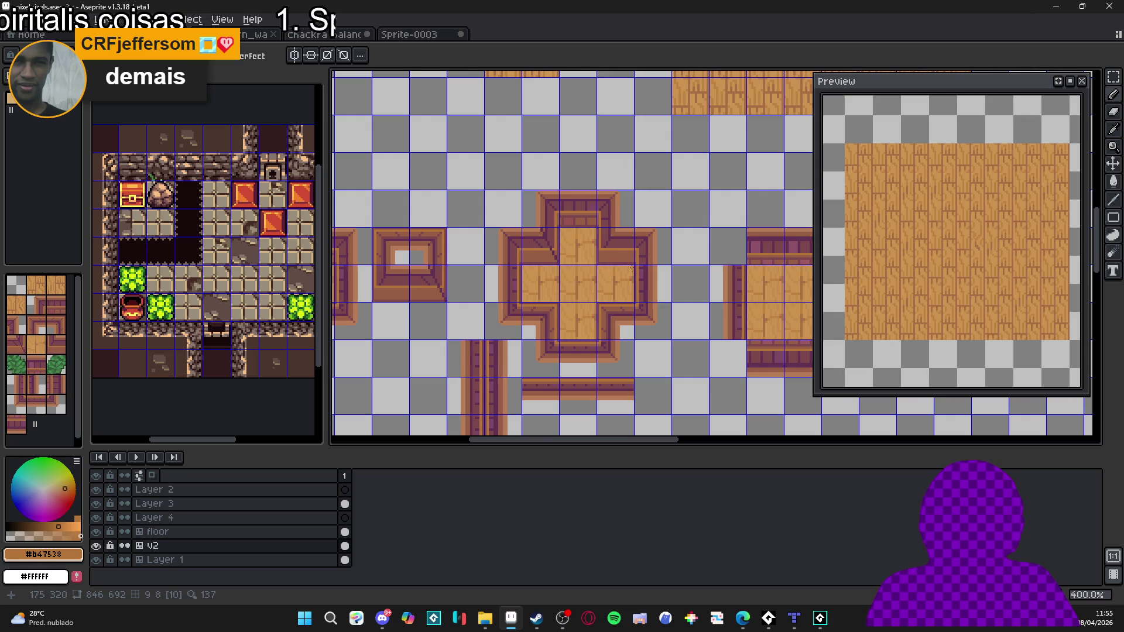
Step: Paint the lower arm's stepped bottom corner into a straight dark brown band, plus a short stroke at the lower right
scroll(591, 350, "up", 5)
left_click(523, 345, "alt")
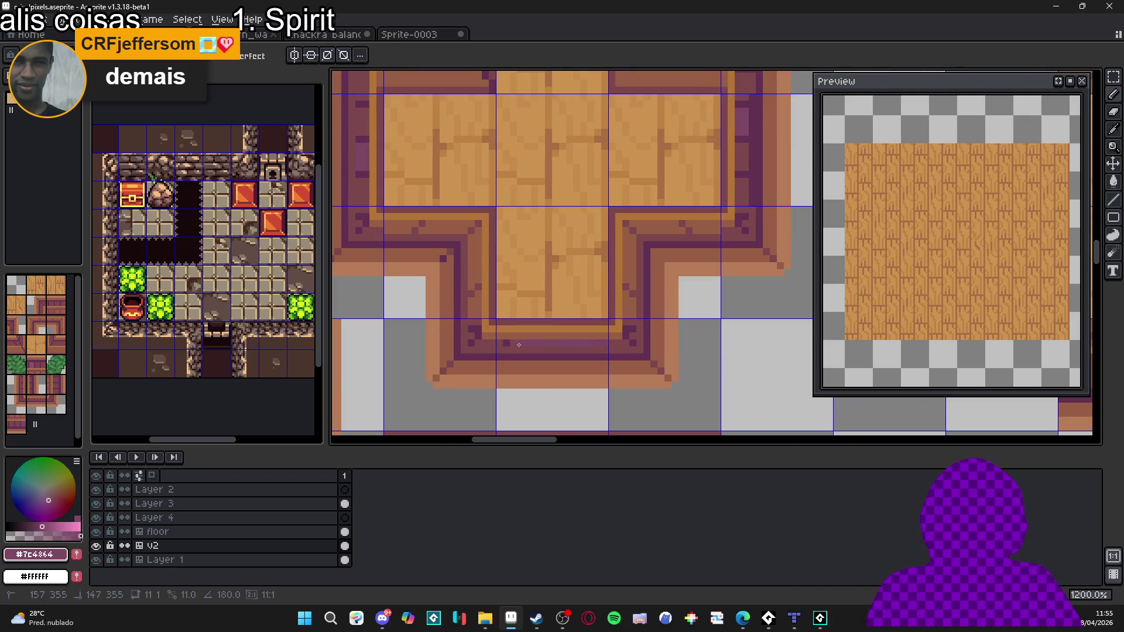
scroll(495, 345, "up", 1)
left_click(498, 342, "alt")
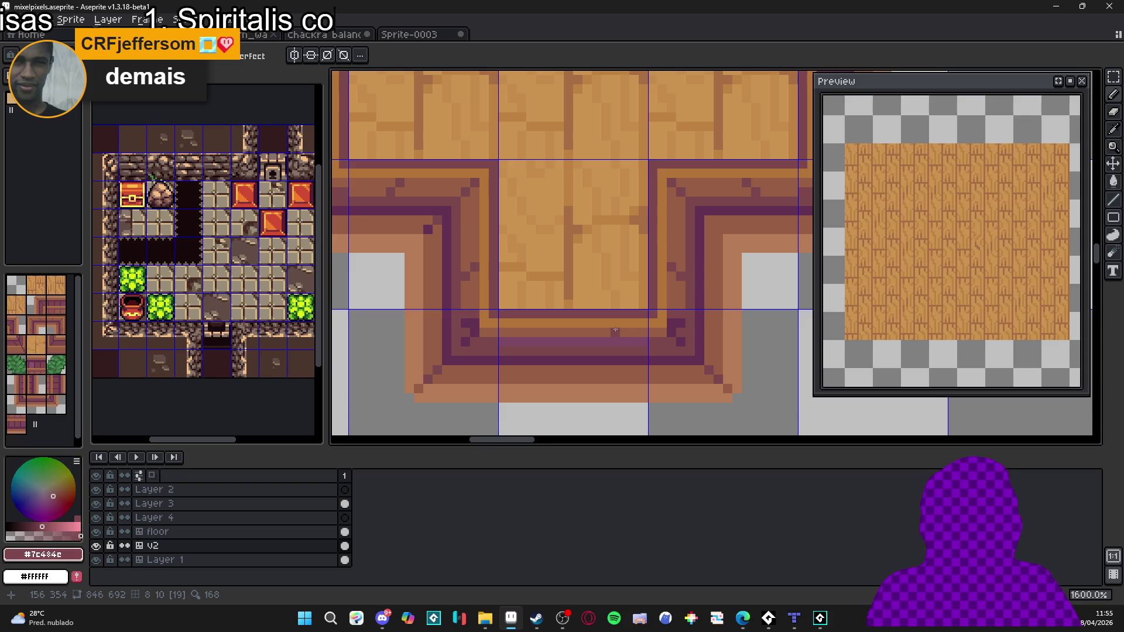
mouse_move(615, 330)
left_mouse_down()
mouse_move(654, 323)
mouse_move(586, 333)
left_mouse_up()
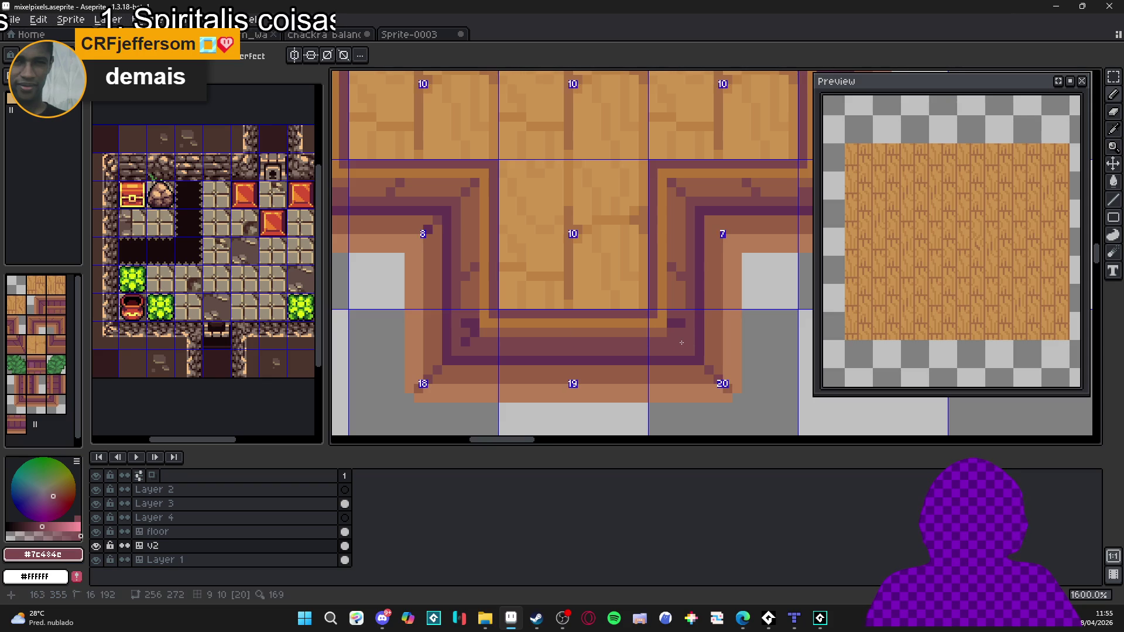
scroll(681, 342, "down", 1)
mouse_move(668, 302)
left_mouse_down()
mouse_move(671, 242)
mouse_move(773, 246)
mouse_move(781, 337)
left_mouse_up()
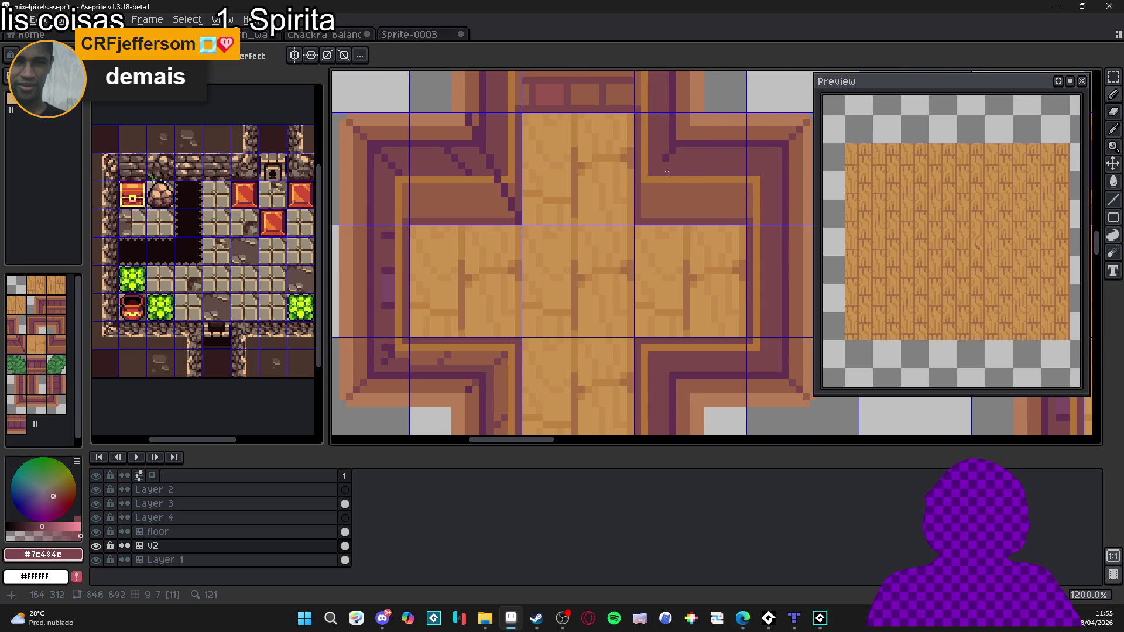
Step: Cover the stray dark diagonal pixels at the upper-left corner and lower diagonal with rim brown
left_click_drag(675, 158, 555, 255)
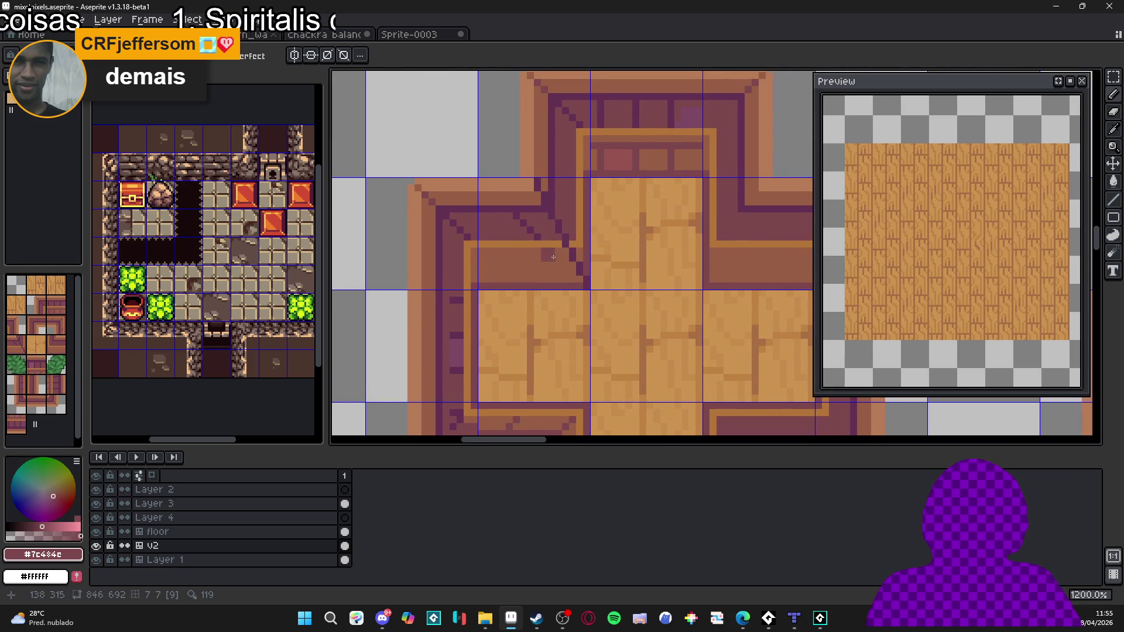
left_click(567, 256, "alt")
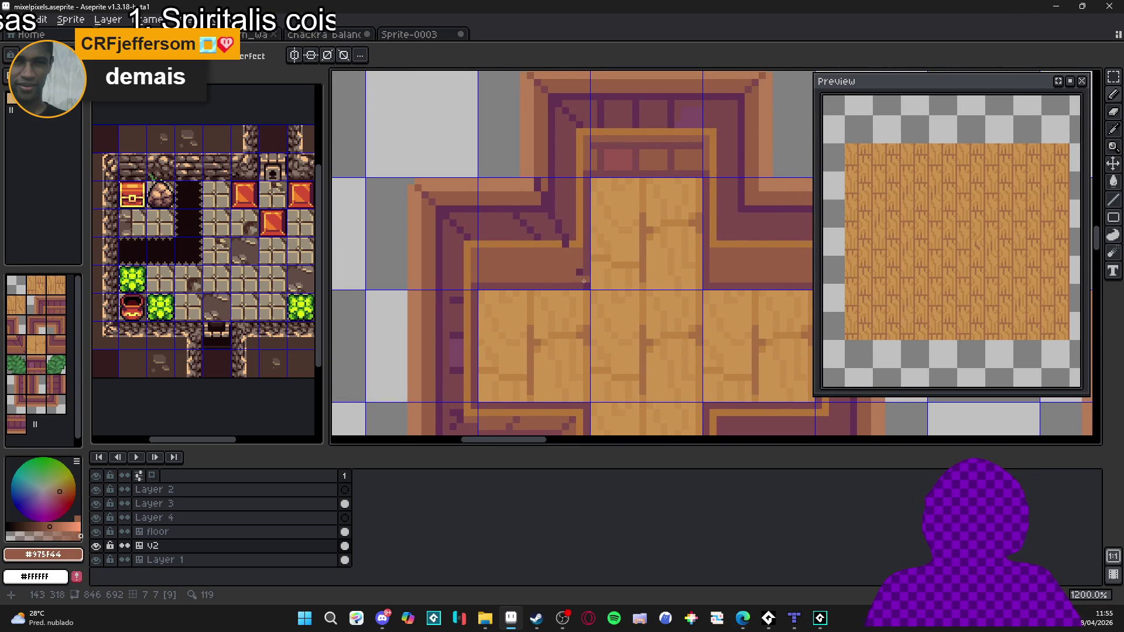
left_click(587, 275, "alt")
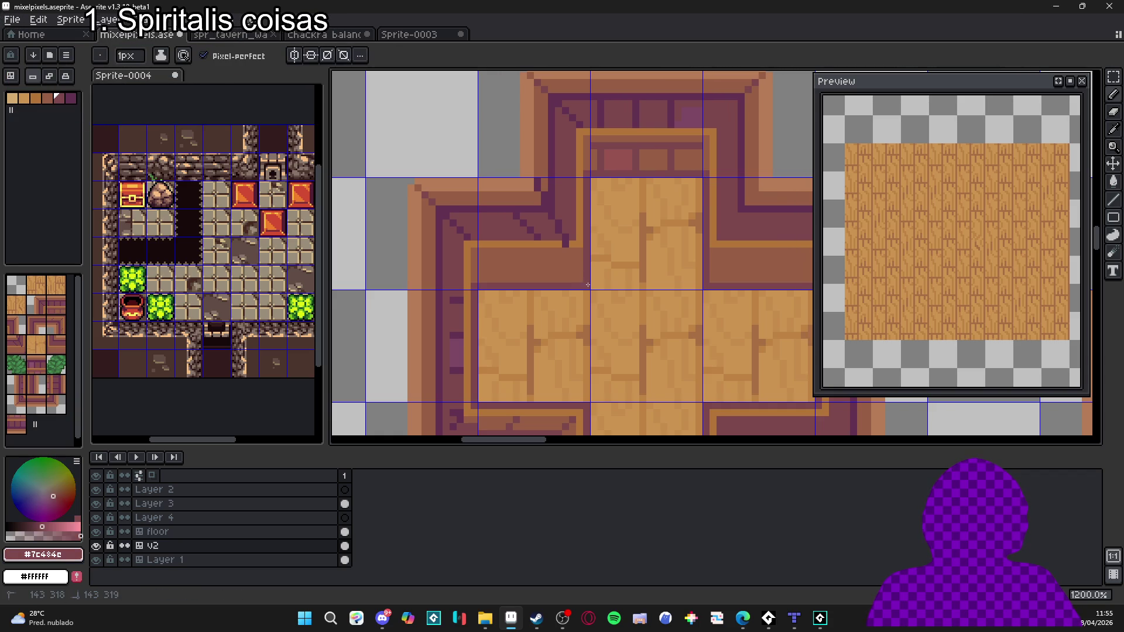
key("alt")
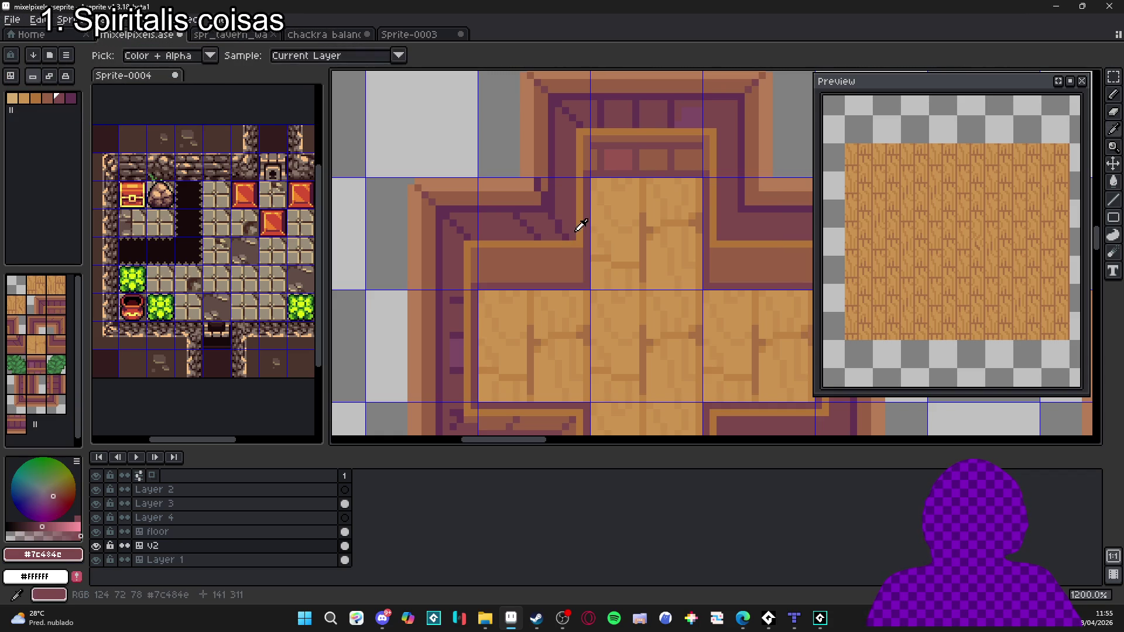
left_click_drag(568, 233, 578, 241)
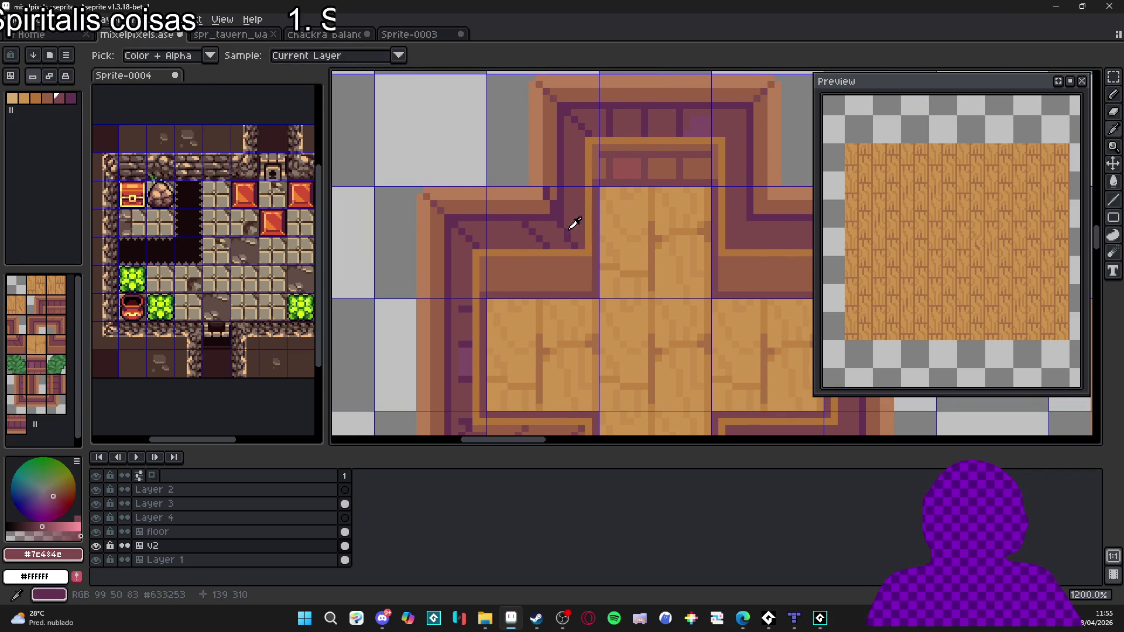
left_click(549, 196, "alt")
left_click(567, 210, "alt")
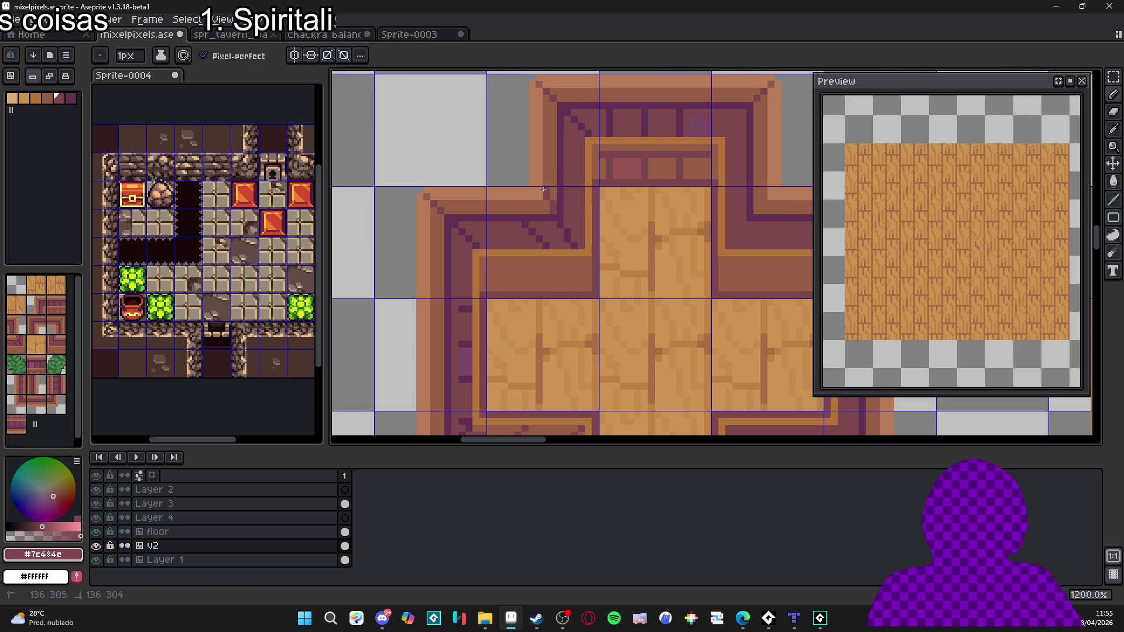
left_click(548, 192, "alt")
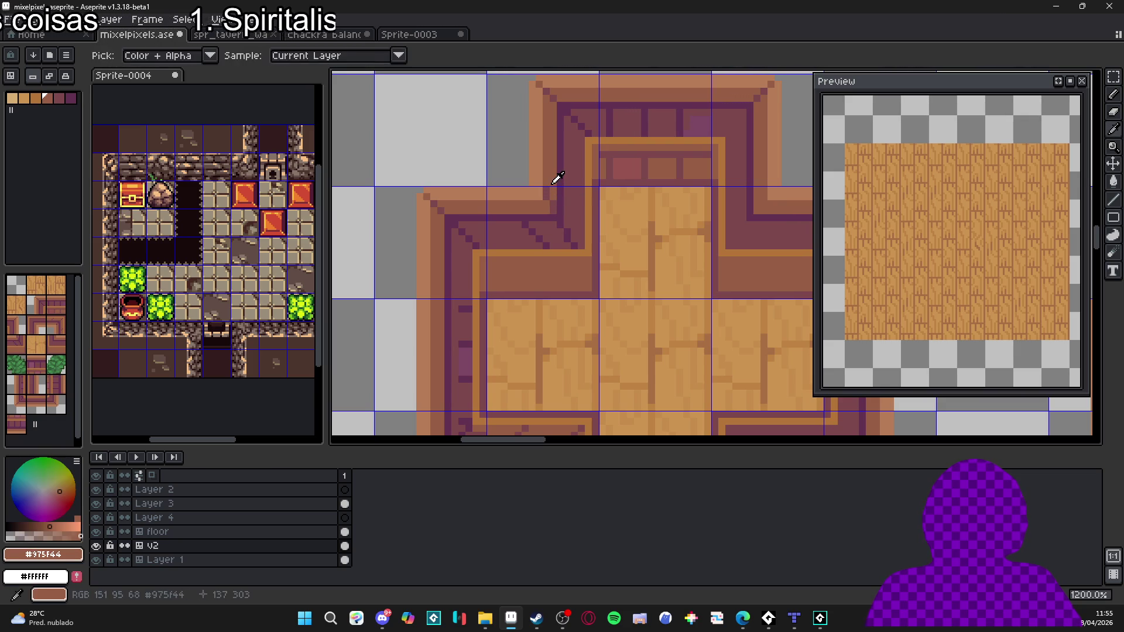
left_click(559, 222, "alt")
left_click(539, 238)
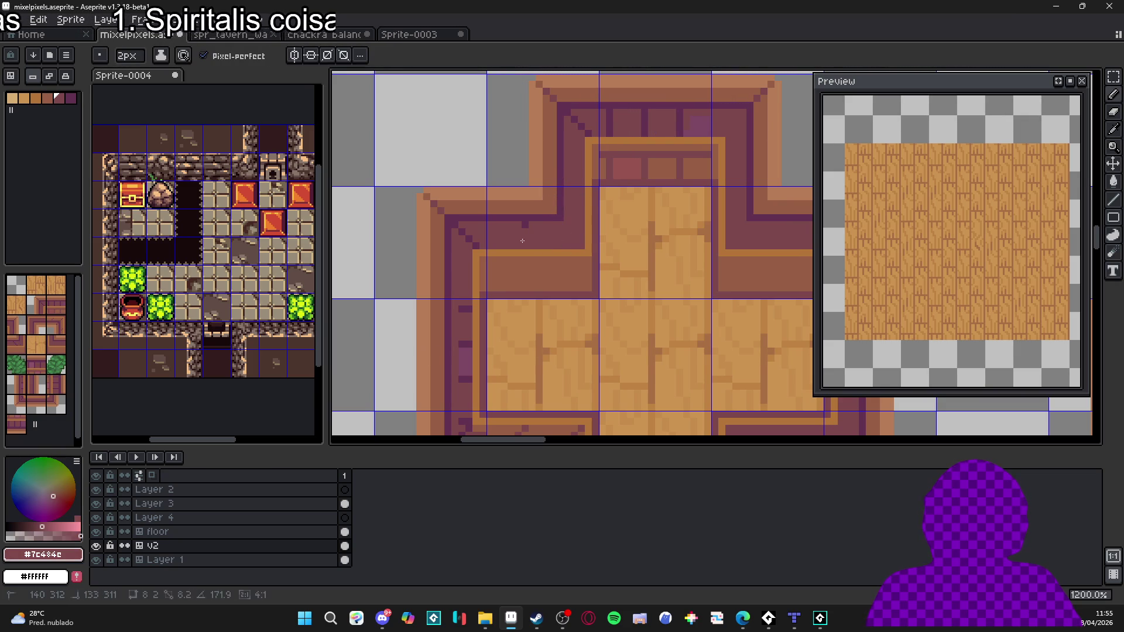
left_click(529, 229)
mouse_move(481, 242)
left_mouse_down()
mouse_move(473, 249)
mouse_move(475, 211)
left_mouse_up()
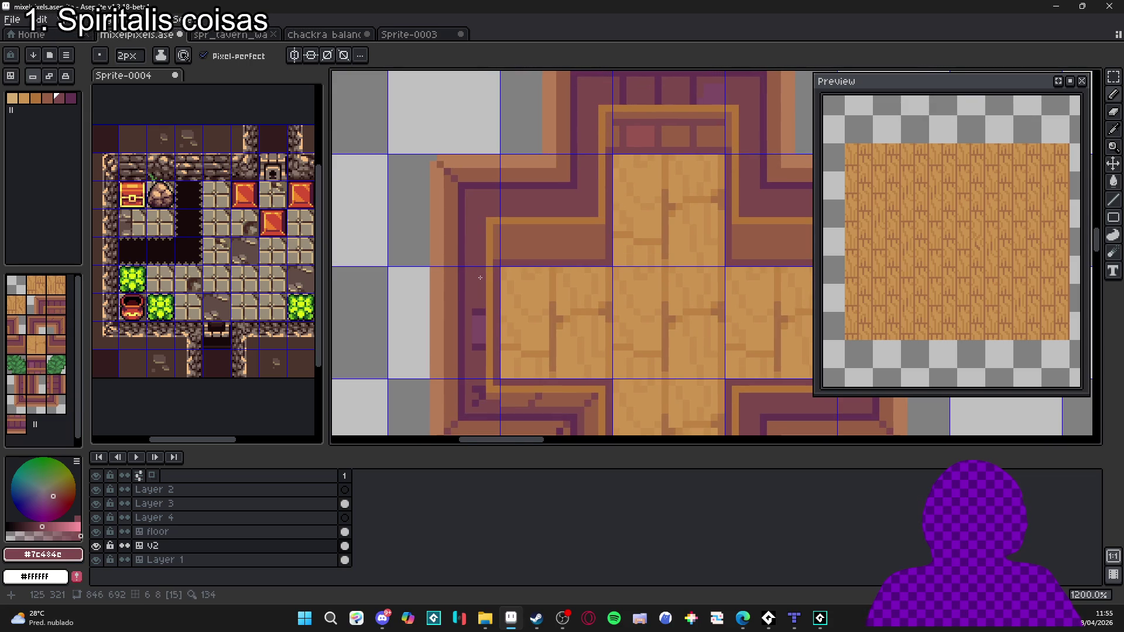
mouse_move(496, 404)
left_mouse_down()
mouse_move(593, 404)
mouse_move(592, 237)
left_mouse_up()
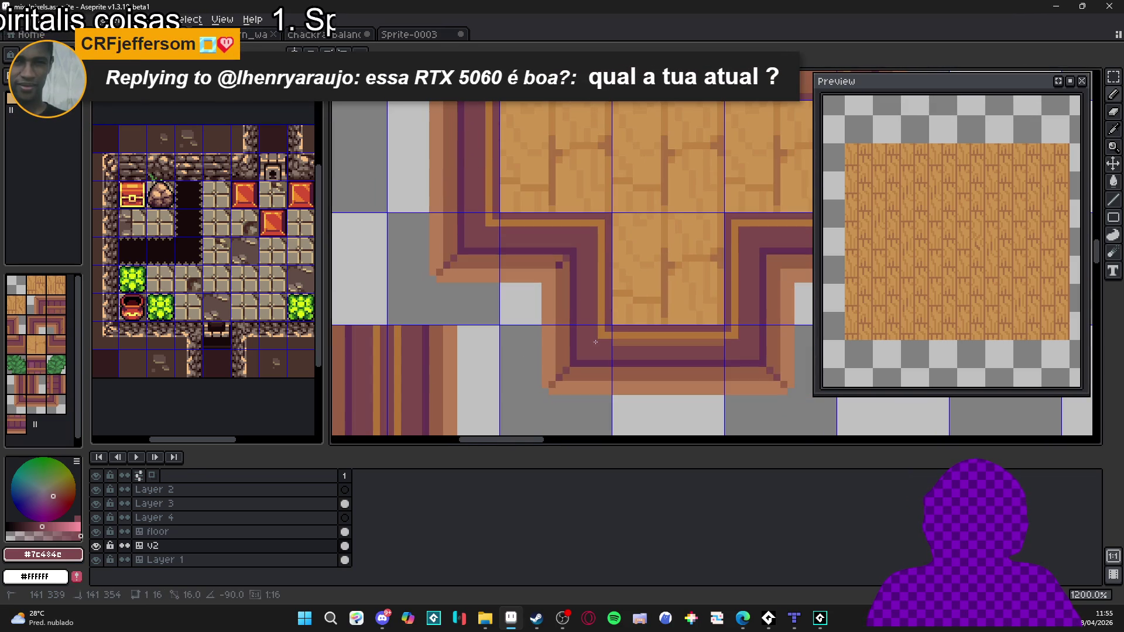
Step: Recolour a dark purple pixel at the rim corner to the lighter brown
left_click(565, 272, "alt")
left_click(581, 309)
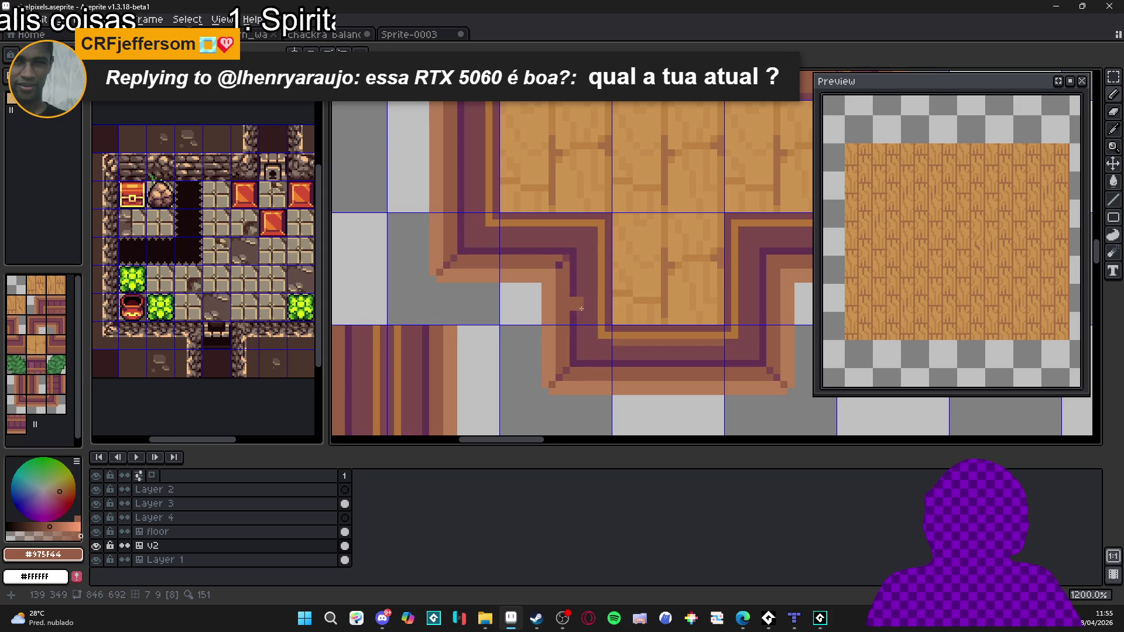
scroll(572, 321, "down", 2)
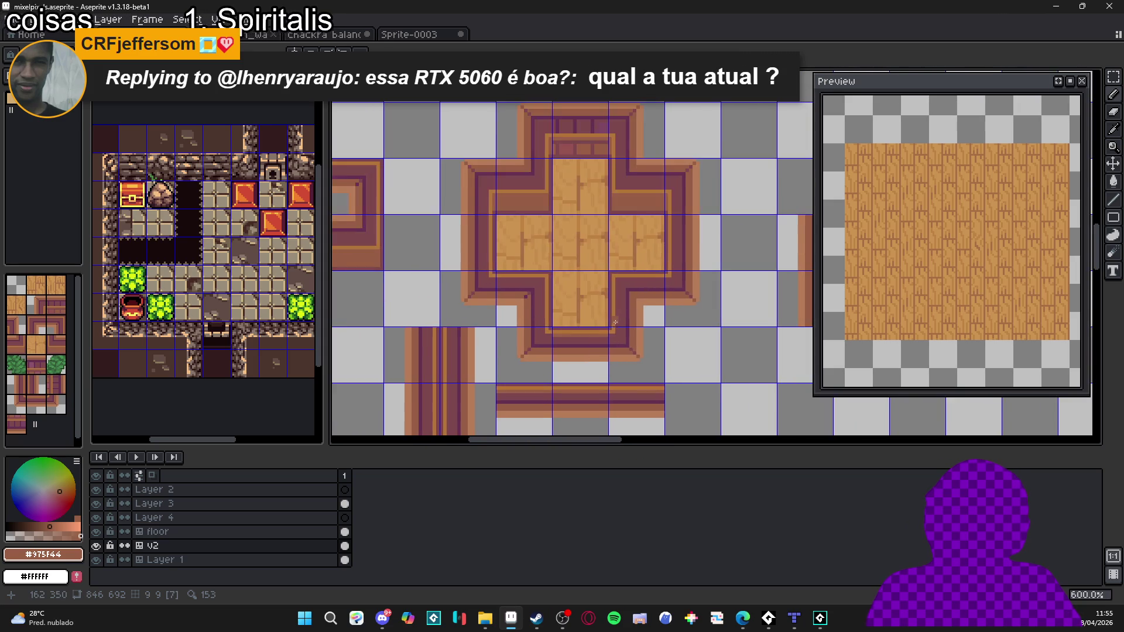
scroll(620, 326, "down", 1)
scroll(611, 317, "up", 5)
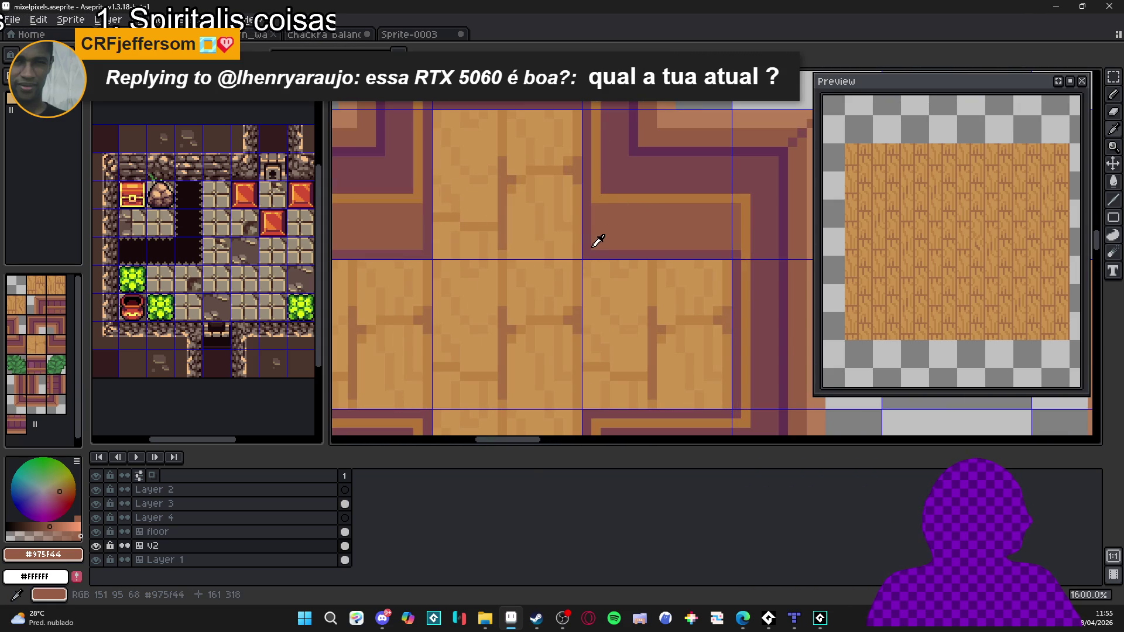
Step: Paint dark border pixels at the inner rim corner, undoing the unfinished line
left_click(603, 241, "alt")
left_click_drag(600, 222, 600, 204)
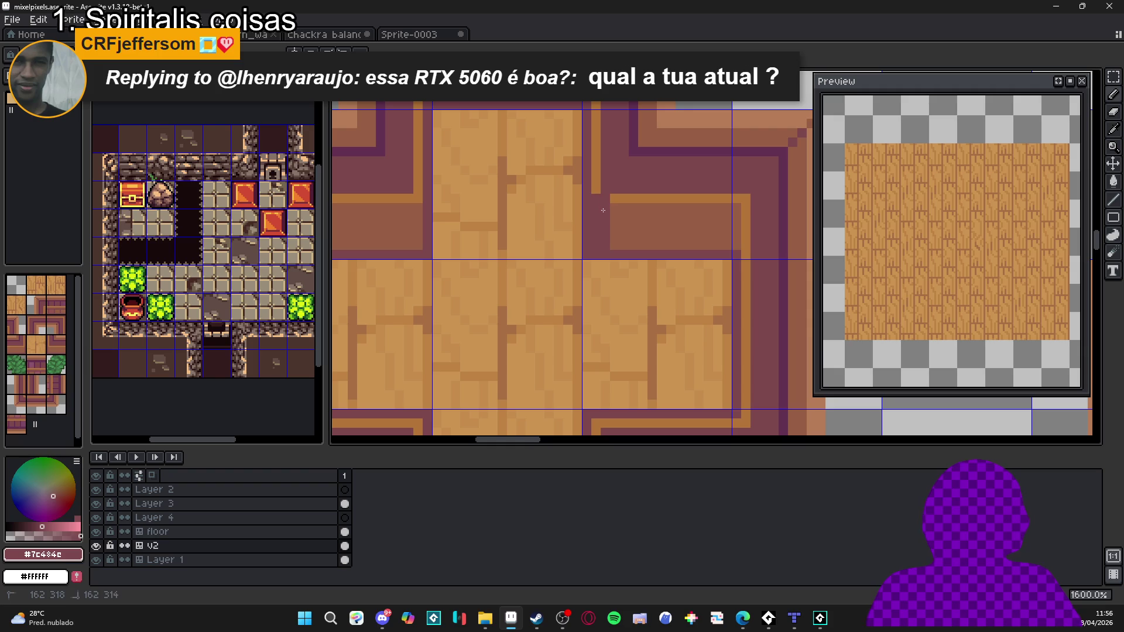
left_click(632, 228, "alt")
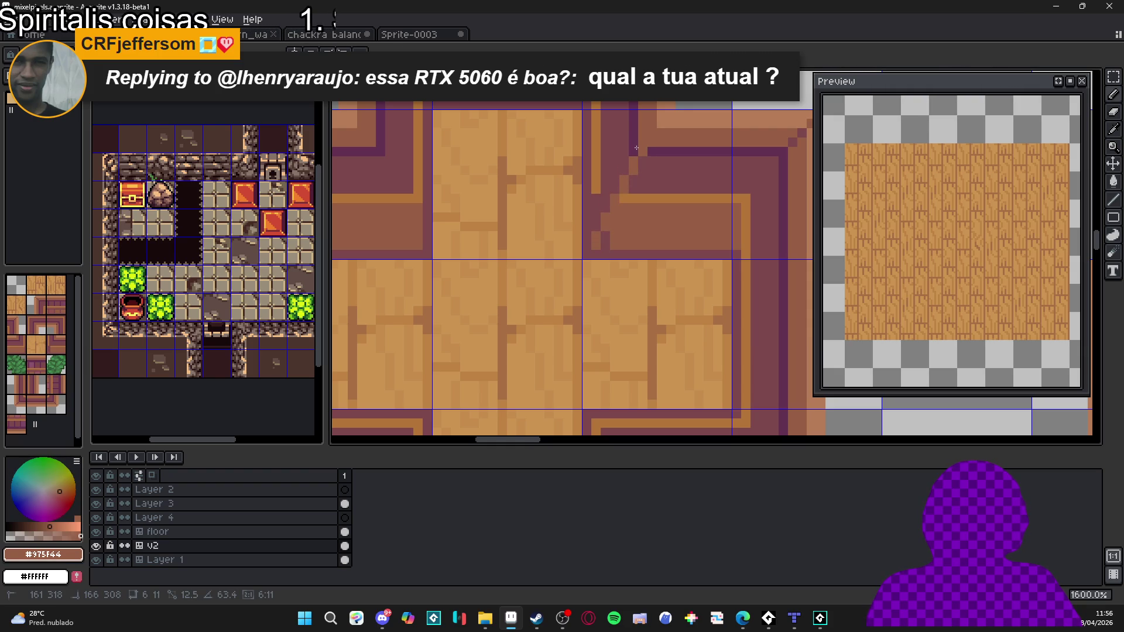
key("ctrl+z")
Step: Try an orange trim pixel on the rim corner, then undo it
scroll(619, 216, "up", 1)
left_click(625, 208, "alt")
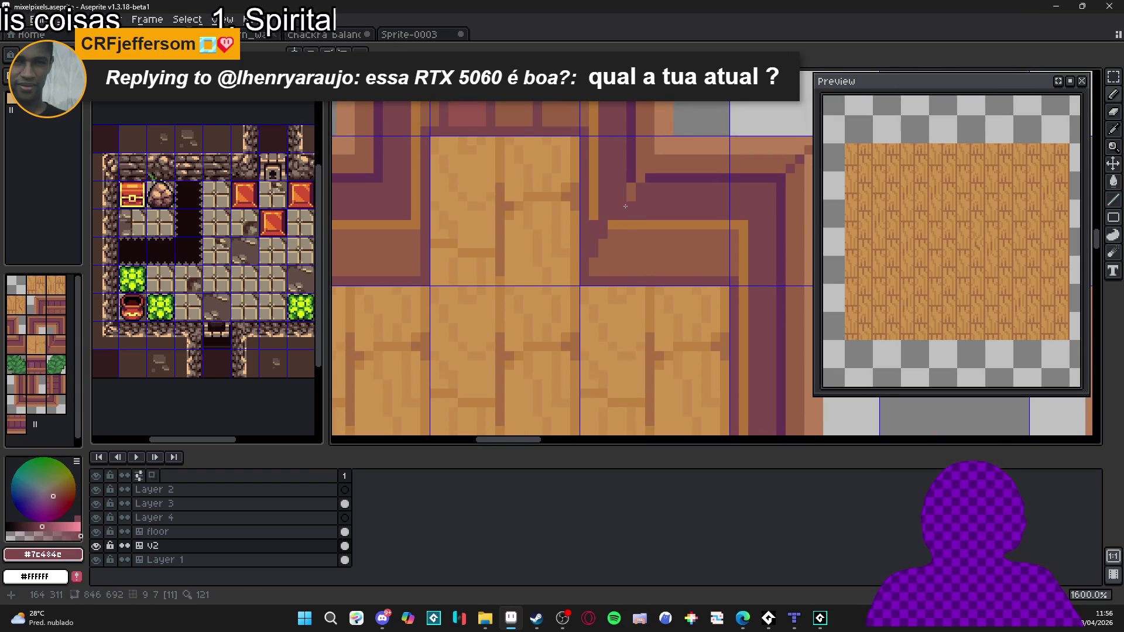
scroll(623, 202, "down", 1)
scroll(633, 252, "down", 1)
scroll(638, 257, "up", 1)
left_click(641, 259, "alt")
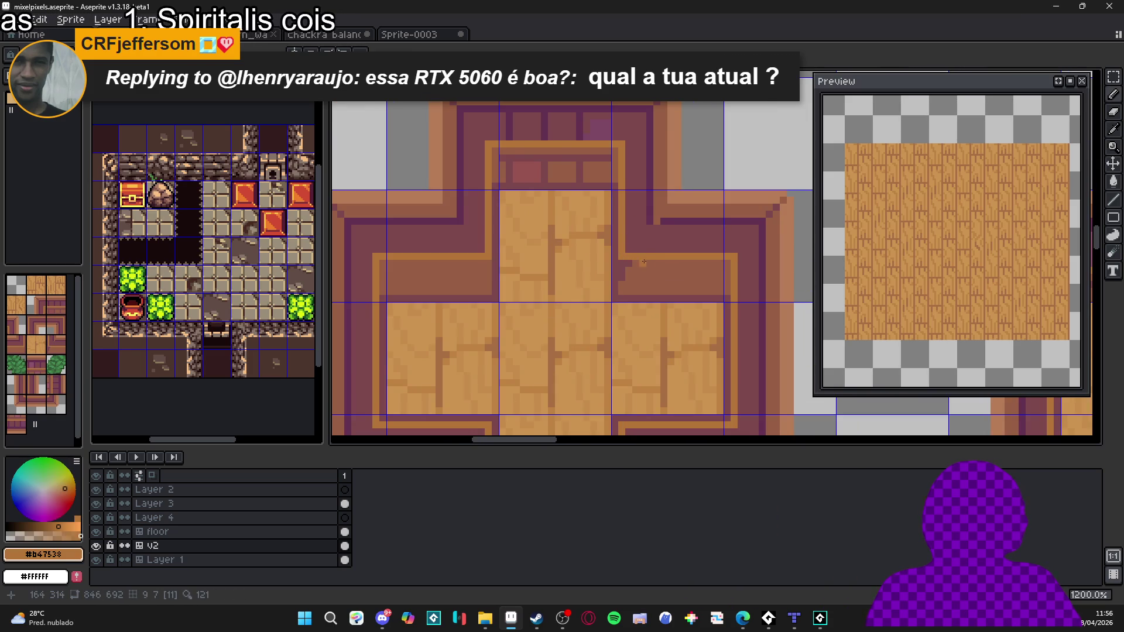
left_click(641, 260)
scroll(641, 261, "up", 1)
key("ctrl+z")
Step: Sample the brown border and darkest purple outline colours from the rim
scroll(622, 252, "down", 1)
scroll(624, 261, "up", 1)
left_click(622, 270, "alt")
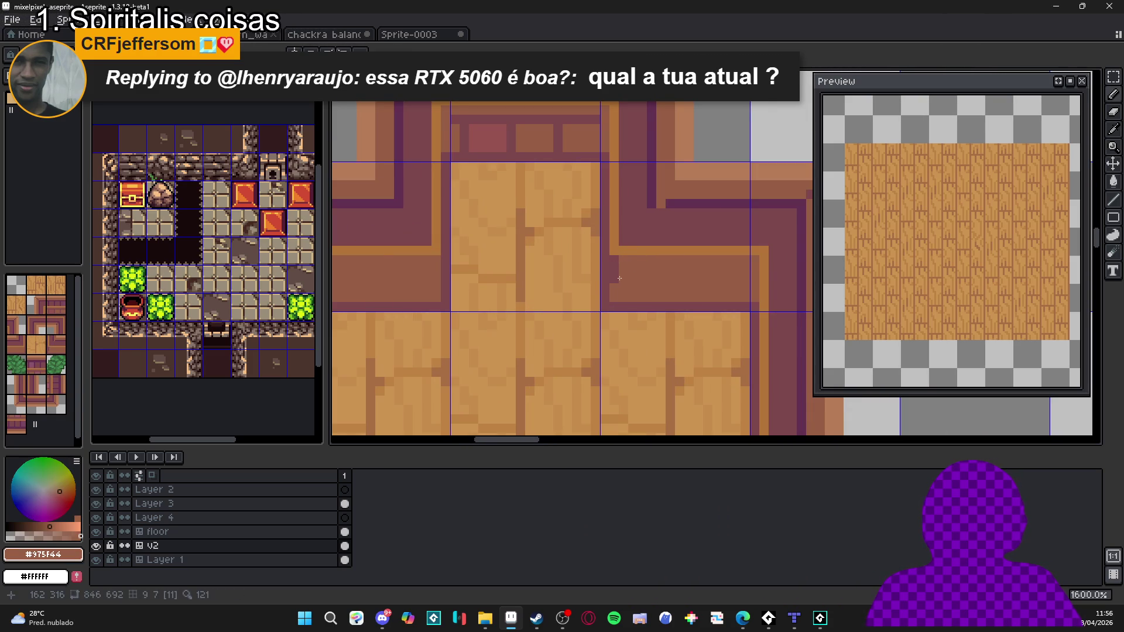
scroll(615, 280, "down", 2)
scroll(620, 274, "up", 1)
left_click(620, 272, "alt")
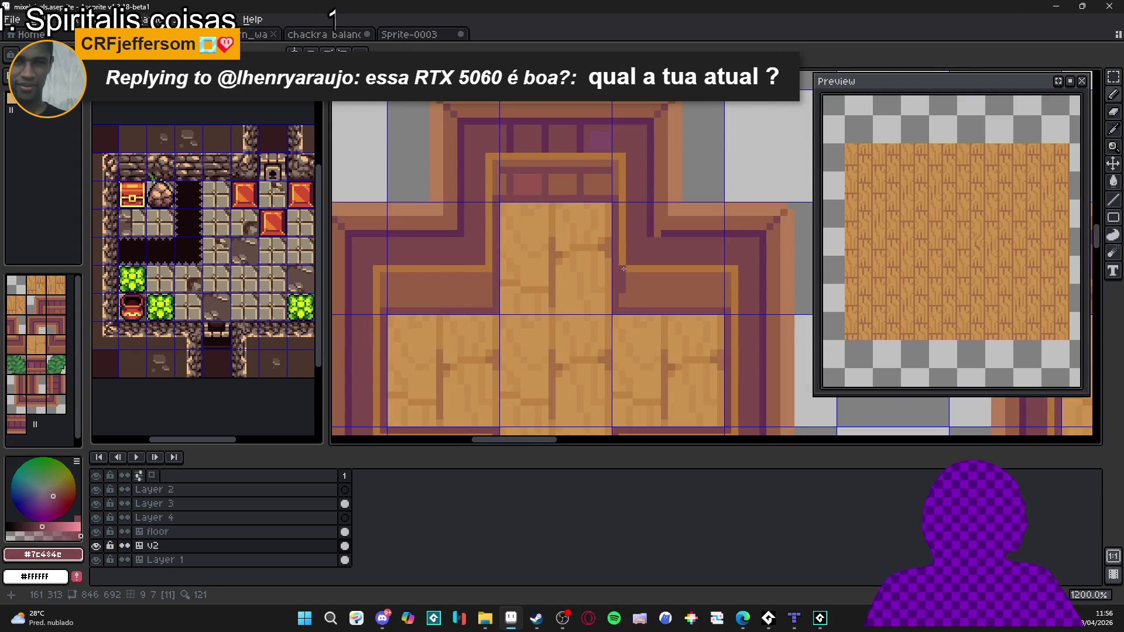
scroll(622, 269, "down", 4)
scroll(644, 287, "up", 2)
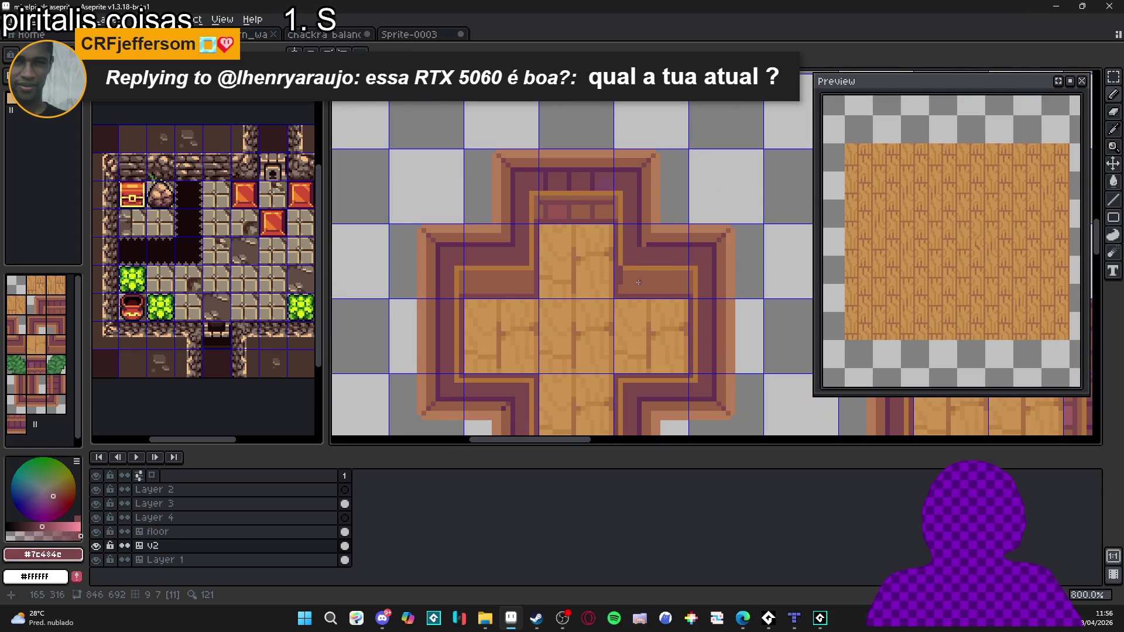
scroll(639, 283, "down", 2)
scroll(638, 282, "up", 2)
scroll(633, 311, "down", 2)
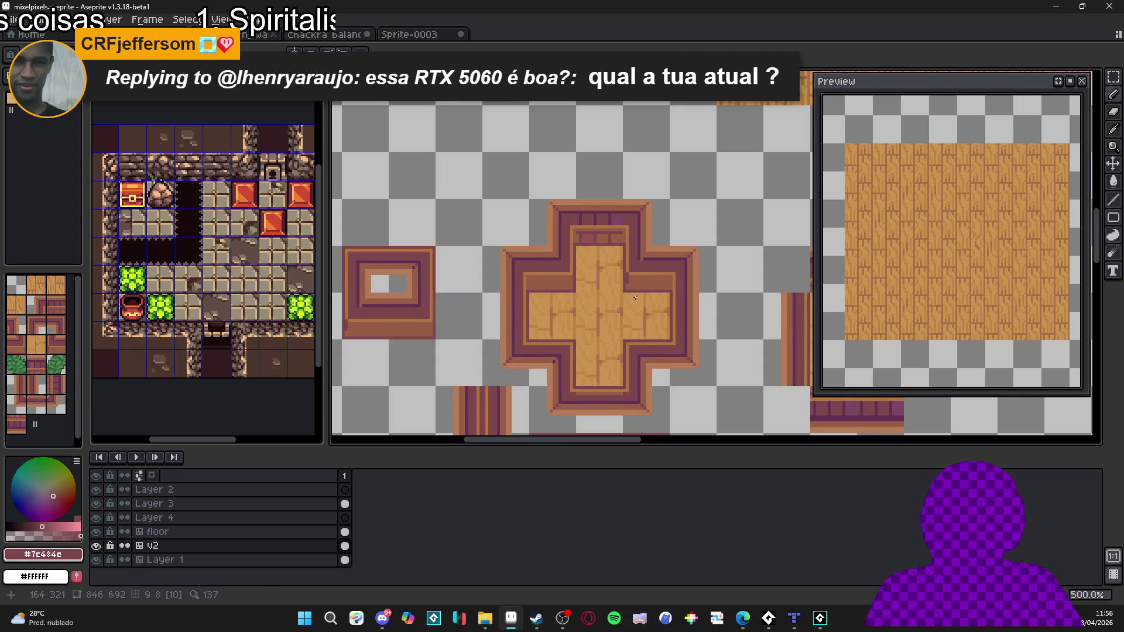
scroll(638, 290, "up", 3)
left_click(635, 287, "alt")
scroll(621, 293, "down", 2)
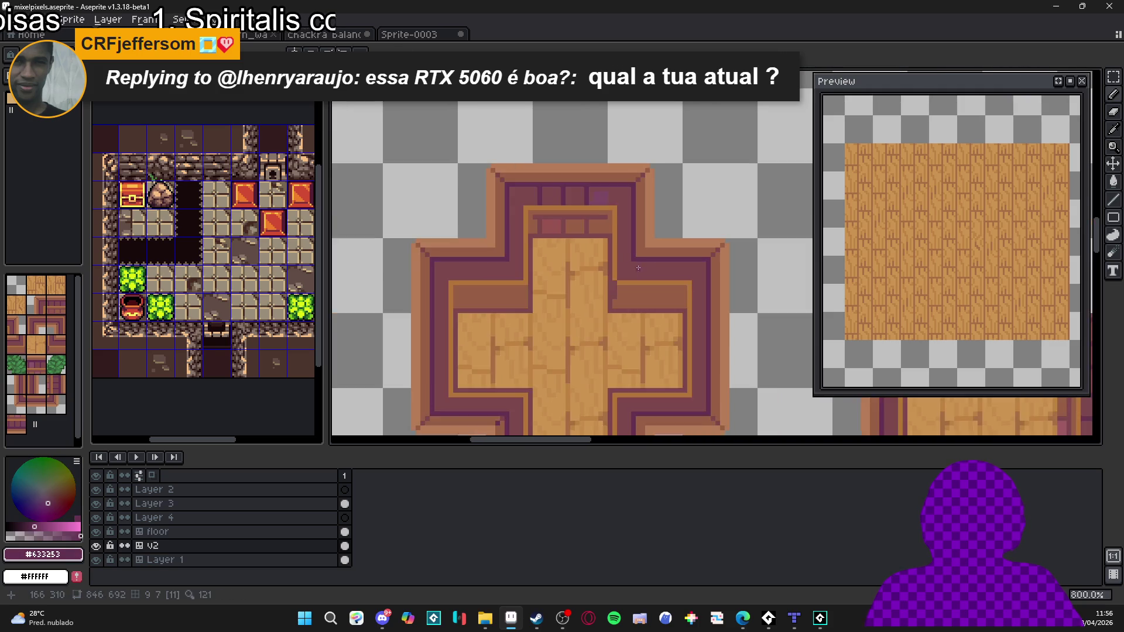
scroll(597, 303, "up", 3)
Step: Draw 45° dark lines on the rim corners, show the tile grid, and undo the extra line
mouse_move(635, 246)
left_mouse_down()
mouse_move(604, 333)
mouse_move(625, 274)
left_mouse_up()
scroll(625, 275, "down", 4)
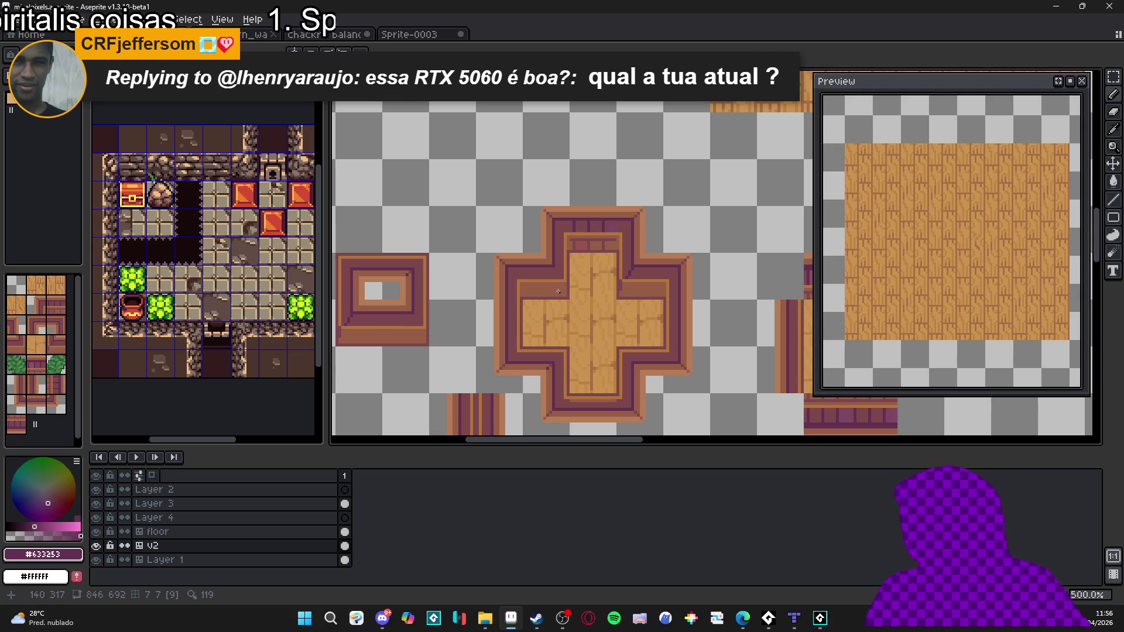
scroll(620, 278, "up", 4)
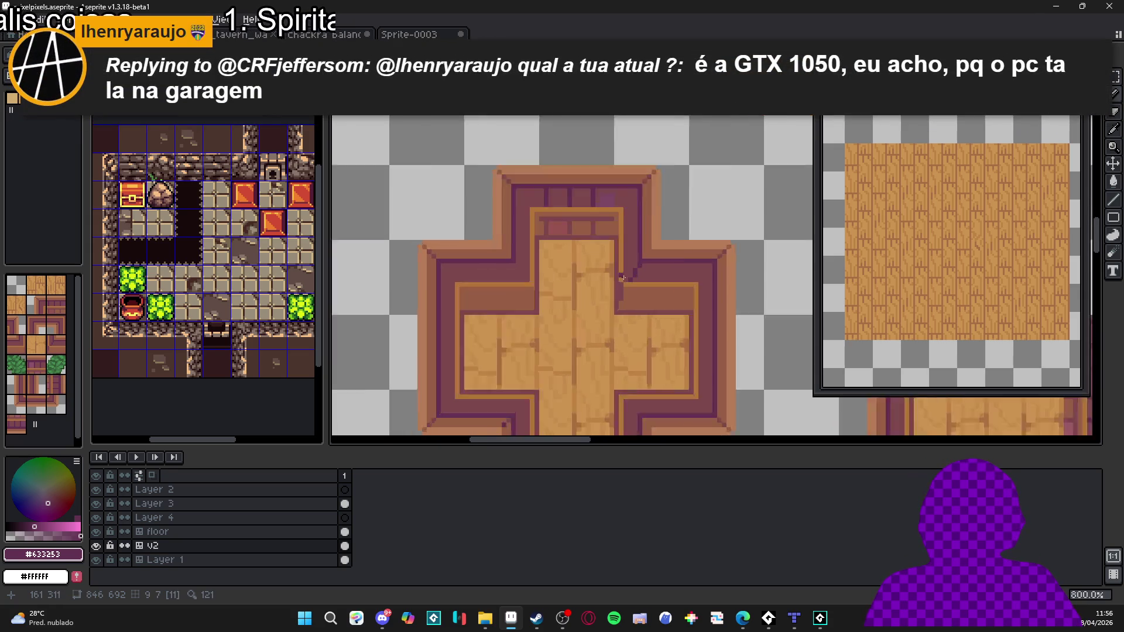
mouse_move(611, 330)
left_mouse_down()
mouse_move(672, 232)
mouse_move(721, 217)
left_mouse_up()
key("ctrl+apostrophe")
scroll(715, 283, "down", 3)
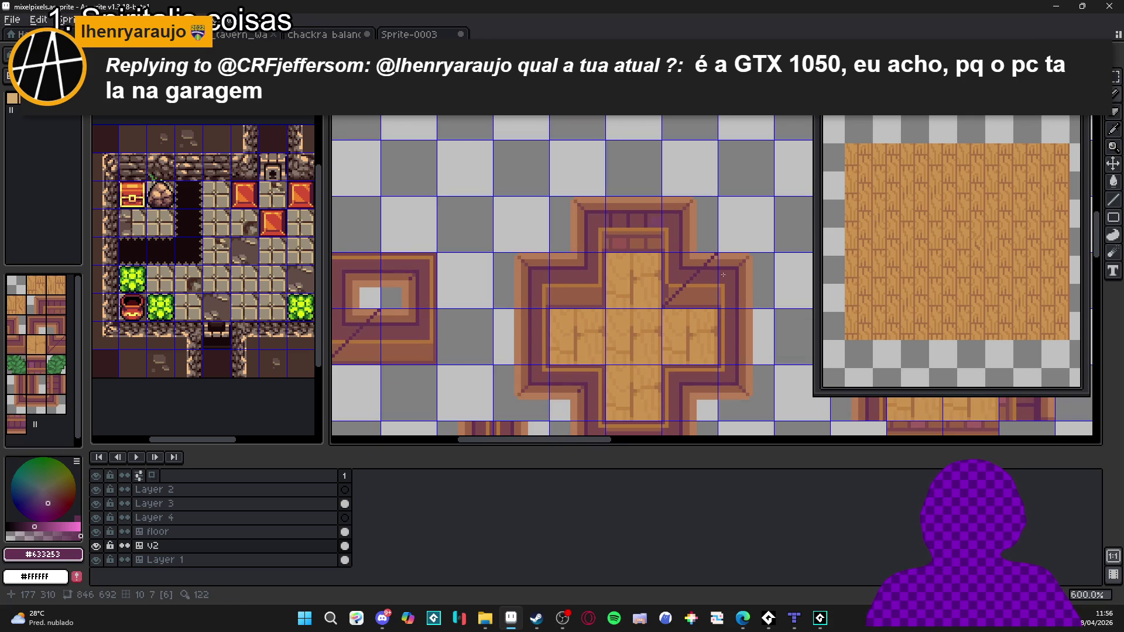
key("ctrl+z")
Step: Draw a short dark border line along the inner rim corner
scroll(724, 273, "down", 1)
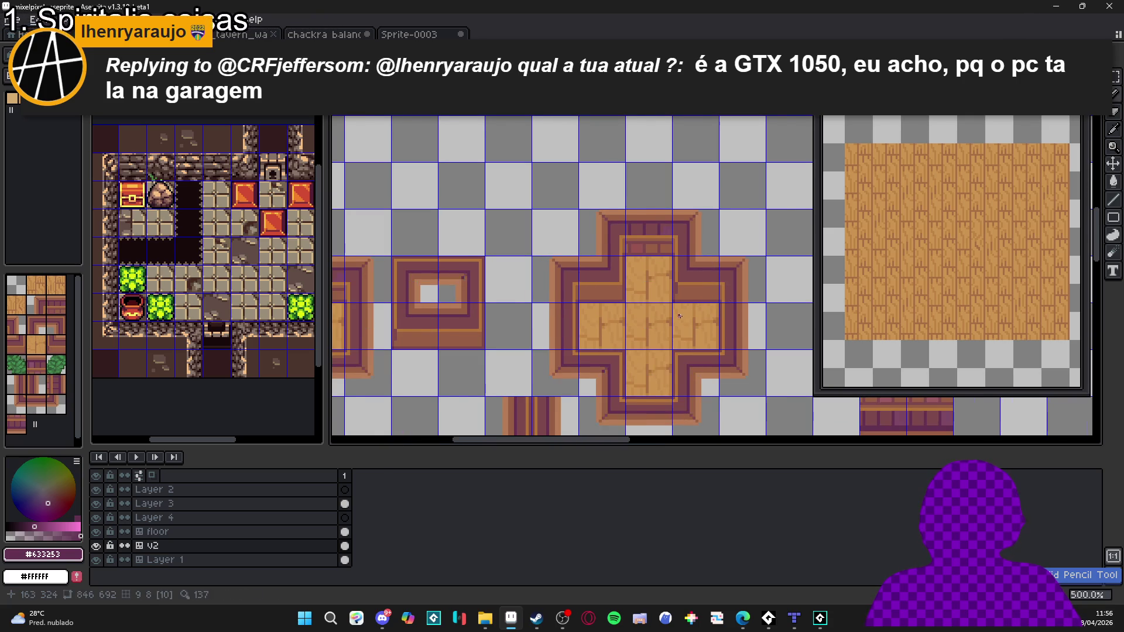
scroll(713, 301, "down", 1)
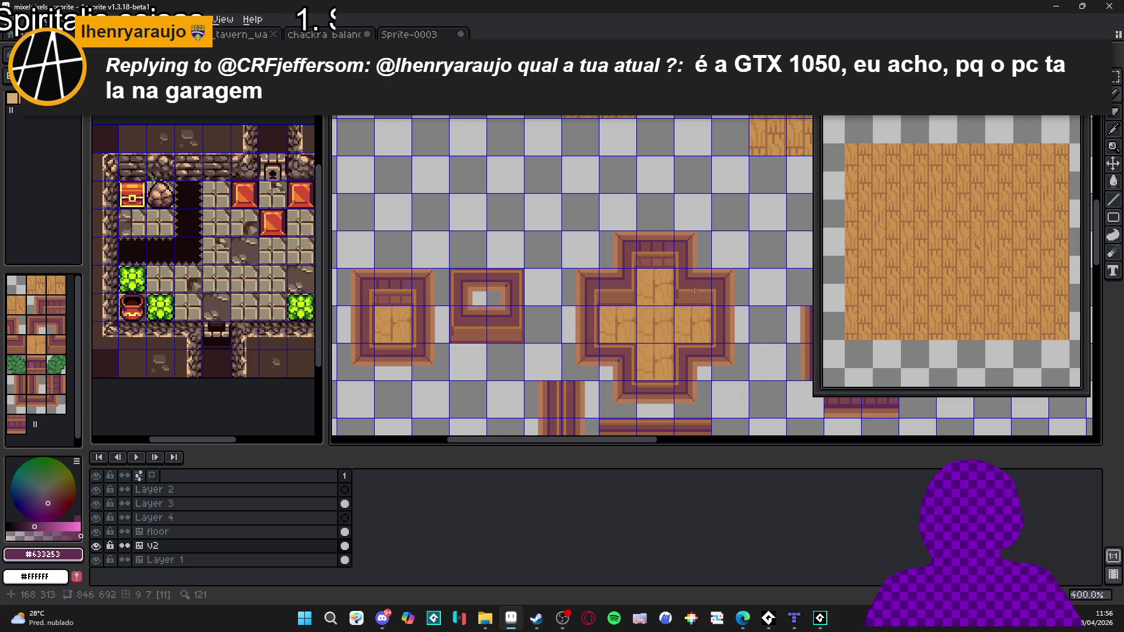
scroll(692, 284, "up", 3)
scroll(652, 281, "down", 3)
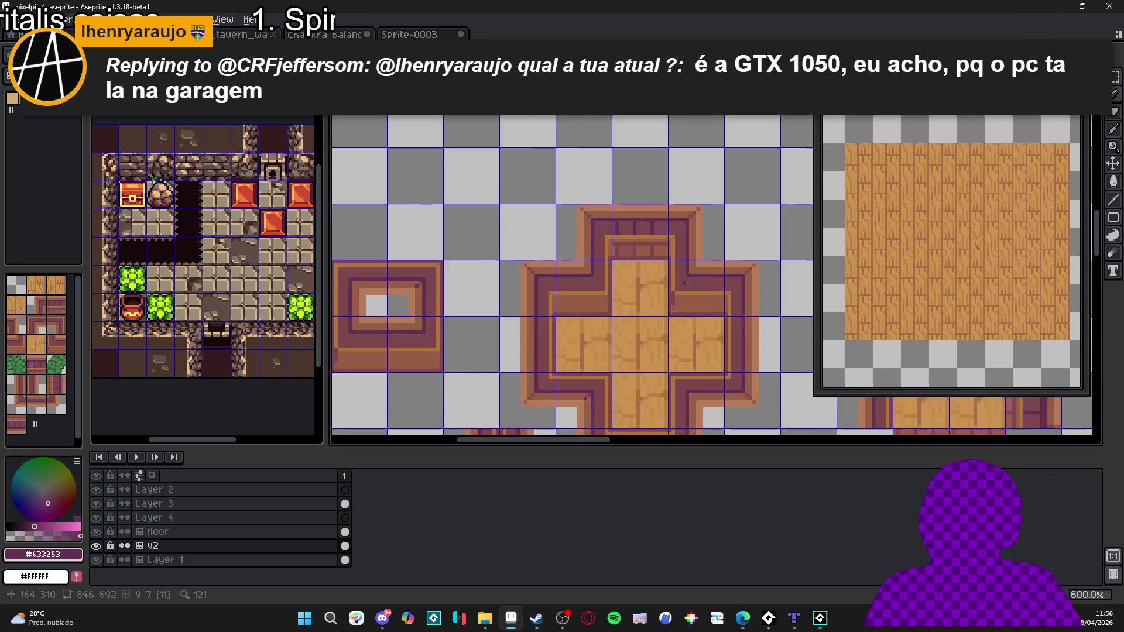
scroll(645, 231, "up", 5)
left_click(668, 230, "alt")
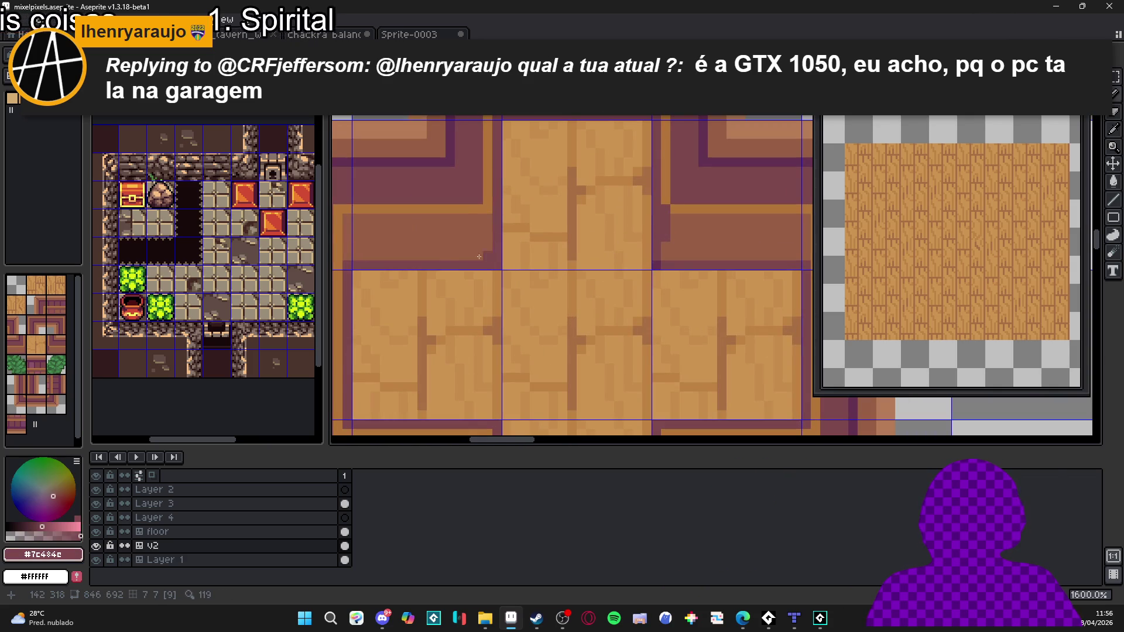
left_click_drag(491, 230, 452, 155)
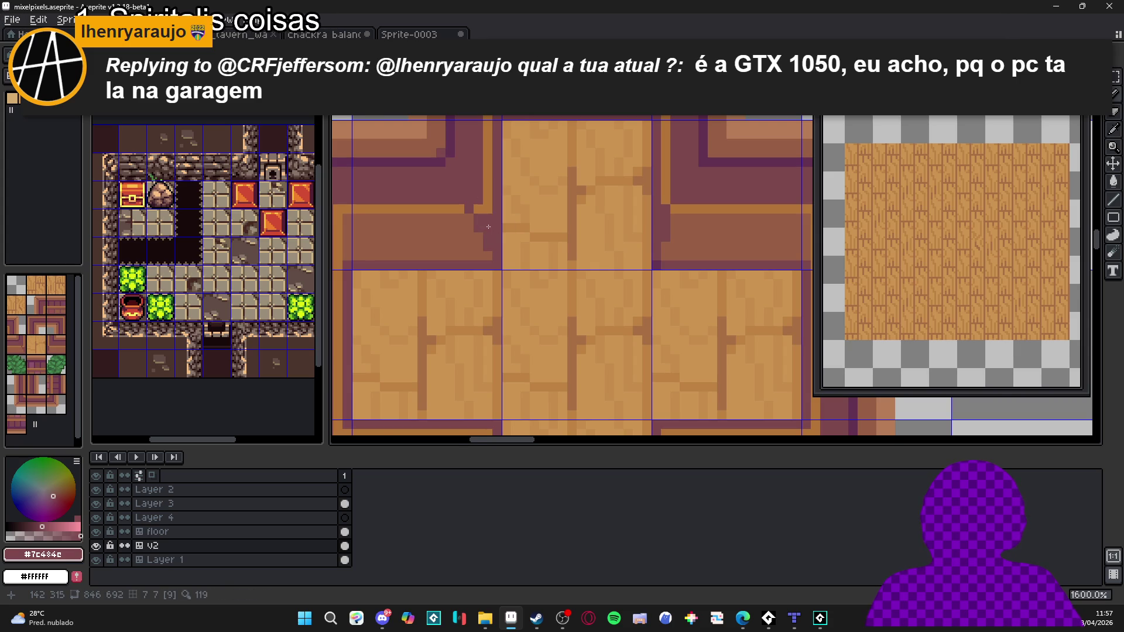
scroll(488, 226, "down", 3)
scroll(483, 215, "up", 5)
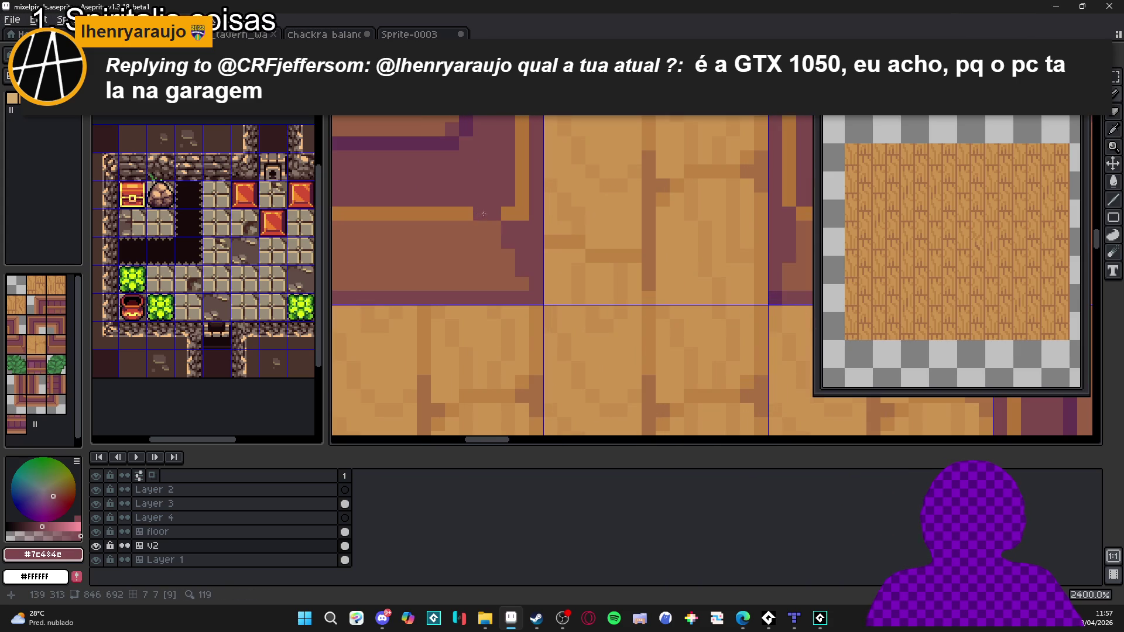
Step: Shift one tile-sized block of the cross to the right
left_click(492, 209, "alt")
scroll(494, 215, "down", 4)
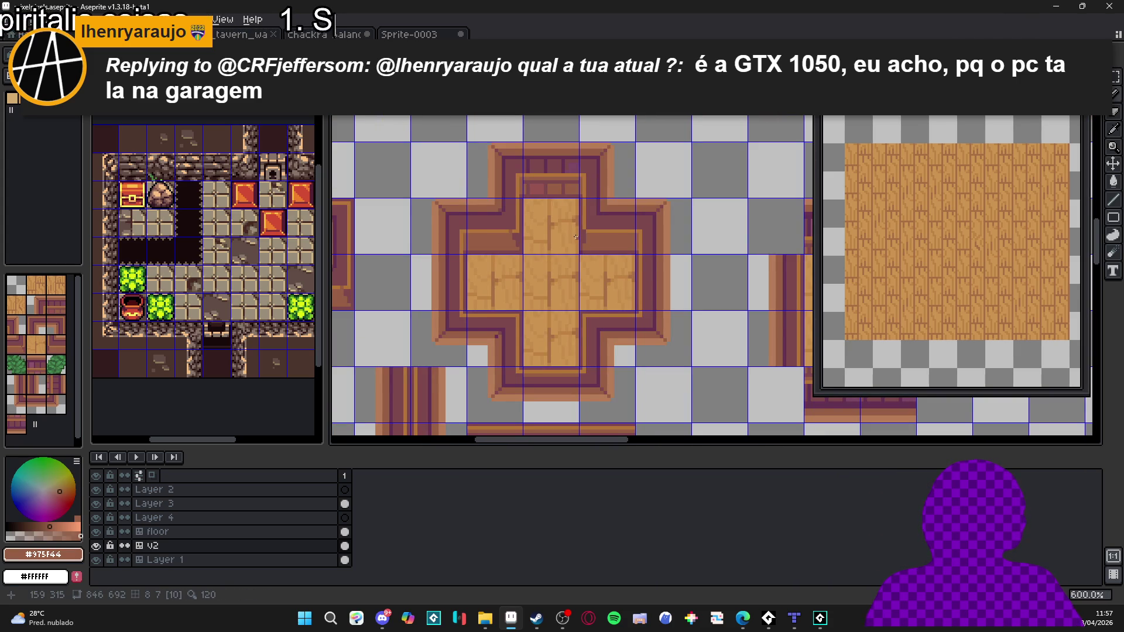
scroll(582, 237, "up", 2)
scroll(484, 229, "up", 1)
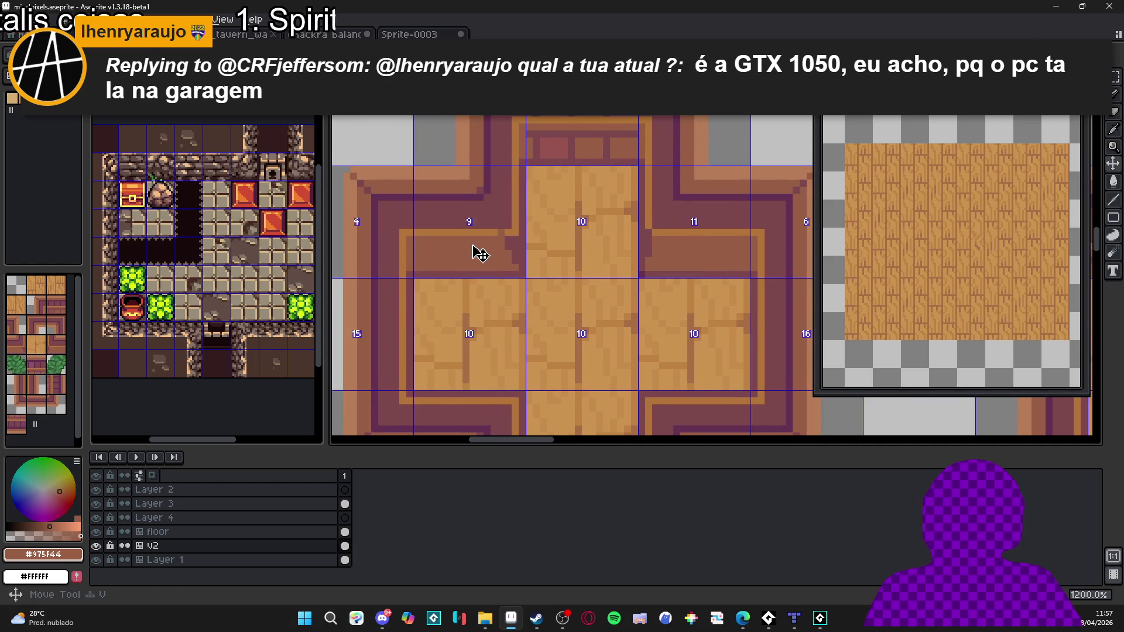
left_click(479, 252)
left_click_drag(467, 238, 690, 246)
key("Return")
Step: Save the sprite as mixelpixels.aseprite
scroll(690, 247, "down", 3)
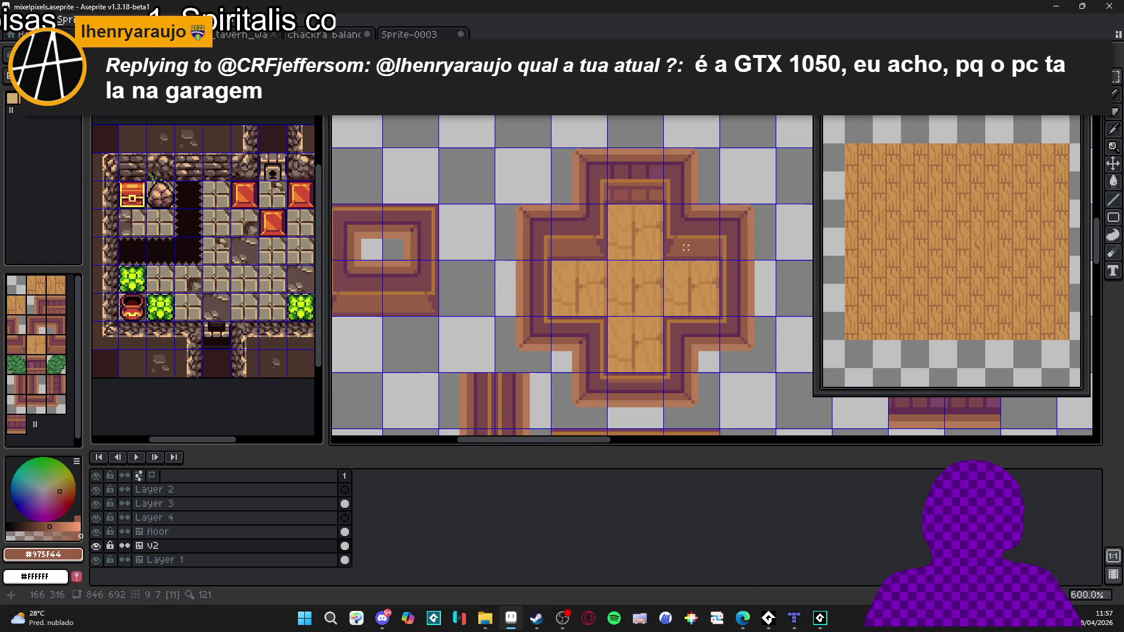
scroll(674, 245, "down", 2)
scroll(675, 276, "down", 1)
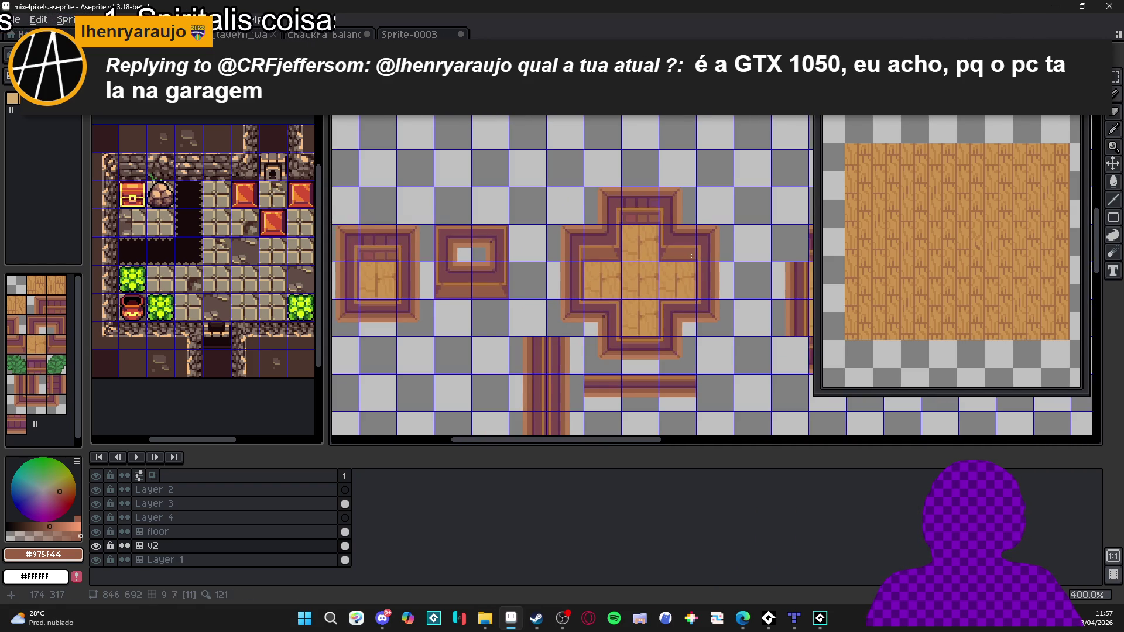
scroll(676, 303, "up", 1)
scroll(677, 304, "up", 2)
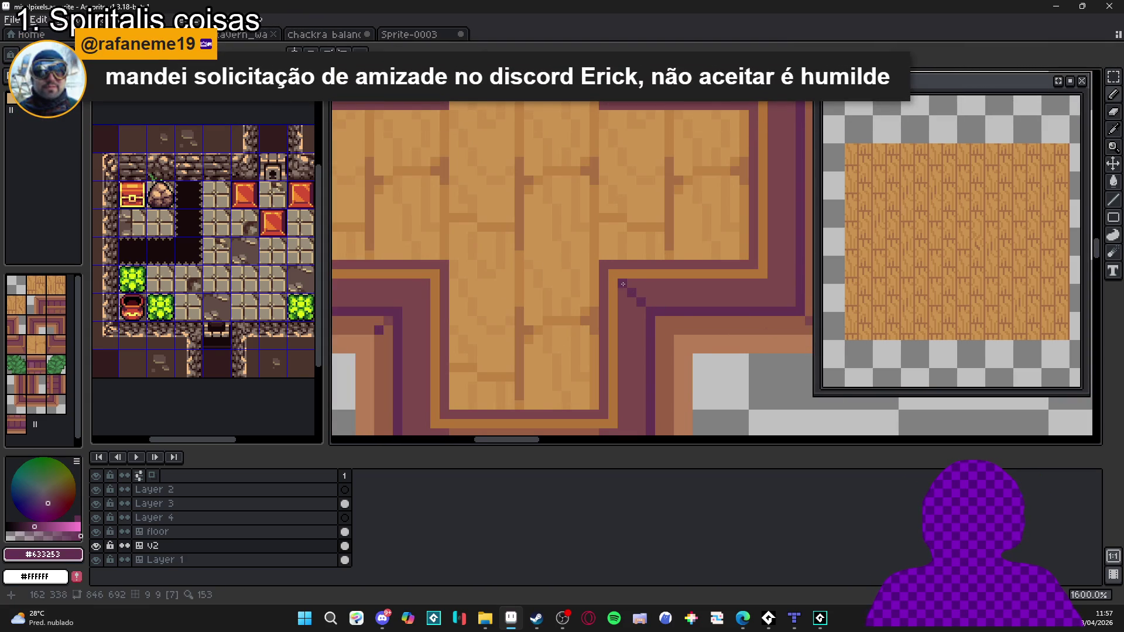
left_click(685, 328, "alt")
scroll(623, 284, "down", 1)
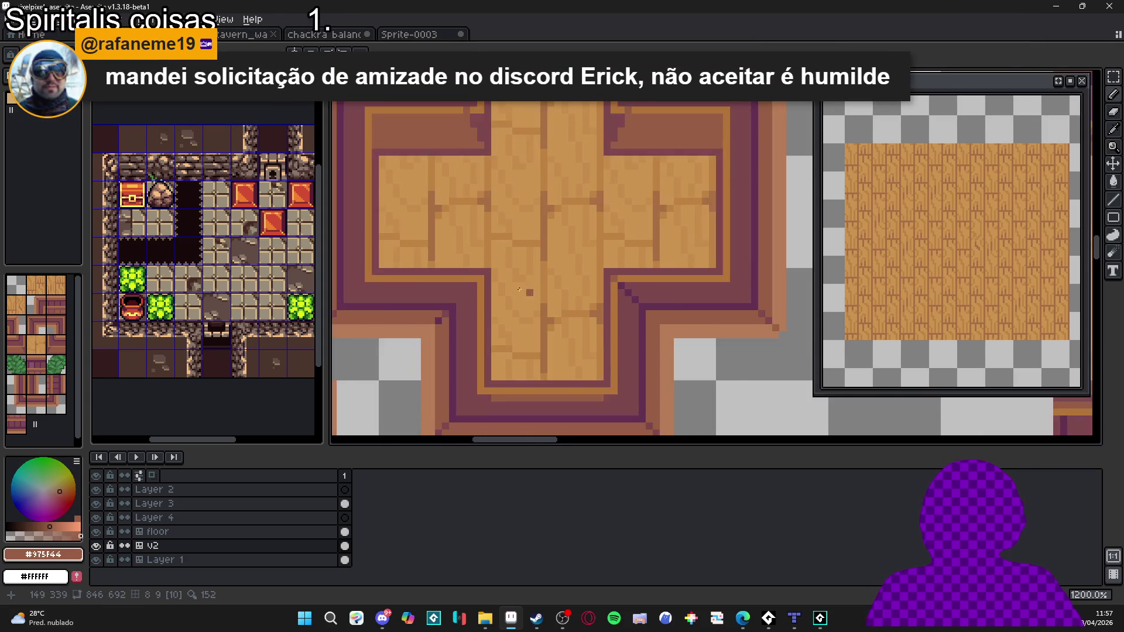
scroll(565, 295, "up", 1)
scroll(589, 258, "down", 1)
left_click_drag(589, 258, 585, 251)
key("ctrl+s")
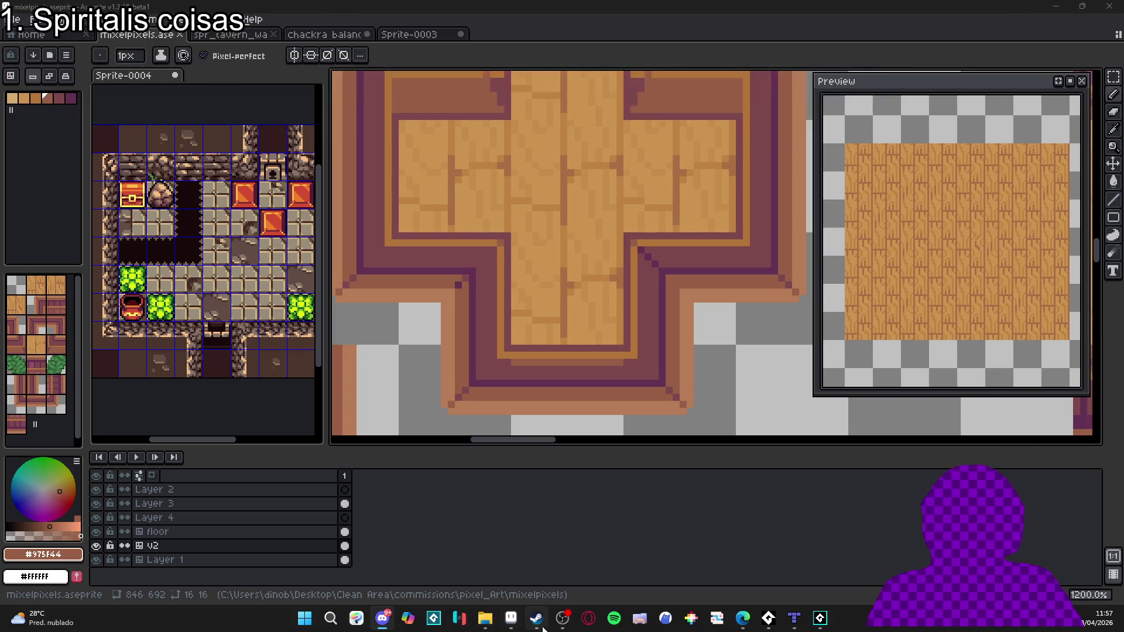
mouse_move(545, 630)
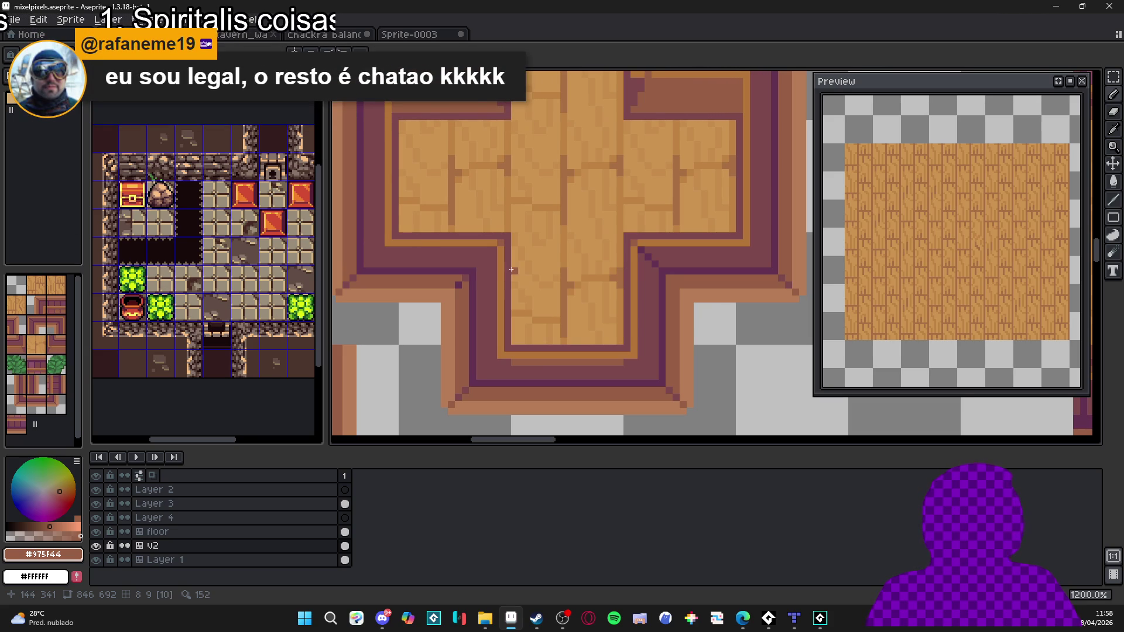
Step: Draw a darkest-purple outline line along the cross tile's rim
scroll(511, 270, "down", 4)
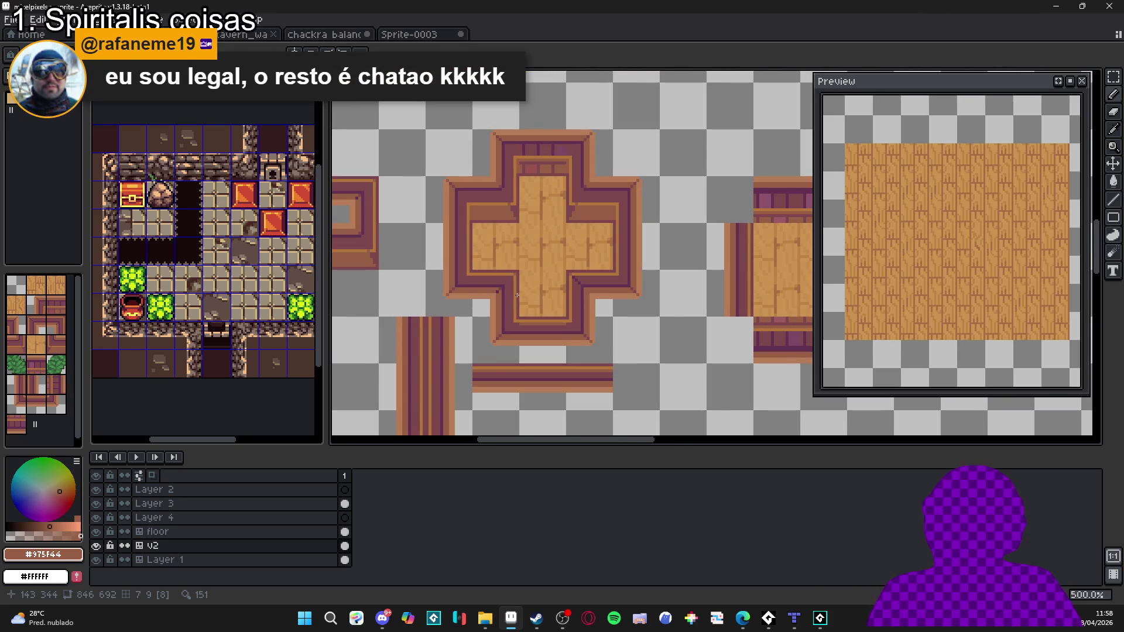
scroll(517, 295, "up", 7)
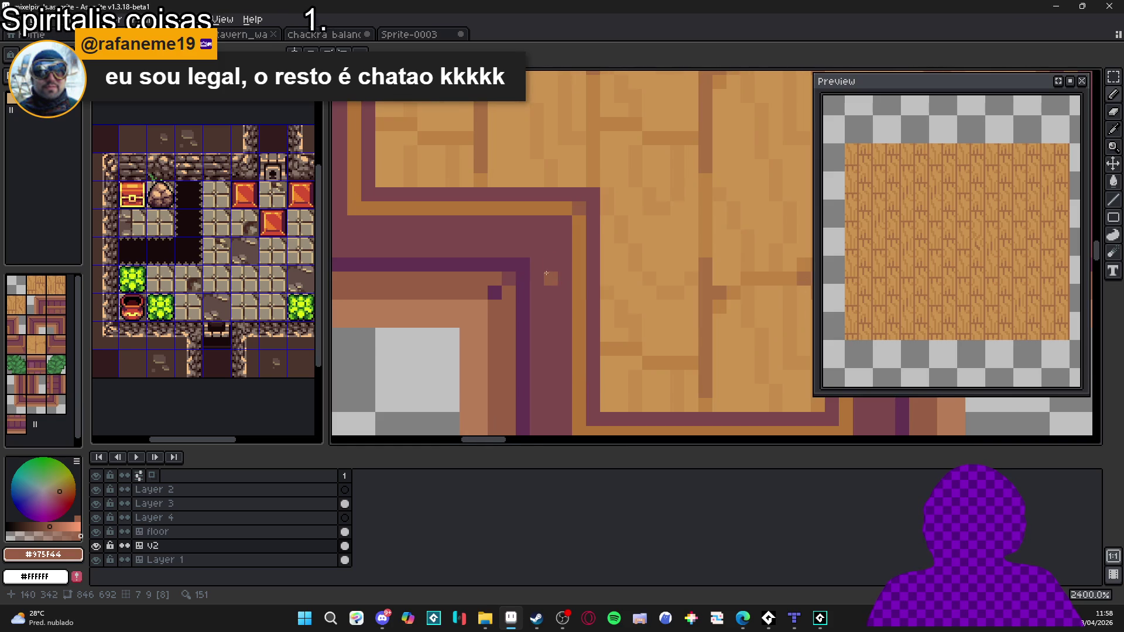
scroll(547, 272, "down", 2)
left_click(526, 272, "alt")
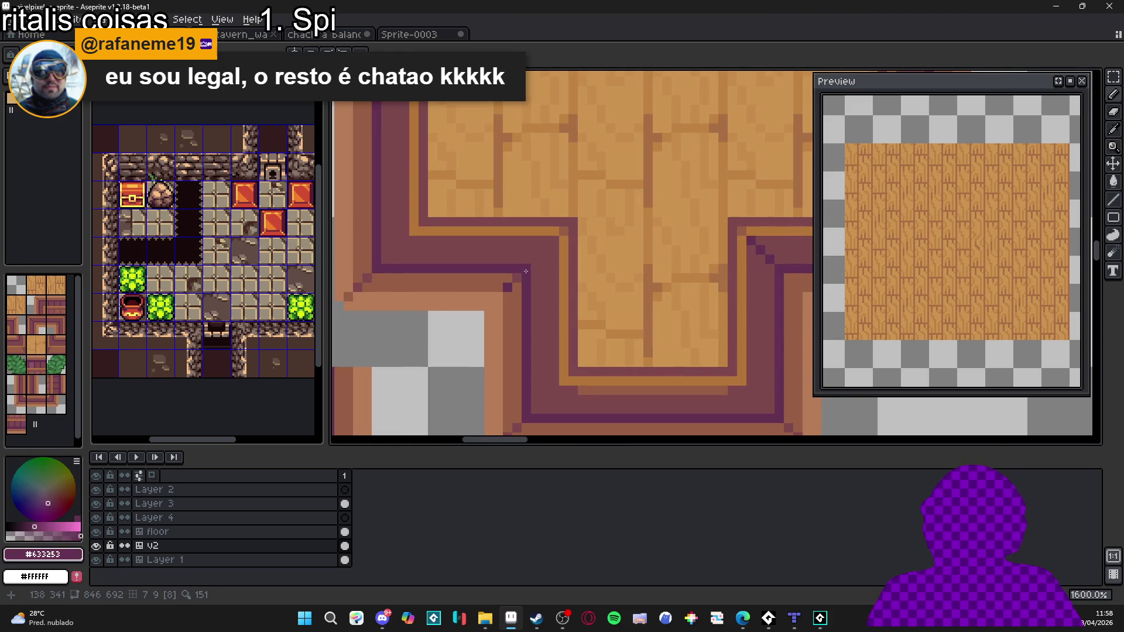
scroll(527, 275, "down", 3)
scroll(531, 301, "up", 3)
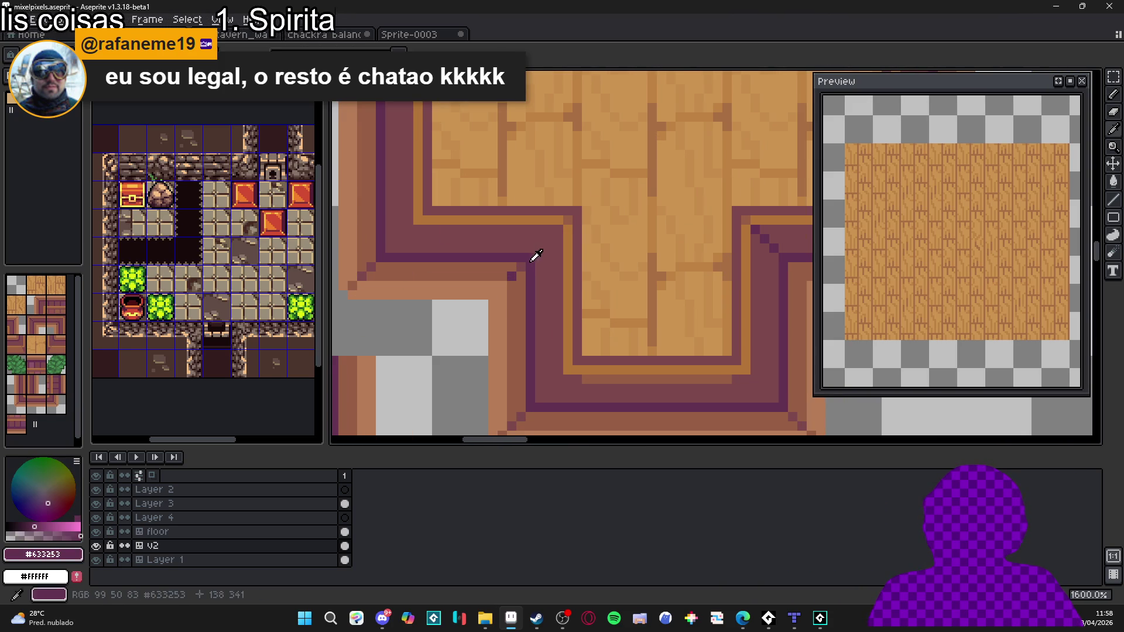
mouse_move(522, 270)
left_mouse_down()
mouse_move(522, 415)
mouse_move(378, 342)
mouse_move(652, 266)
mouse_move(652, 196)
mouse_move(692, 194)
left_mouse_up()
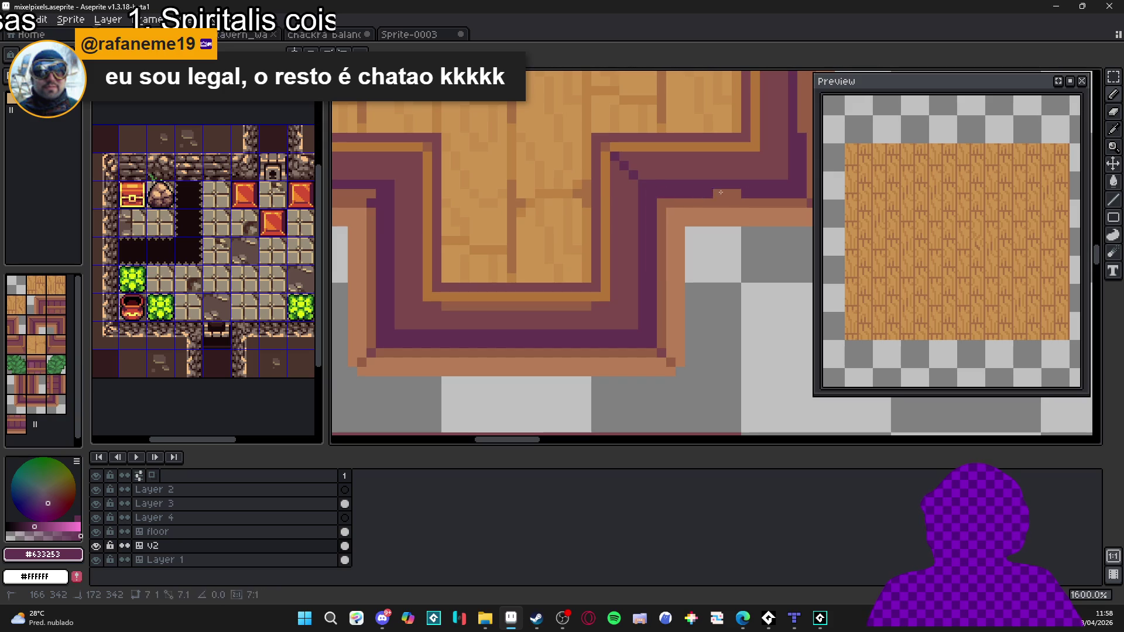
Step: Draw a brown line along the top rim edge
left_click(692, 202, "alt")
left_click(788, 189, "shift")
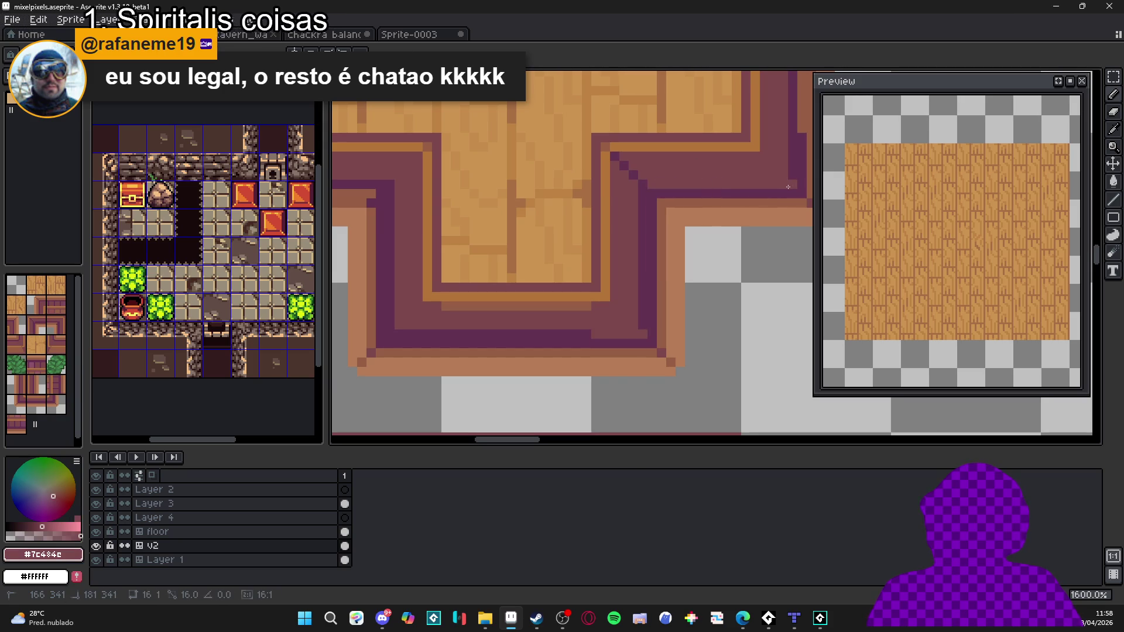
scroll(761, 234, "up", 3)
left_click(671, 333, "alt")
scroll(671, 333, "down", 1)
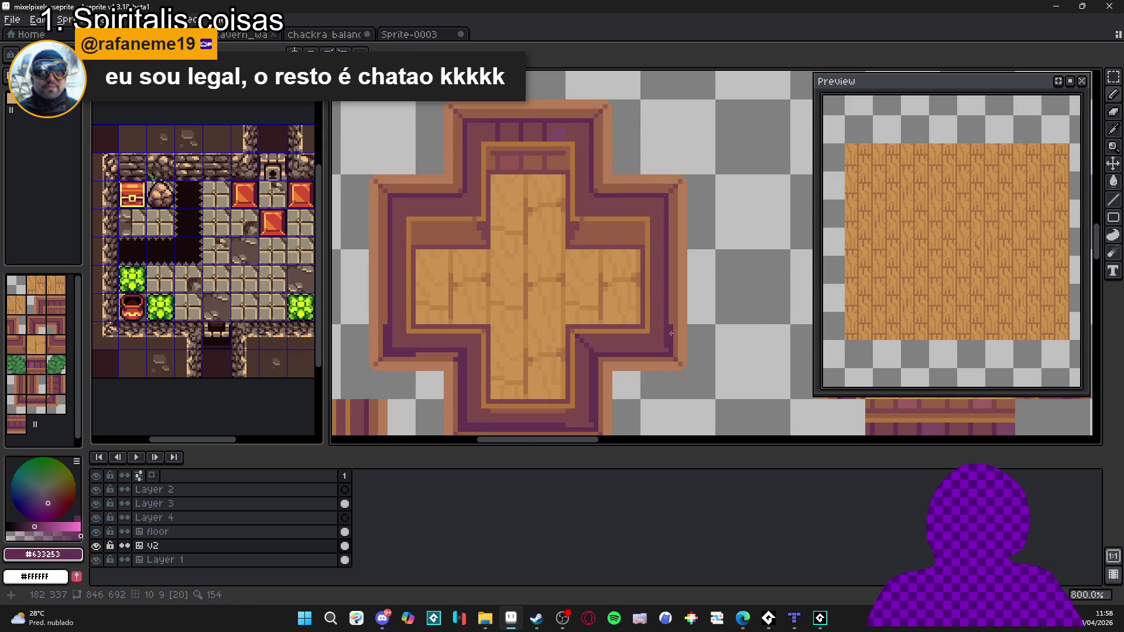
Step: Draw dark purple lines up the right inner rim, along the top inner rim and on the left rim
left_click_drag(671, 333, 672, 191)
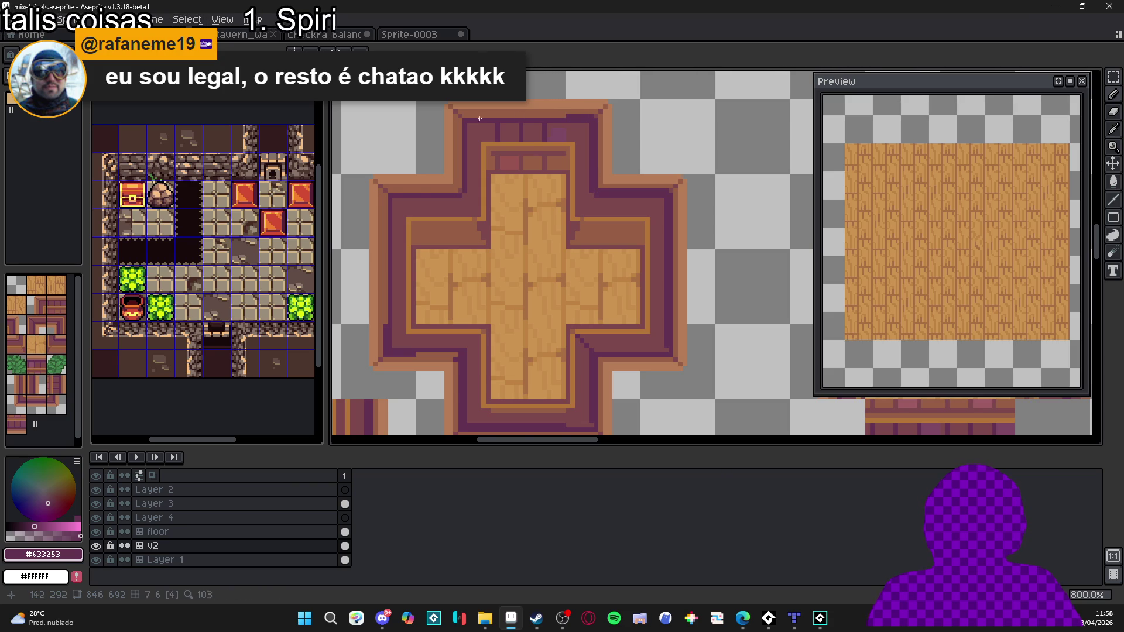
left_click_drag(562, 116, 478, 115)
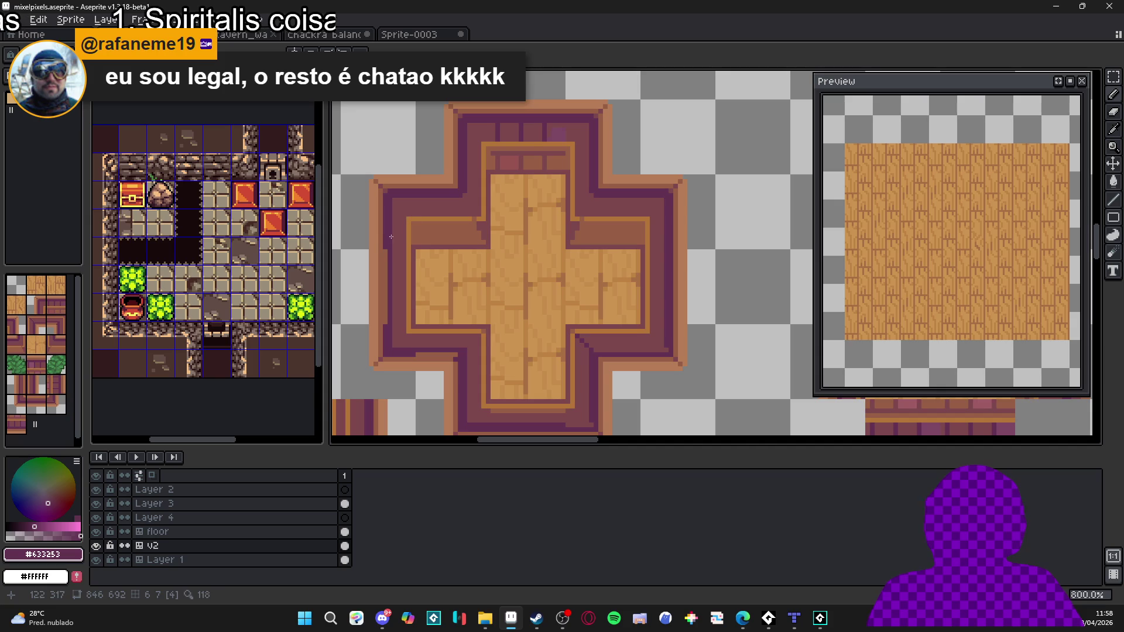
mouse_move(413, 356)
left_mouse_down()
mouse_move(463, 356)
mouse_move(388, 348)
mouse_move(388, 197)
left_mouse_up()
left_click(469, 351, "alt")
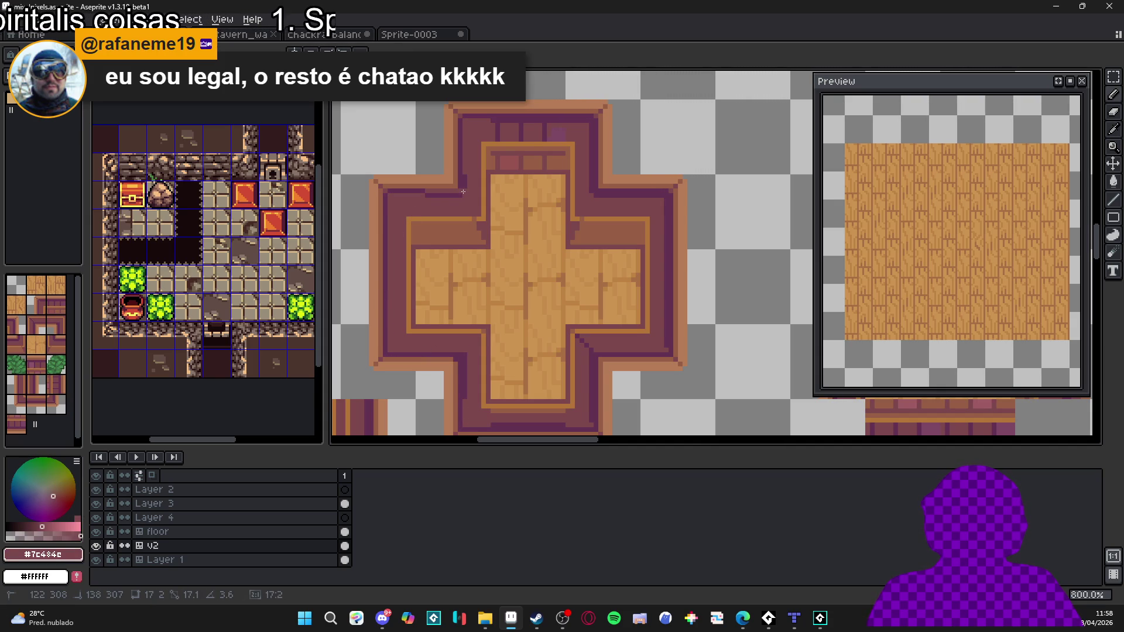
left_click_drag(460, 195, 460, 195)
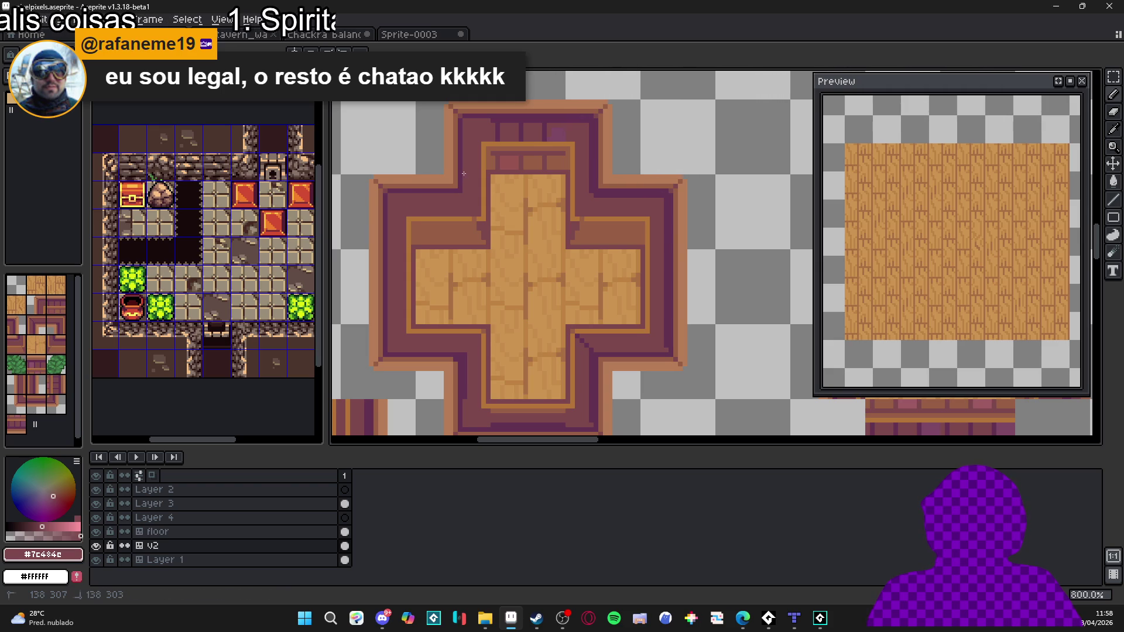
Step: Undo a stray bright stroke drawn along the tile's bottom row
scroll(460, 195, "down", 2)
scroll(461, 216, "up", 4)
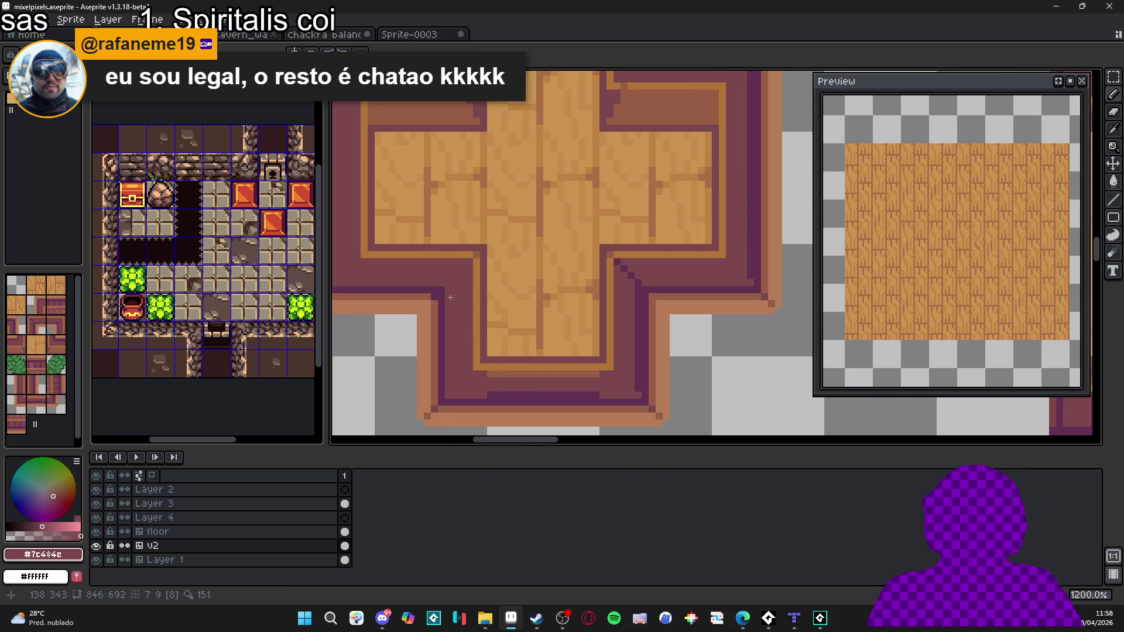
left_click_drag(487, 396, 599, 395)
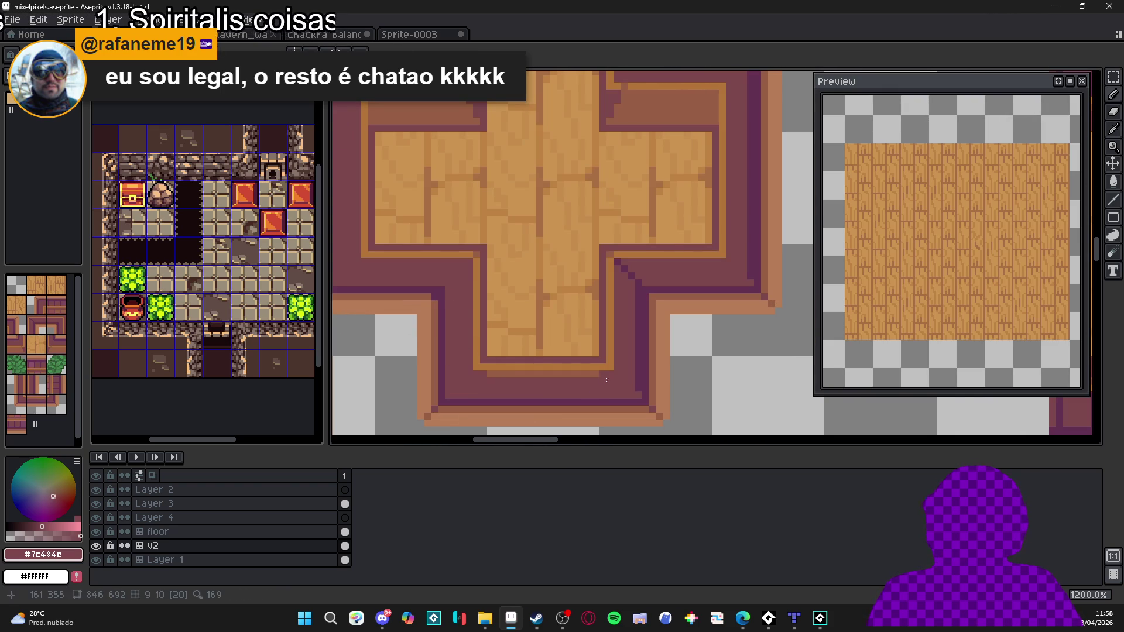
key("ctrl+z")
key("ctrl+z")
scroll(483, 391, "down", 4)
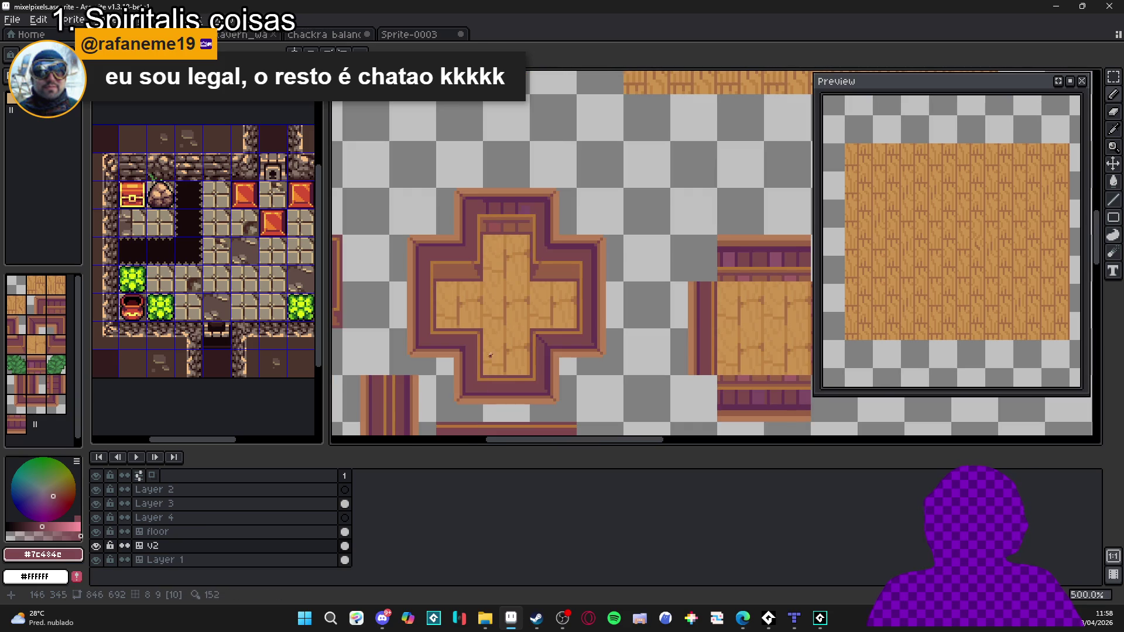
scroll(499, 327, "down", 1)
scroll(536, 348, "up", 1)
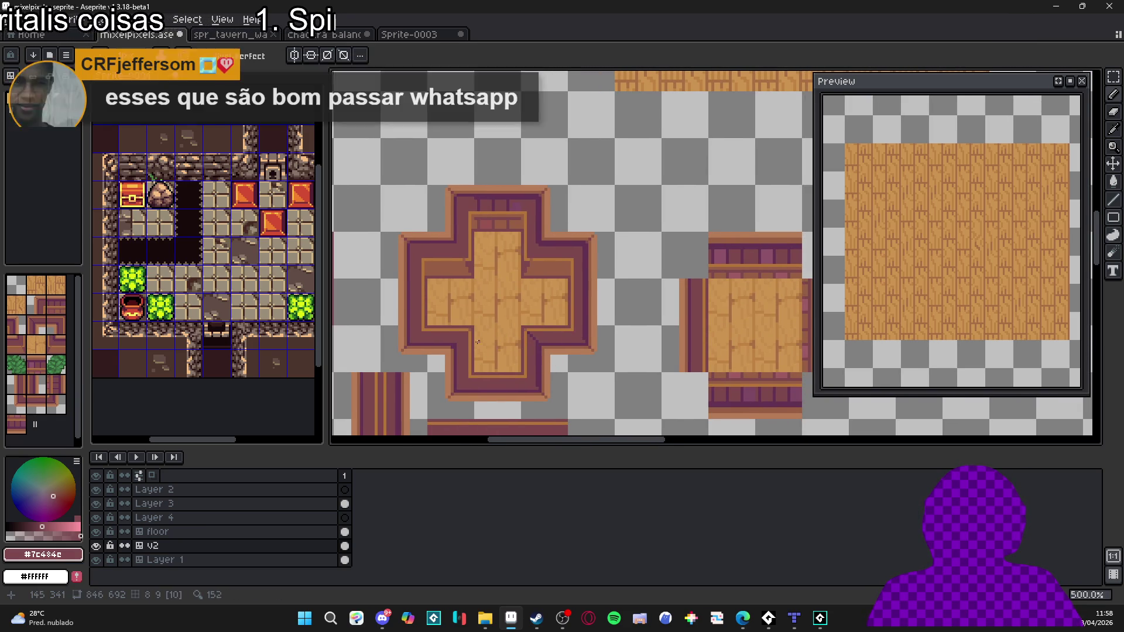
Step: Sample the dark purple, orange trim and brown colours from the rim
scroll(456, 341, "up", 4)
left_click(450, 343, "alt")
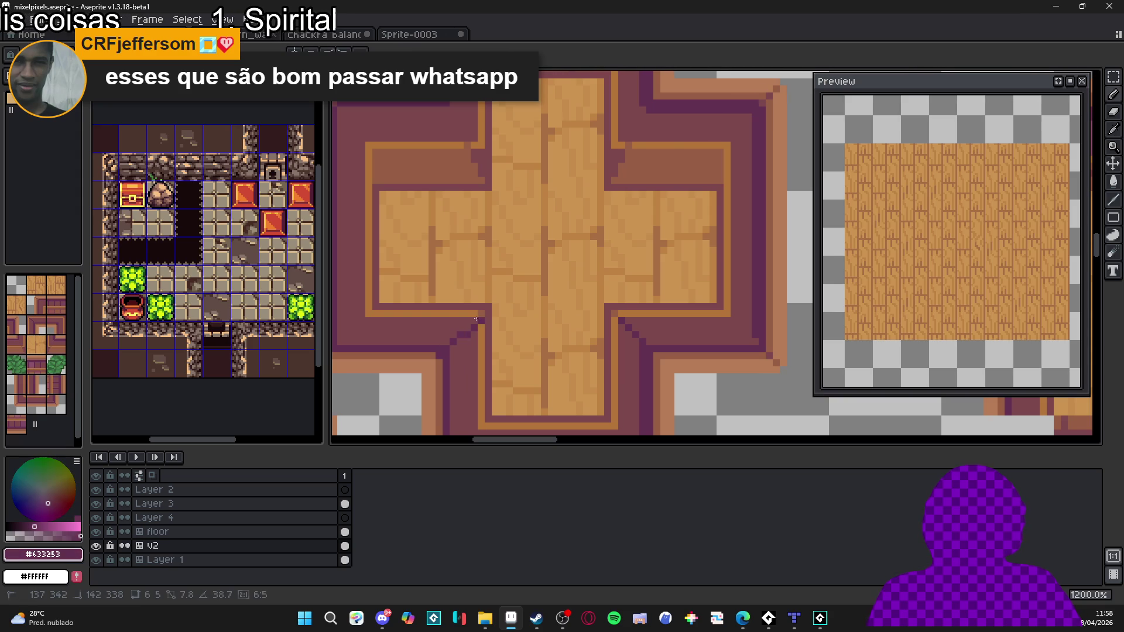
scroll(591, 310, "down", 4)
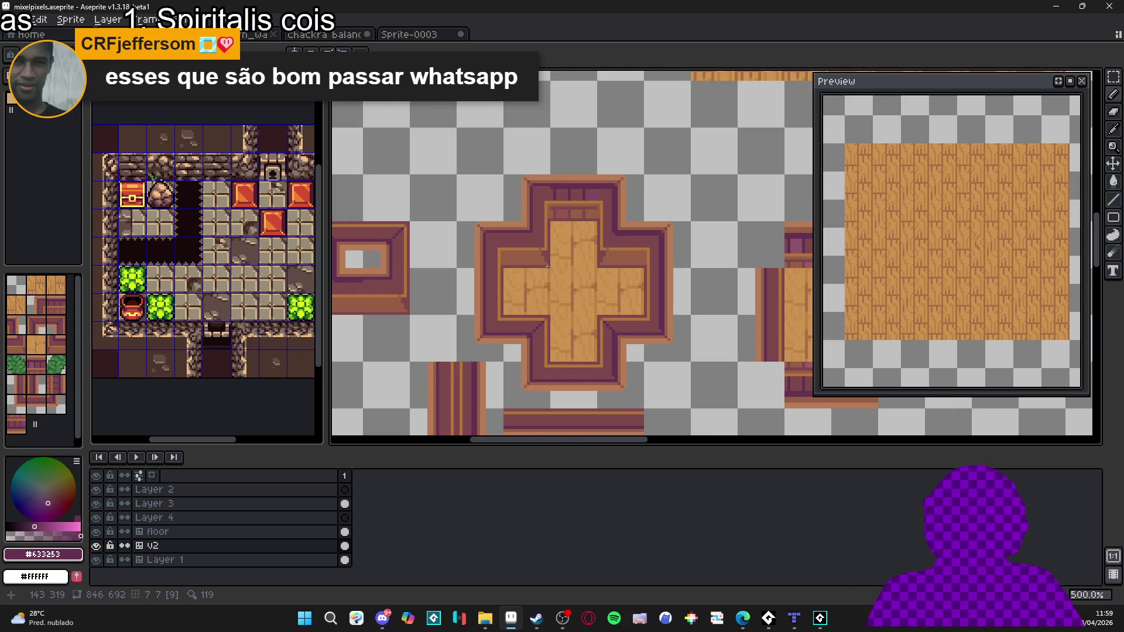
scroll(548, 253, "up", 5)
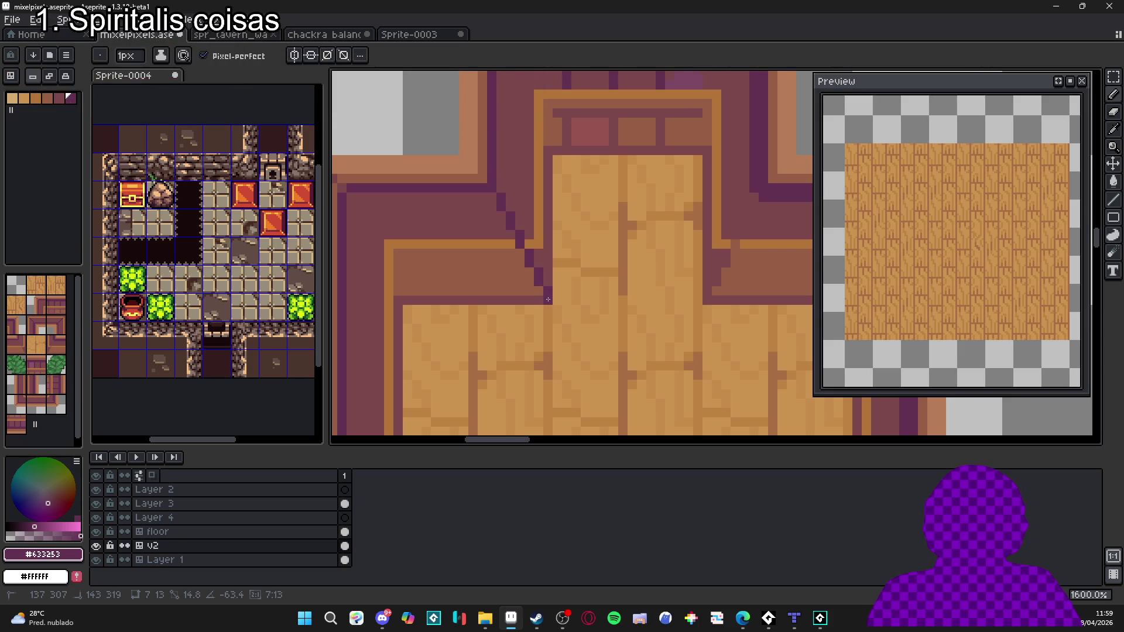
left_click(541, 243, "alt")
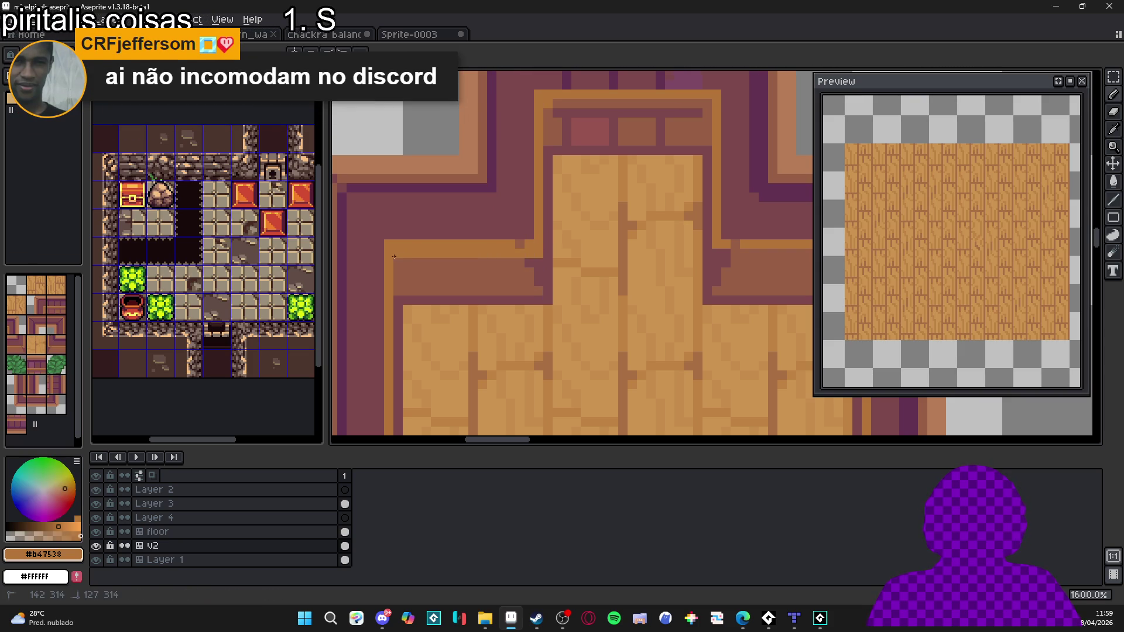
left_click(396, 238, "alt")
scroll(527, 252, "down", 2)
scroll(545, 255, "up", 2)
left_click(498, 171, "alt")
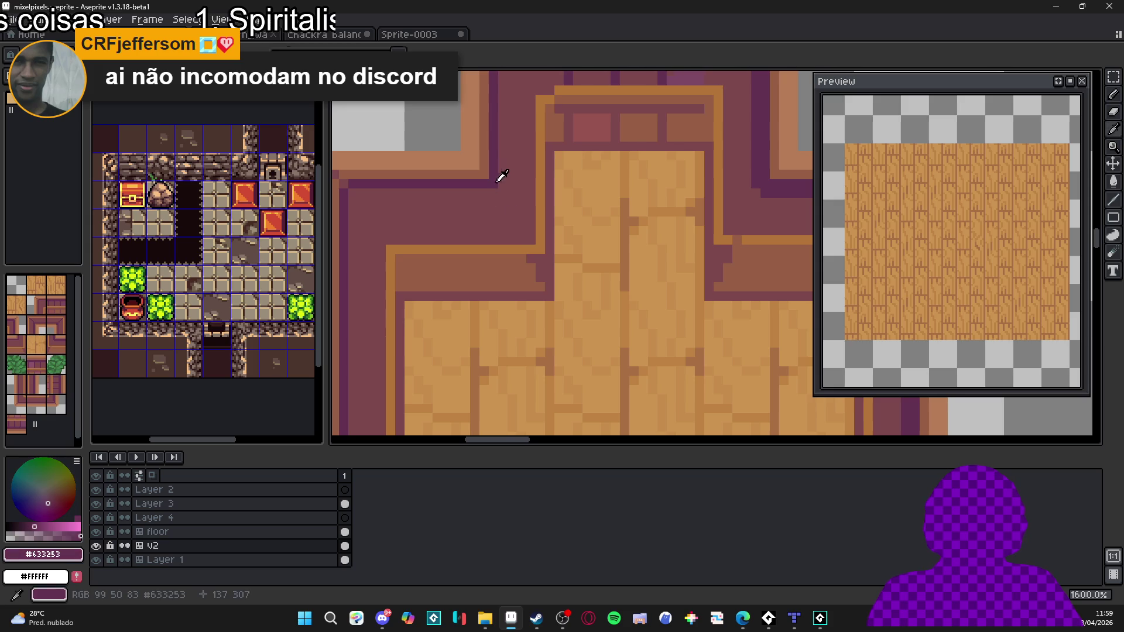
Step: Draw a dark purple diagonal across the inner upper-left corner, then undo and redraw it
left_click(552, 290)
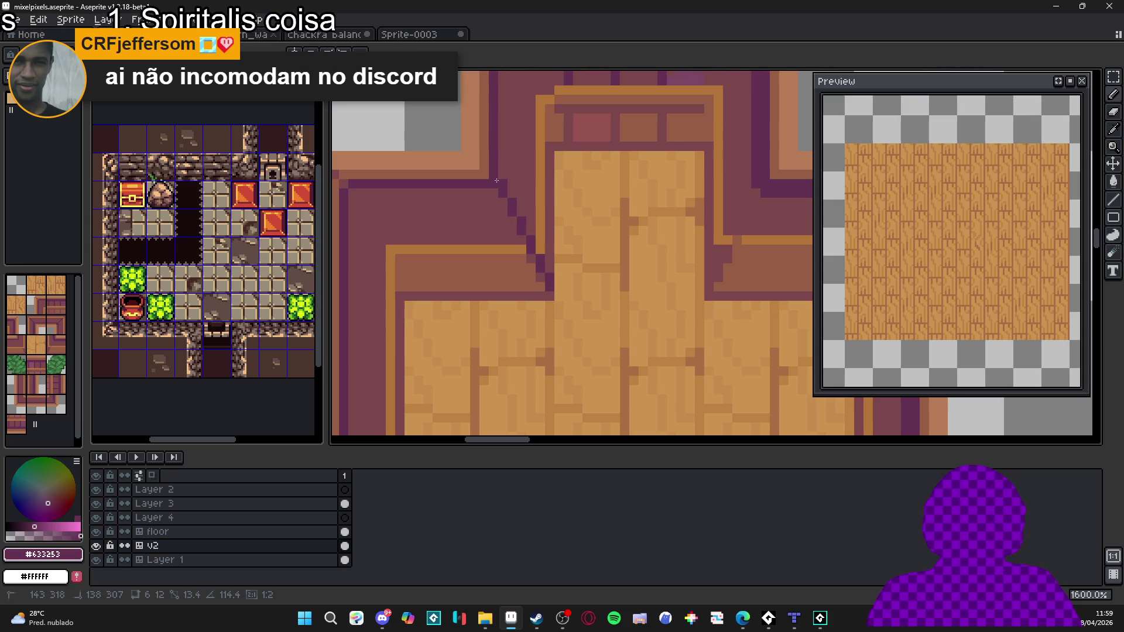
left_click_drag(496, 189, 551, 287)
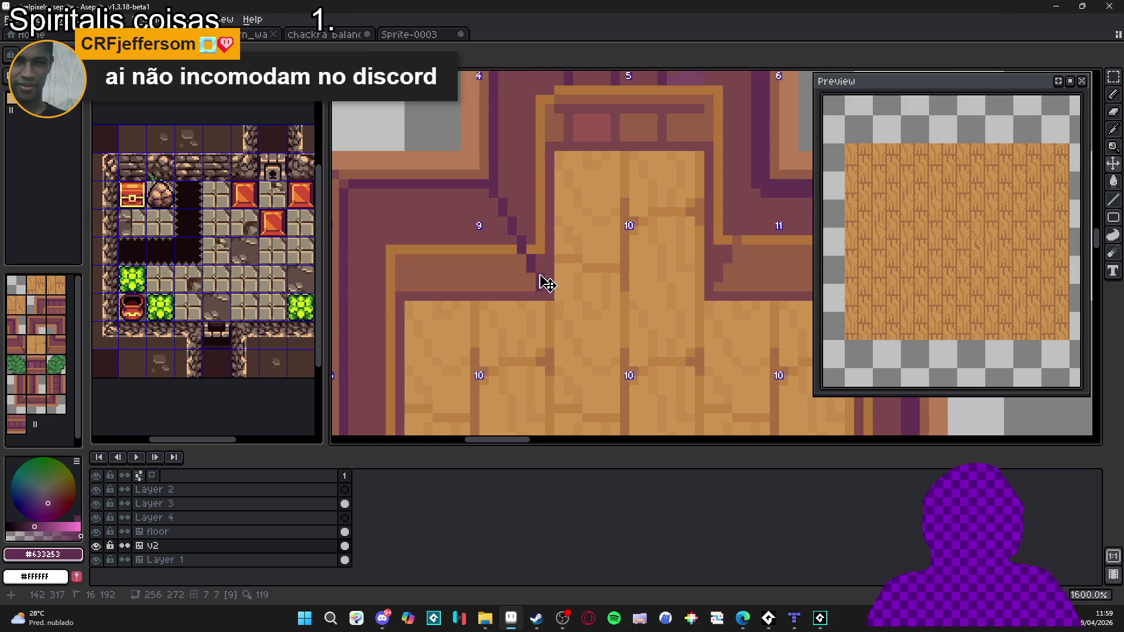
key("ctrl+z")
key("w")
key("l")
left_click_drag(537, 245, 480, 172)
scroll(515, 234, "down", 2)
scroll(550, 263, "up", 2)
left_click(554, 261, "alt")
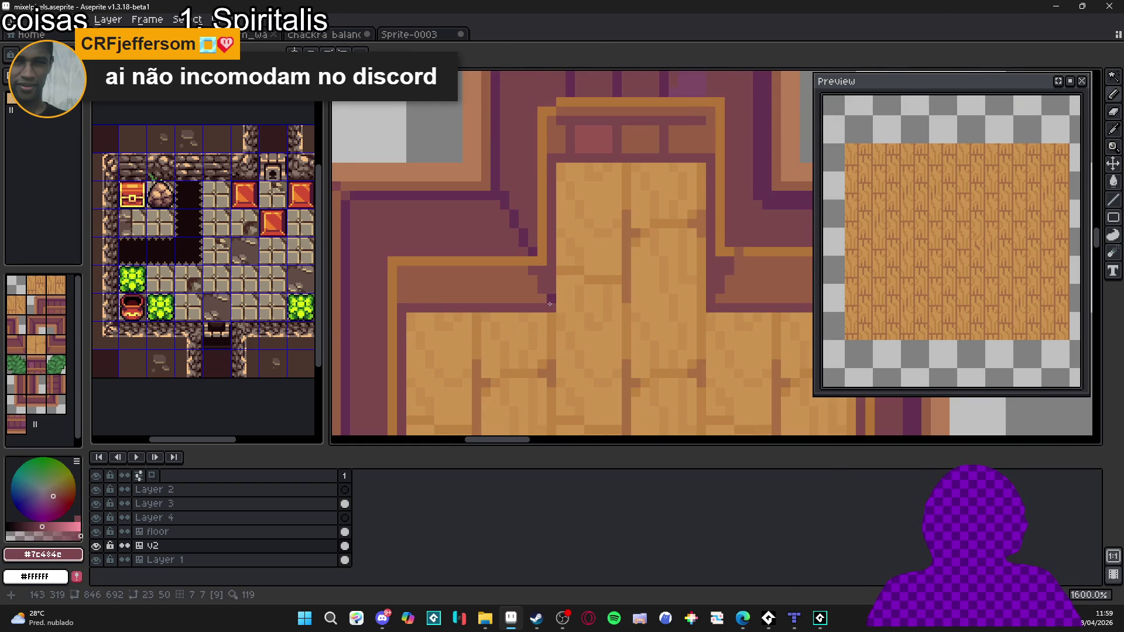
scroll(550, 304, "down", 3)
scroll(551, 305, "up", 3)
scroll(552, 311, "down", 3)
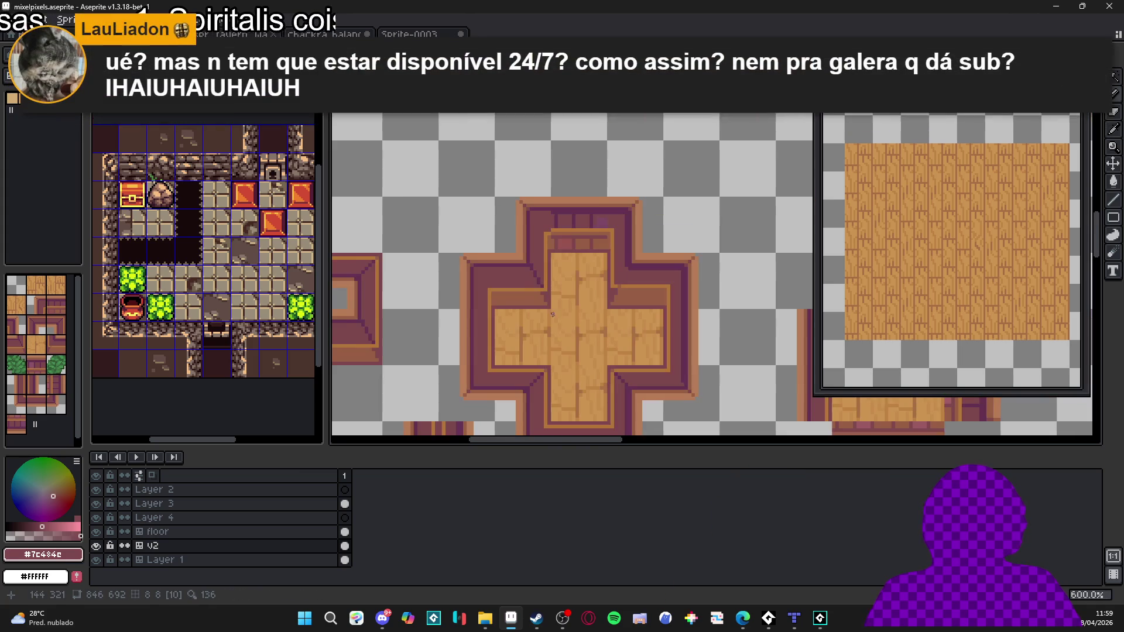
Step: Paint over the three dark vertical columns in the top rim with rim brown
scroll(547, 326, "up", 3)
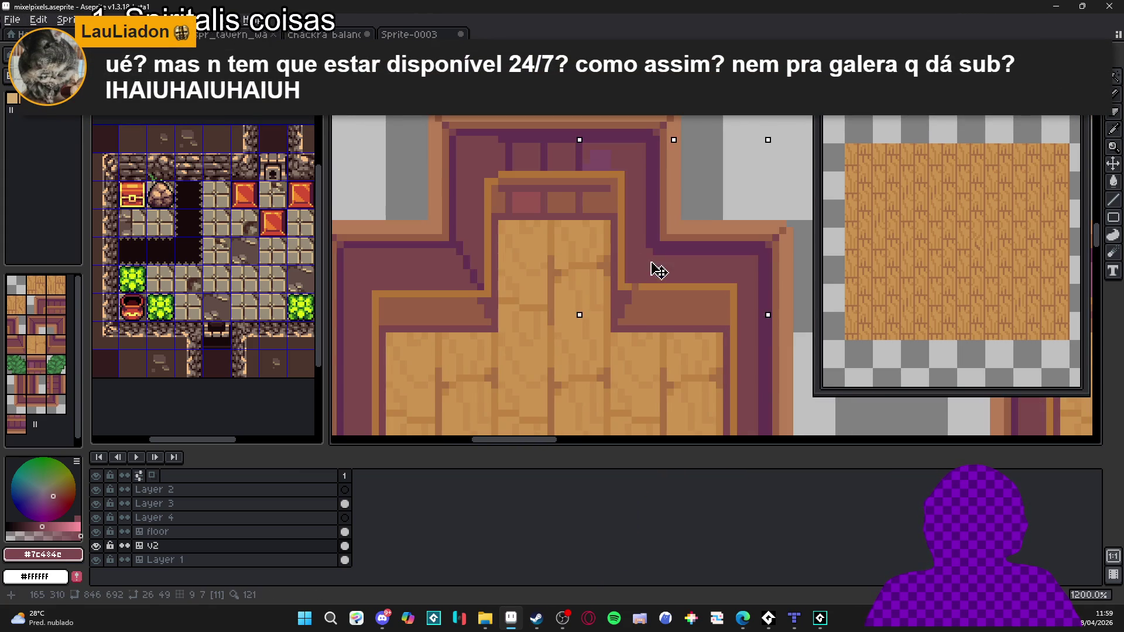
scroll(497, 148, "up", 3)
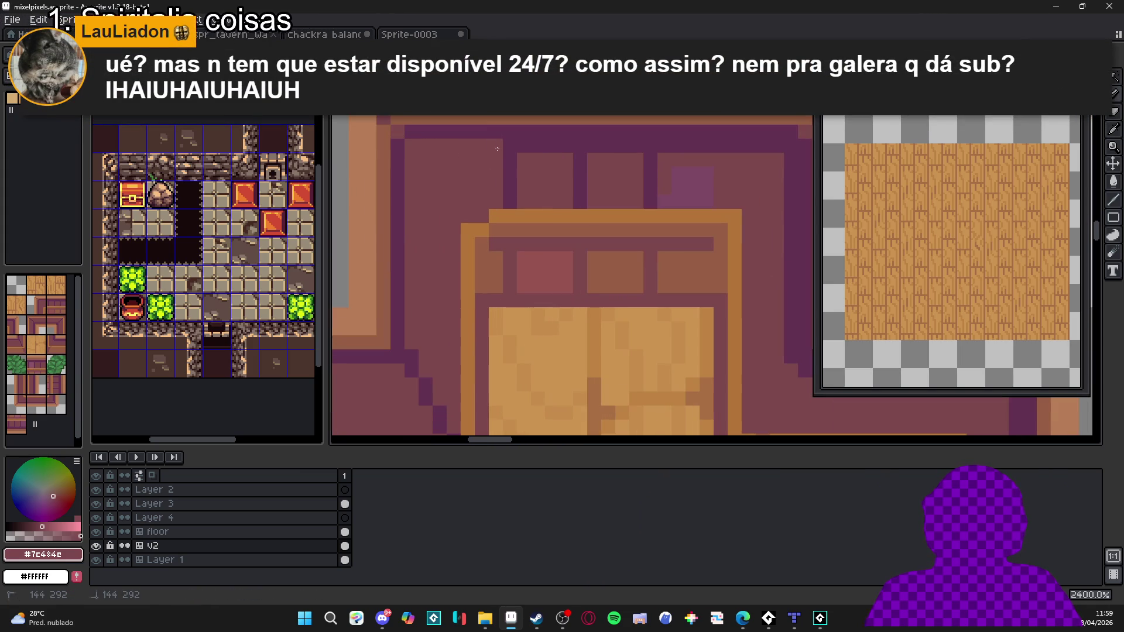
left_click(650, 146)
left_click_drag(651, 142, 650, 195)
key("ctrl+z")
left_click(673, 143, "alt")
left_click_drag(650, 144, 654, 201)
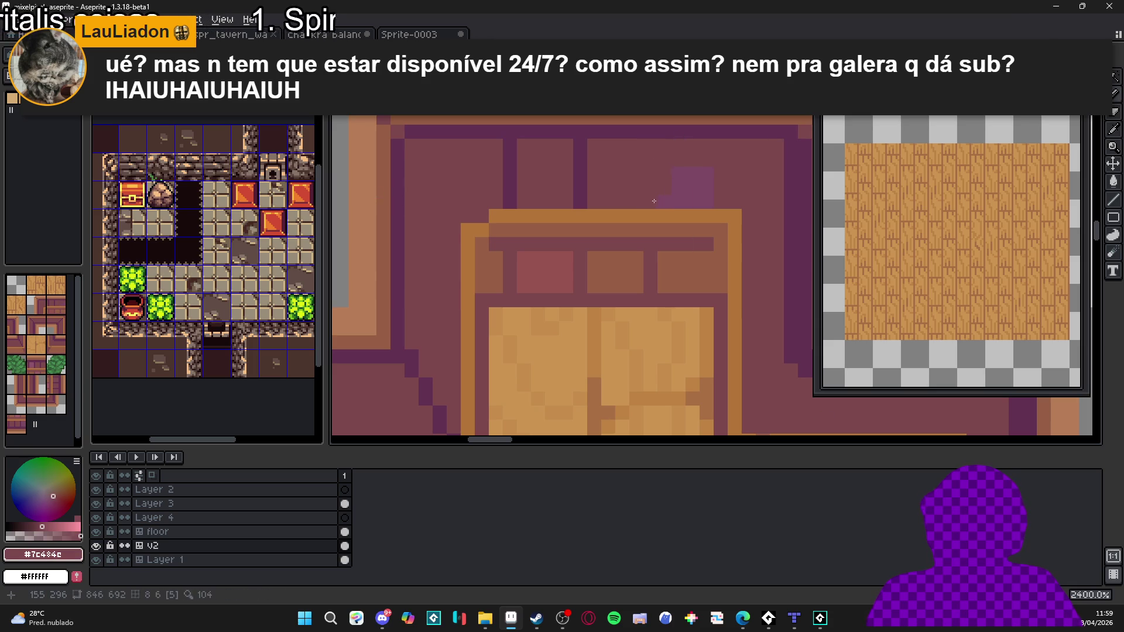
left_click_drag(579, 141, 580, 206)
left_click_drag(510, 202, 510, 144)
Step: Extend the orange trim at its top-left corner and touch up single rim pixels
left_click(497, 216, "alt")
left_click_drag(483, 217, 471, 219)
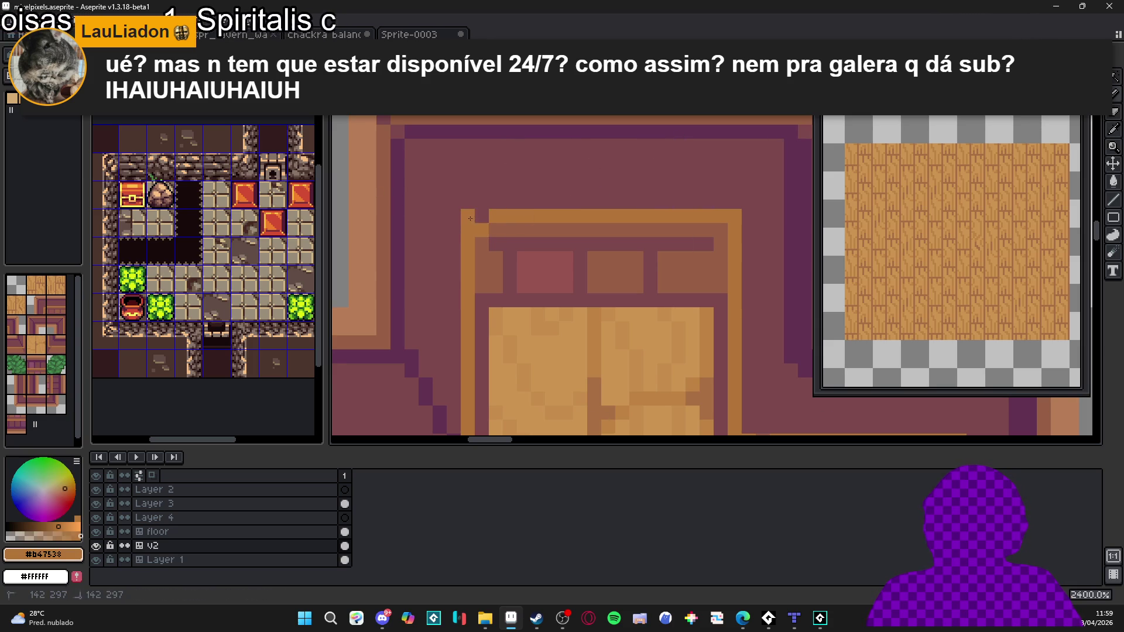
left_click(502, 222, "alt")
scroll(527, 216, "down", 2)
scroll(556, 216, "up", 1)
left_click(552, 221, "alt")
left_click(517, 222)
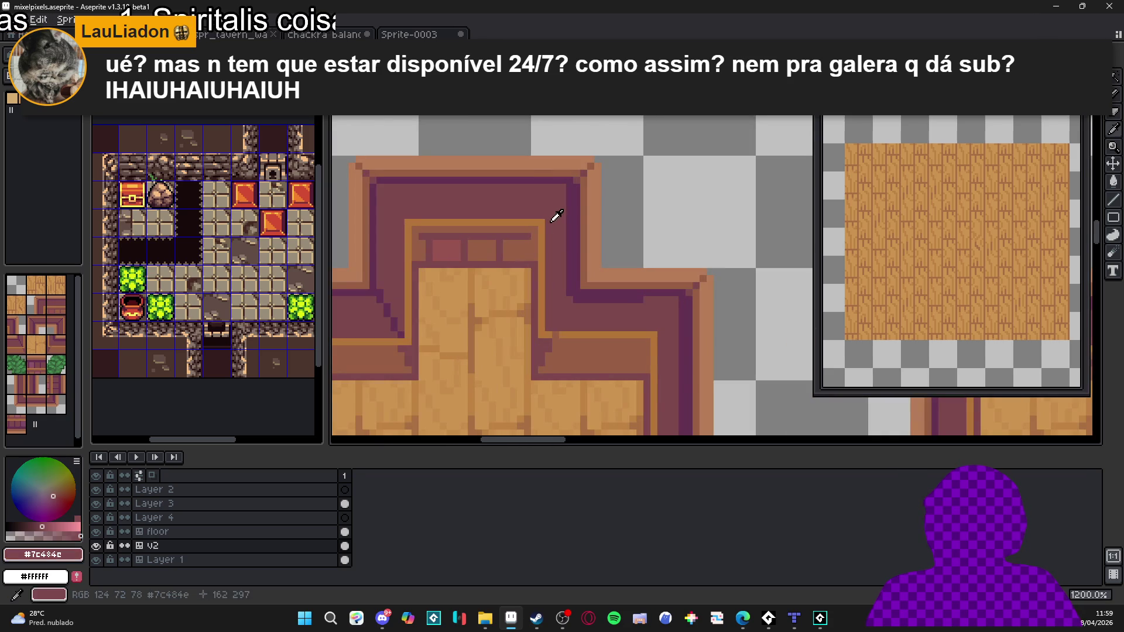
scroll(490, 283, "down", 2)
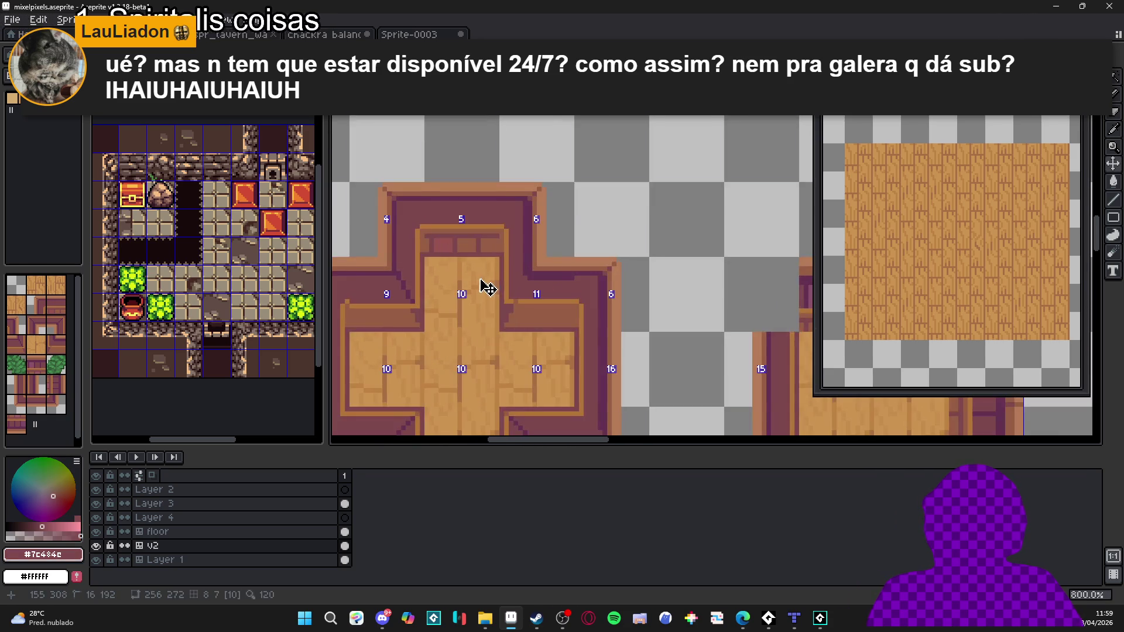
scroll(498, 234, "up", 3)
left_click(513, 203)
Step: Zoom out and pan to show the cross tile and its neighbouring tiles
scroll(504, 217, "down", 4)
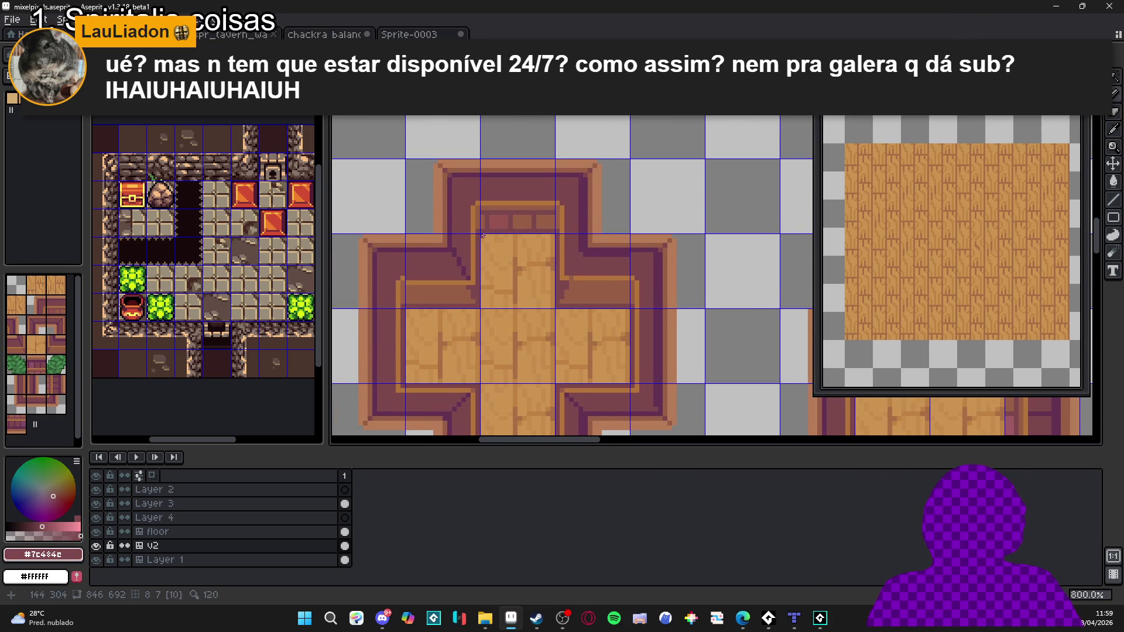
scroll(527, 231, "down", 1)
scroll(532, 240, "up", 2)
scroll(539, 246, "down", 2)
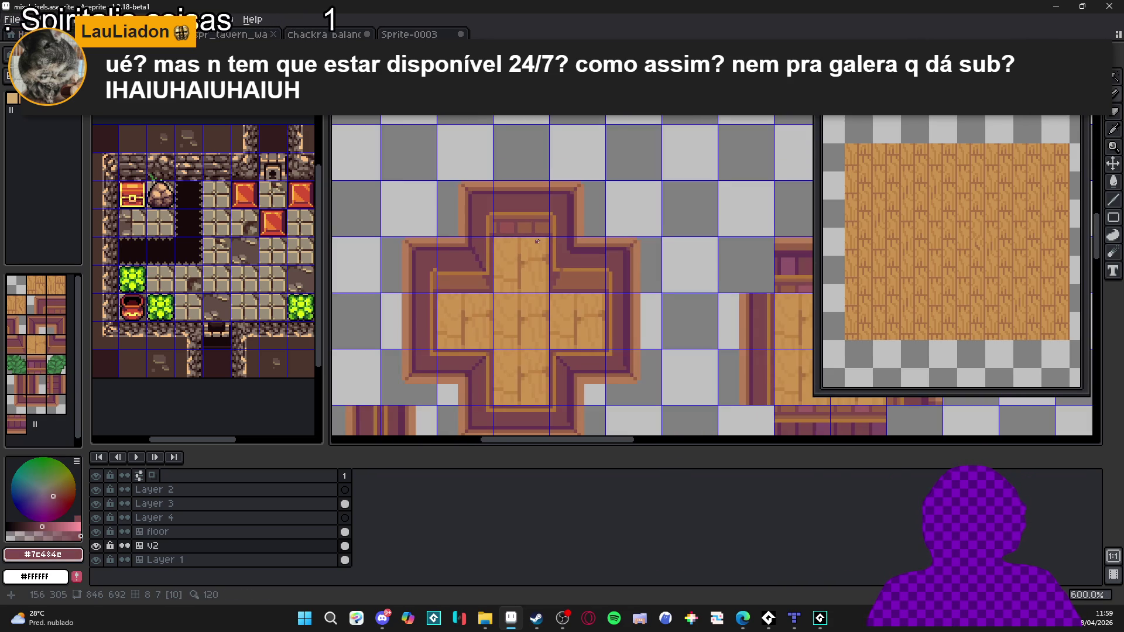
scroll(547, 255, "down", 1)
scroll(544, 257, "down", 2)
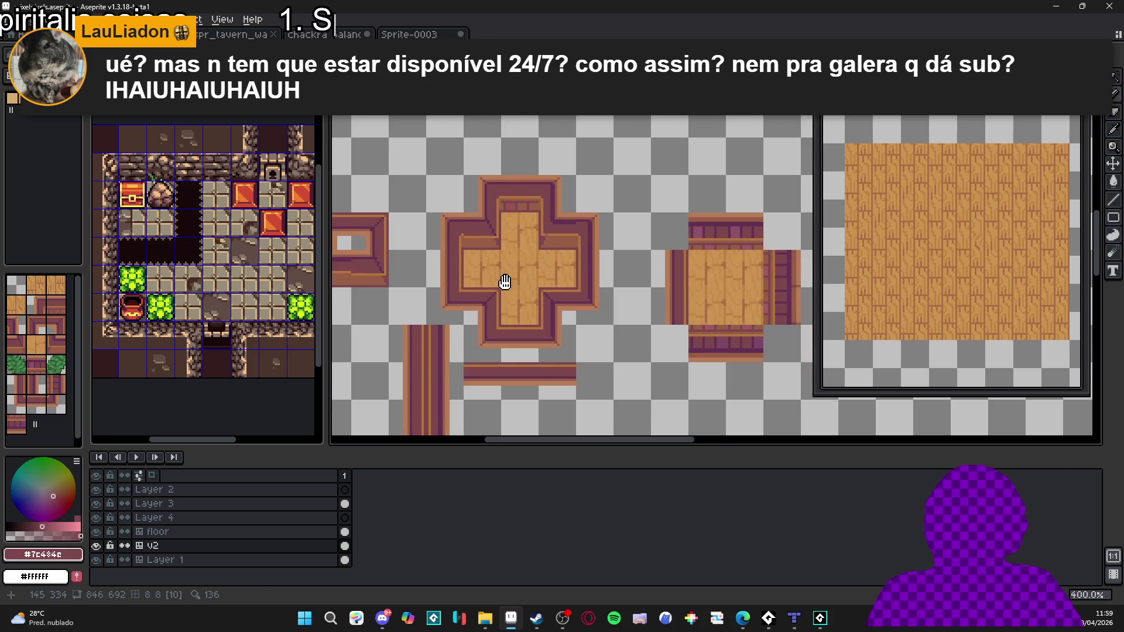
left_click_drag(528, 266, 602, 238)
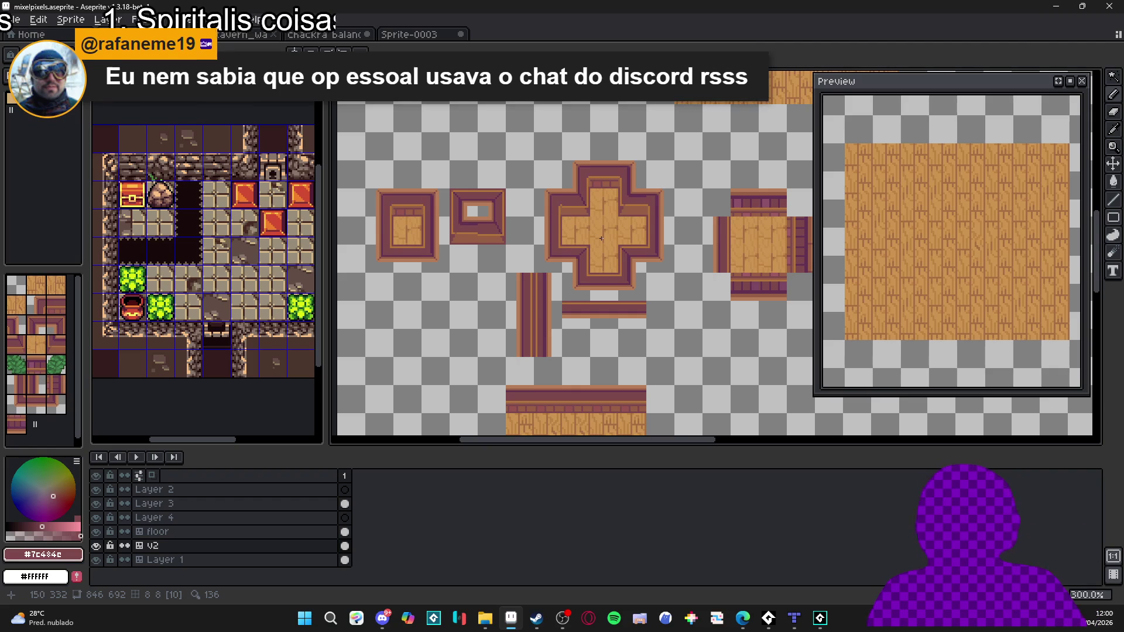
Step: Try a dark purple line along the inner corner, then undo it
scroll(511, 180, "up", 1)
scroll(511, 181, "up", 5)
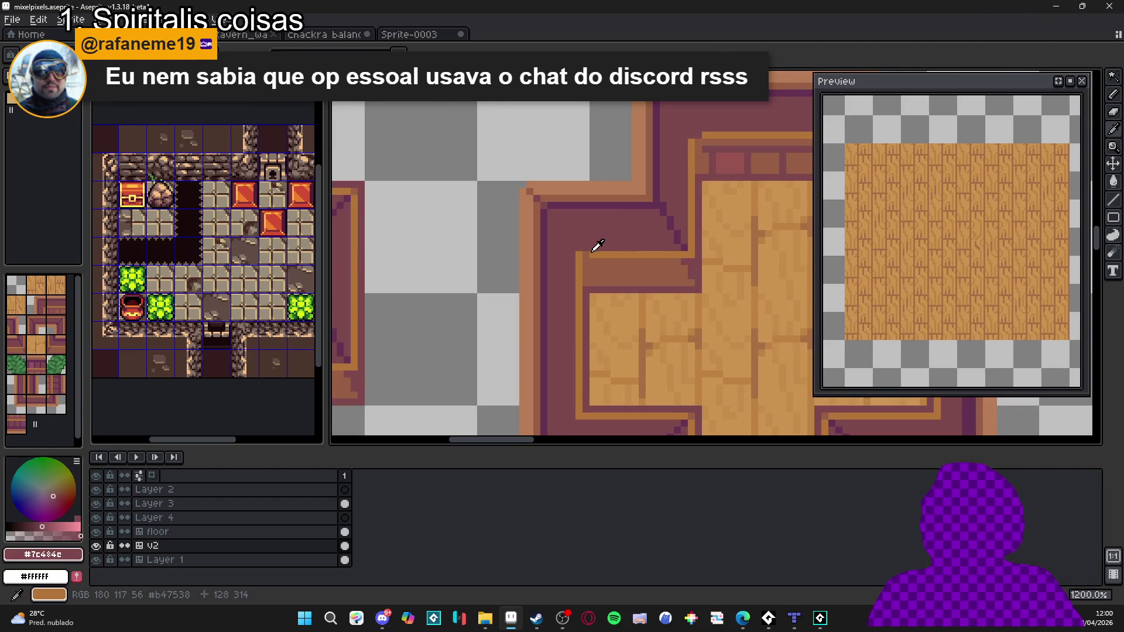
left_click(608, 247, "alt")
left_click(585, 242, "alt")
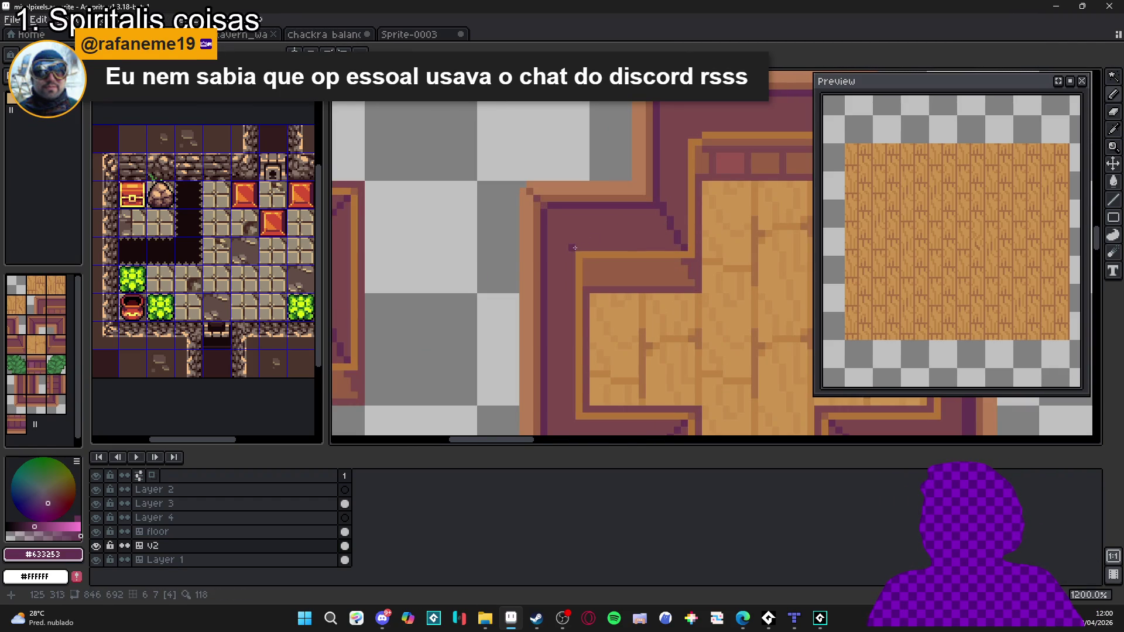
left_click_drag(551, 212, 549, 211)
key("ctrl+z")
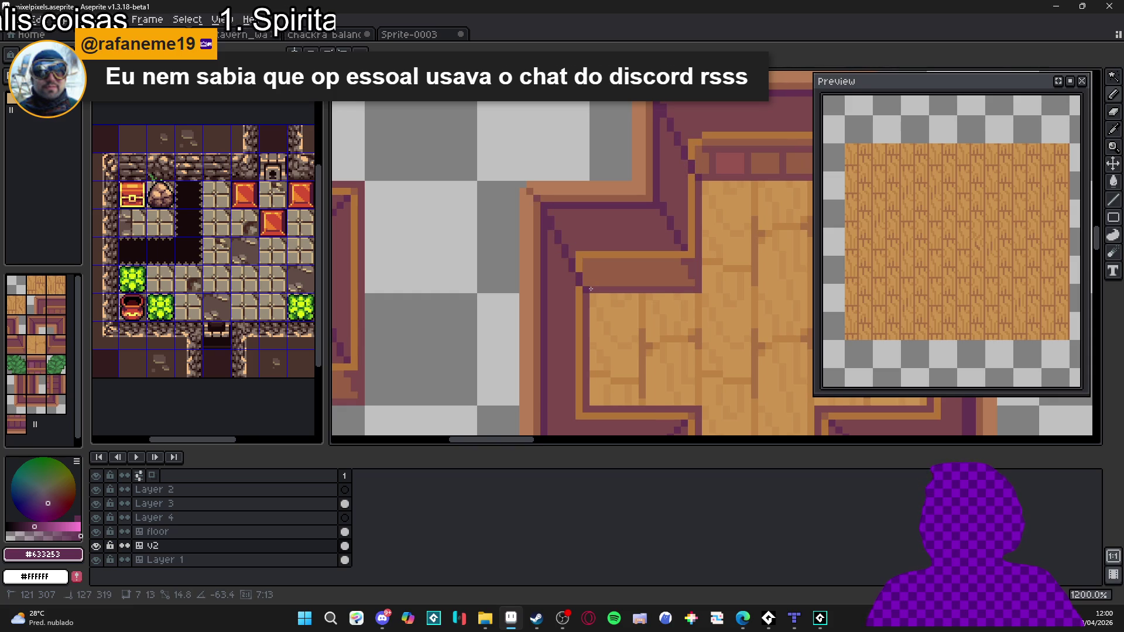
Step: Draw an orange edge line down and across beside the floor at the inner corner
left_click(590, 288, "alt")
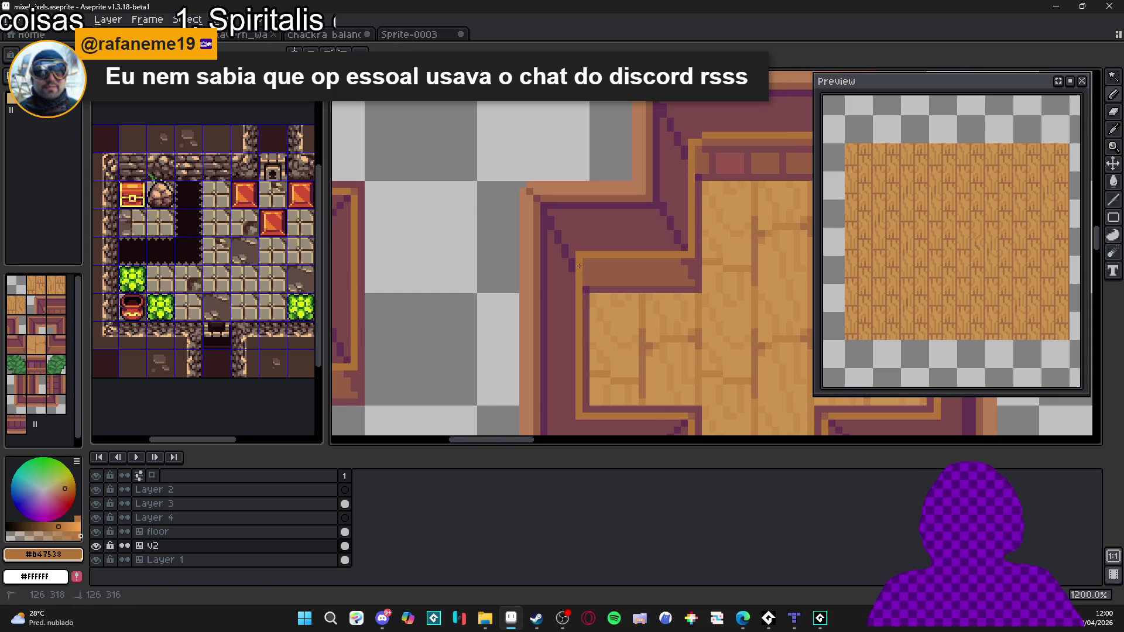
left_click(591, 289, "alt")
scroll(591, 289, "down", 3)
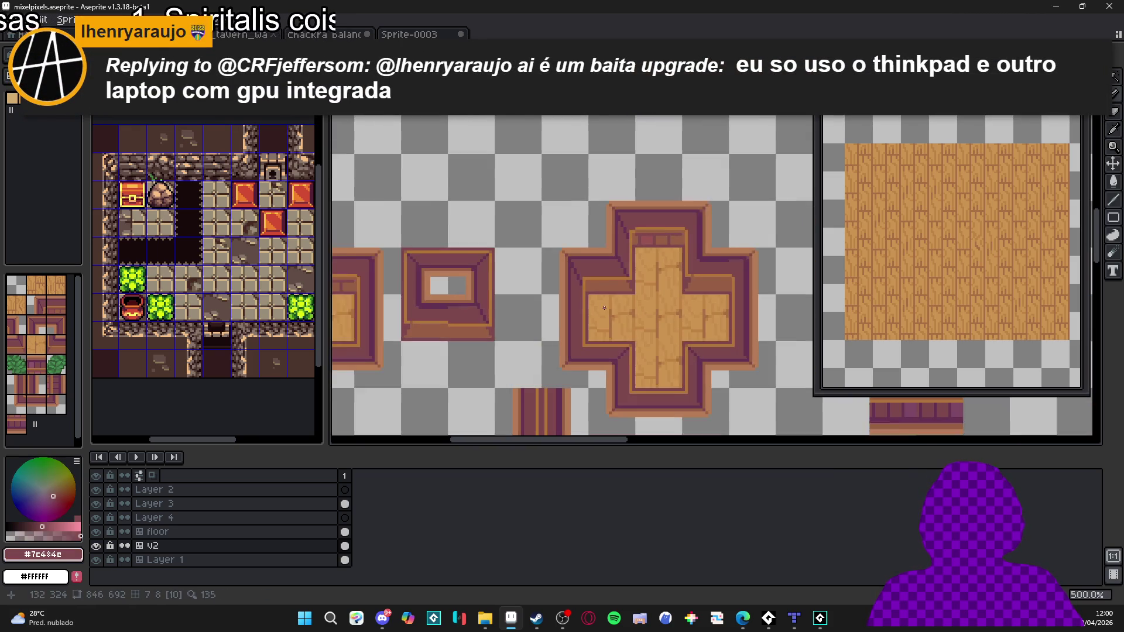
scroll(560, 290, "up", 4)
left_click(552, 294, "alt")
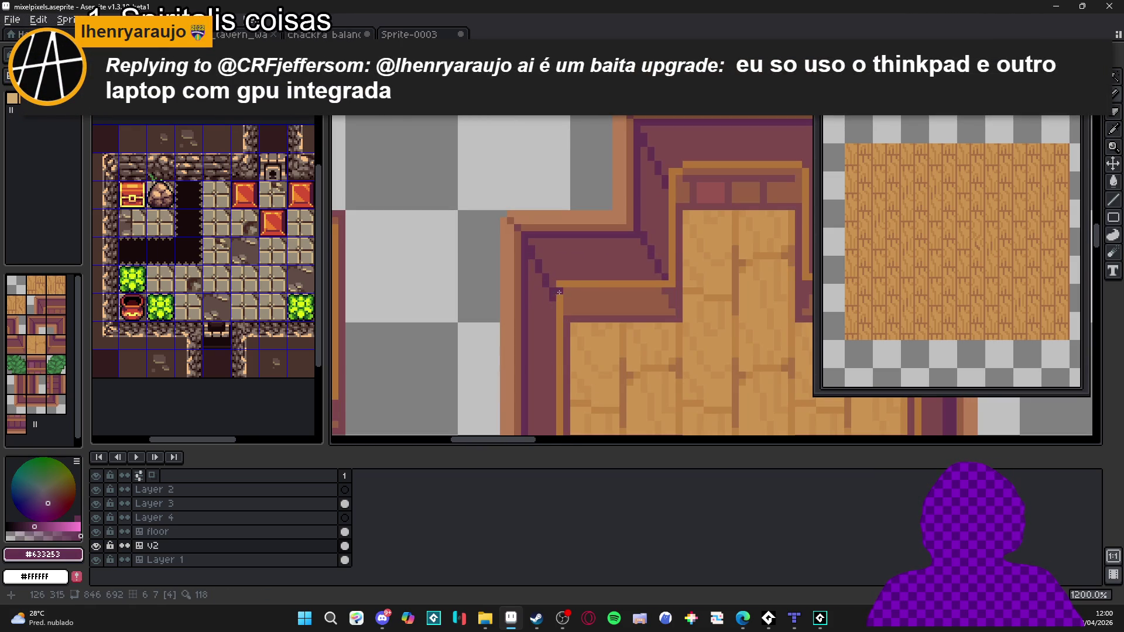
left_click(560, 285, "alt")
mouse_move(560, 285)
left_mouse_down()
mouse_move(543, 154)
mouse_move(539, 315)
left_mouse_up()
left_click(540, 317, "shift")
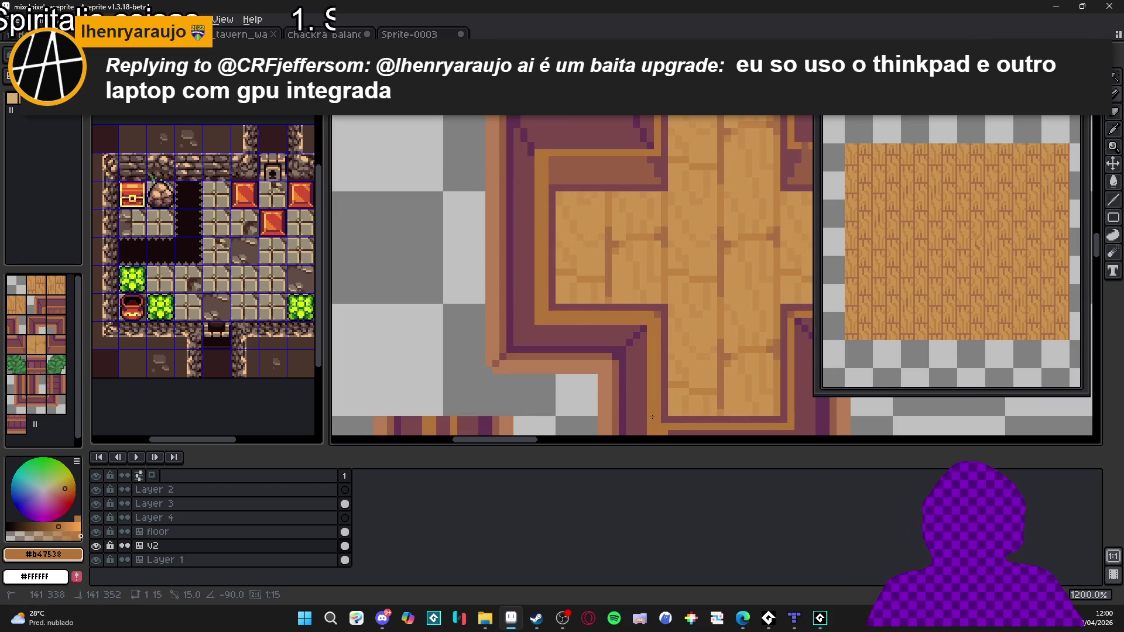
Step: Add alternating brown and orange edge lines along the rim and the floor's right edge
scroll(581, 361, "down", 2)
scroll(581, 361, "down", 1)
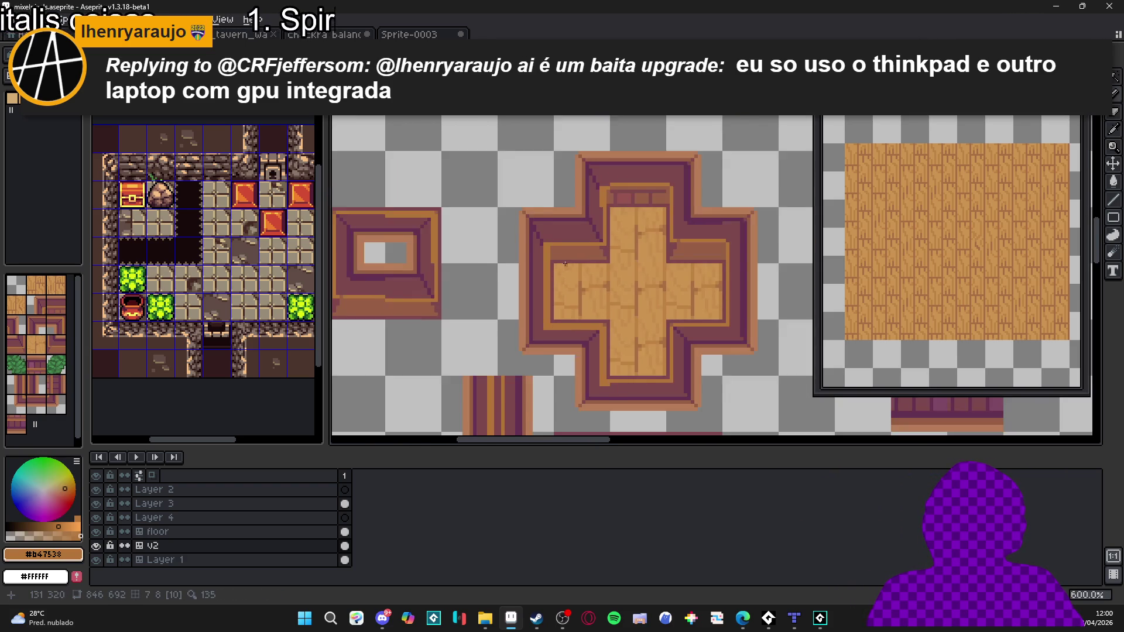
scroll(562, 241, "up", 2)
left_click(562, 240, "alt")
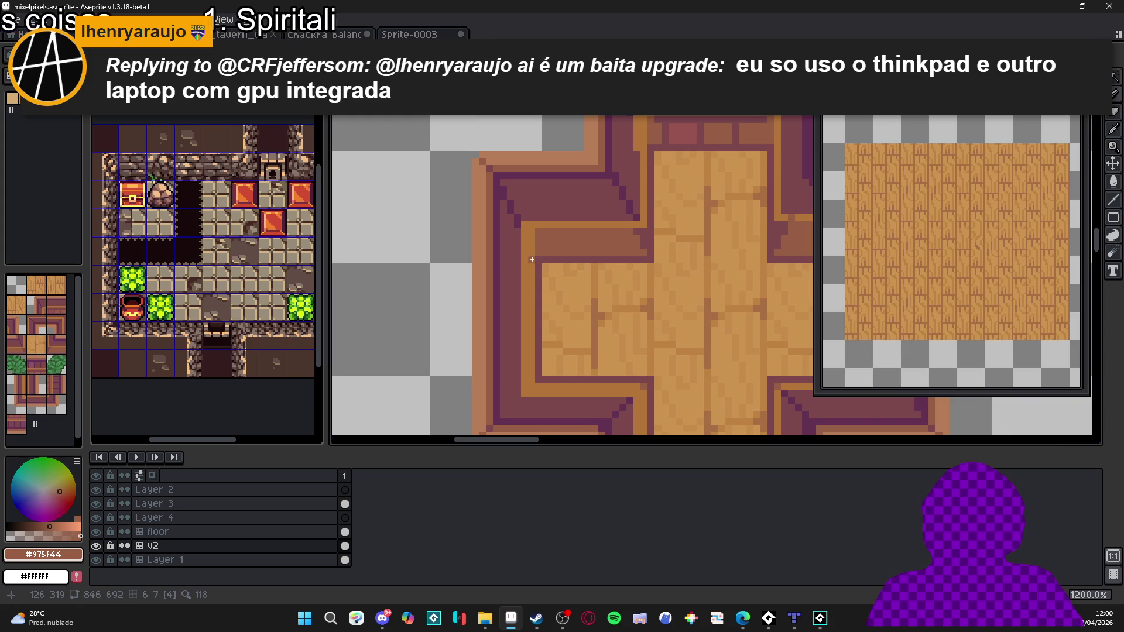
mouse_move(536, 235)
left_mouse_down()
mouse_move(534, 379)
mouse_move(644, 386)
mouse_move(613, 206)
mouse_move(611, 285)
mouse_move(752, 321)
mouse_move(748, 204)
mouse_move(748, 316)
mouse_move(627, 315)
mouse_move(482, 369)
left_mouse_up()
left_click(623, 320, "alt")
left_click(748, 203, "alt")
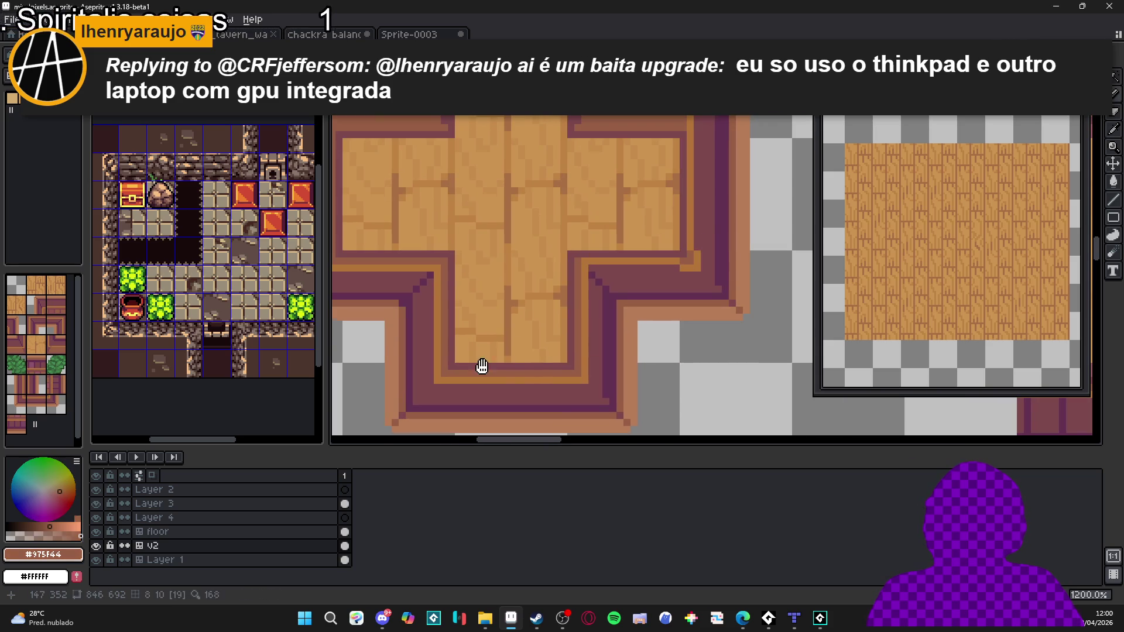
left_click(589, 264, "alt")
mouse_move(588, 268)
left_mouse_down()
mouse_move(707, 269)
mouse_move(696, 268)
mouse_move(698, 84)
left_mouse_up()
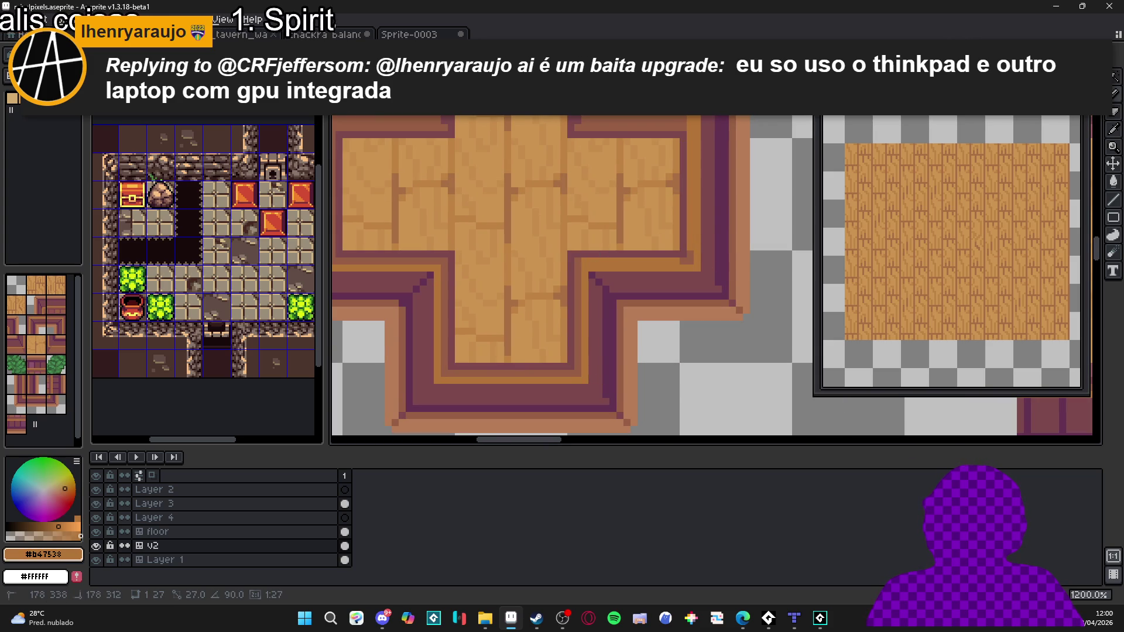
left_click(688, 91, "alt")
mouse_move(688, 94)
left_mouse_down()
mouse_move(688, 256)
mouse_move(596, 259)
left_mouse_up()
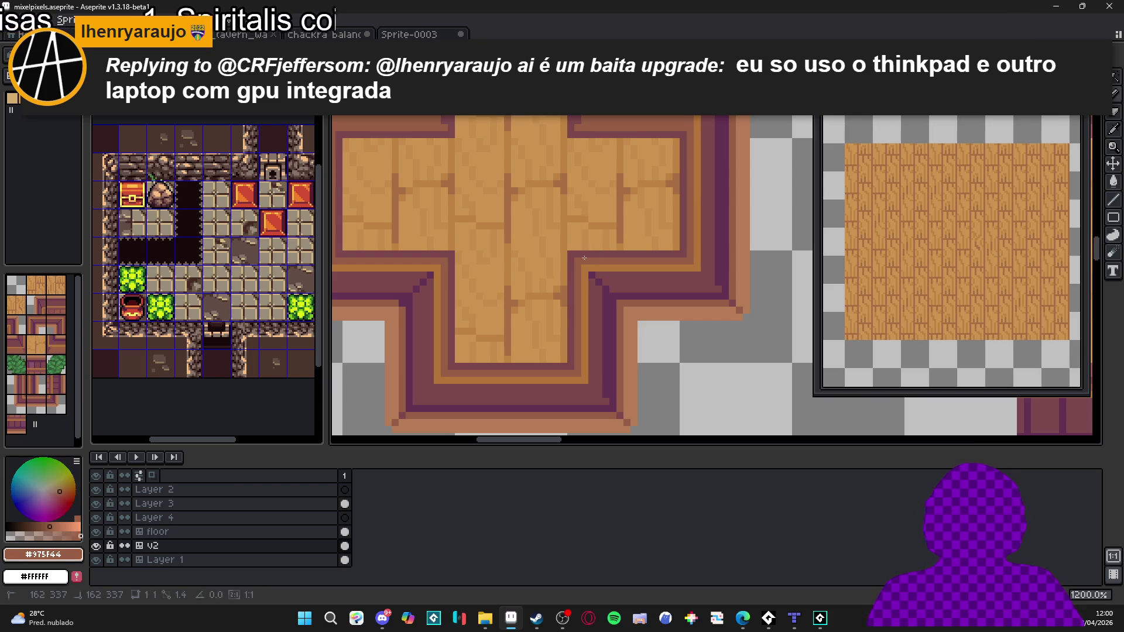
Step: Draw a mid purple line leftward along the top rim
scroll(699, 233, "up", 3)
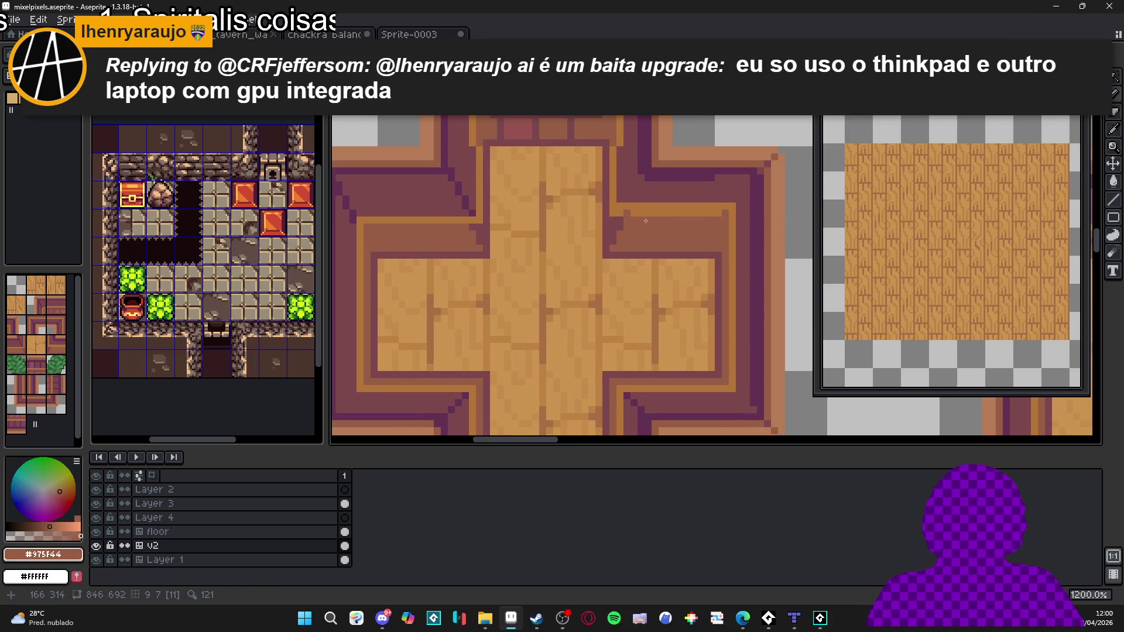
left_click(612, 210, "alt")
left_click(713, 205, "alt")
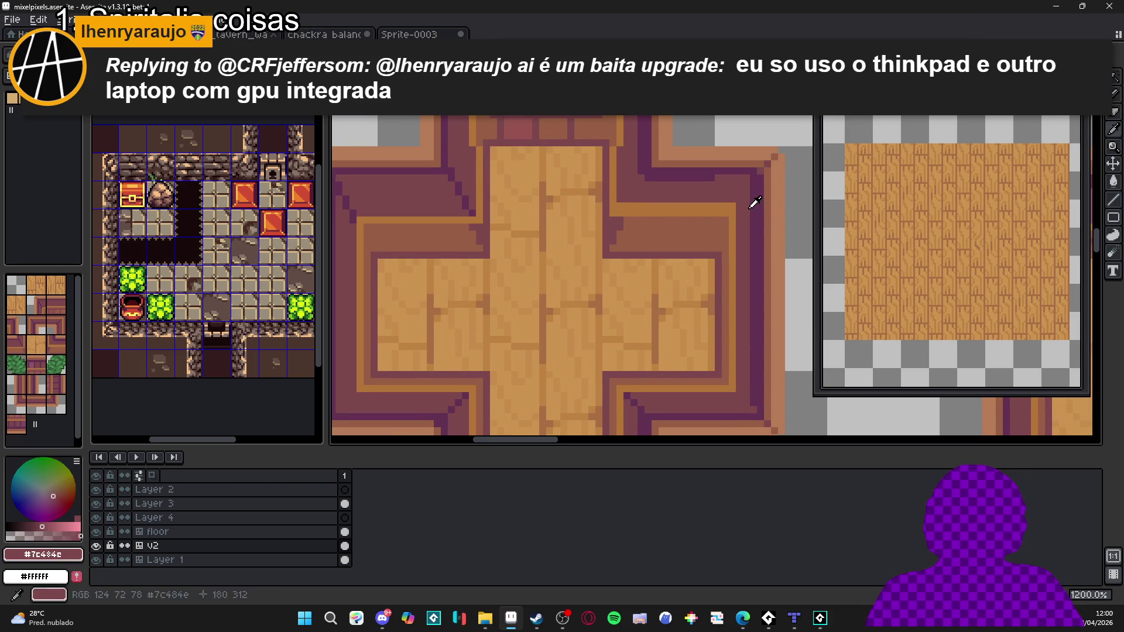
left_click_drag(713, 204, 616, 202)
mouse_move(618, 206)
left_mouse_down()
mouse_move(630, 243)
mouse_move(622, 184)
left_mouse_up()
left_click(635, 170, "alt")
left_click(631, 245, "alt")
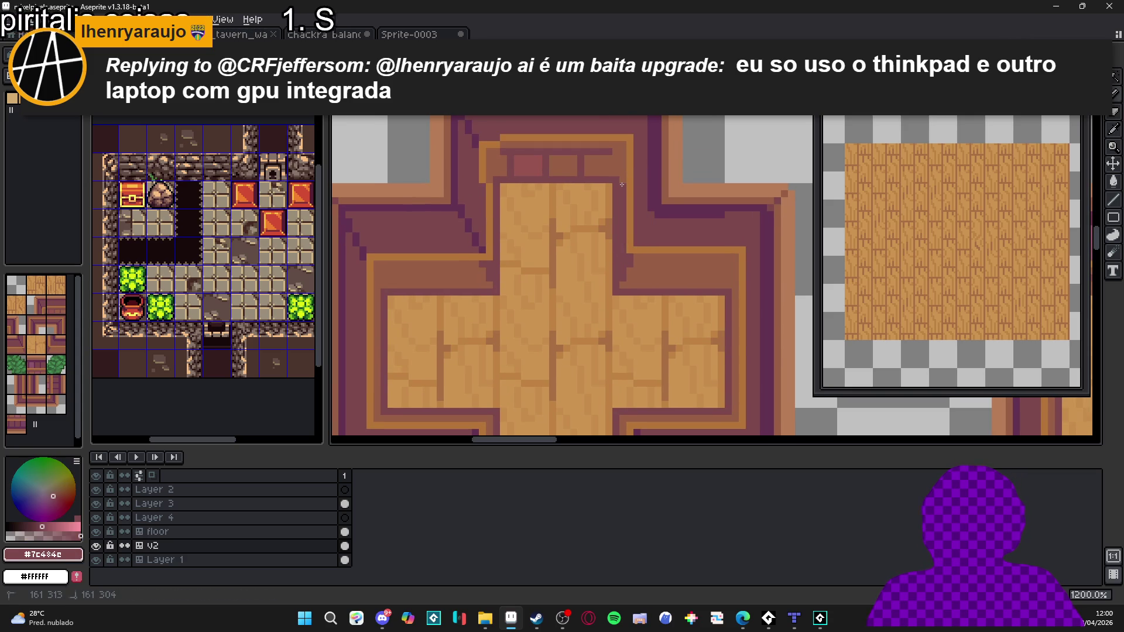
Step: Rebuild the top-left rim corner with orange, brown and dark vertical lines and an orange corner pixel
left_click(485, 252, "alt")
left_click(482, 175)
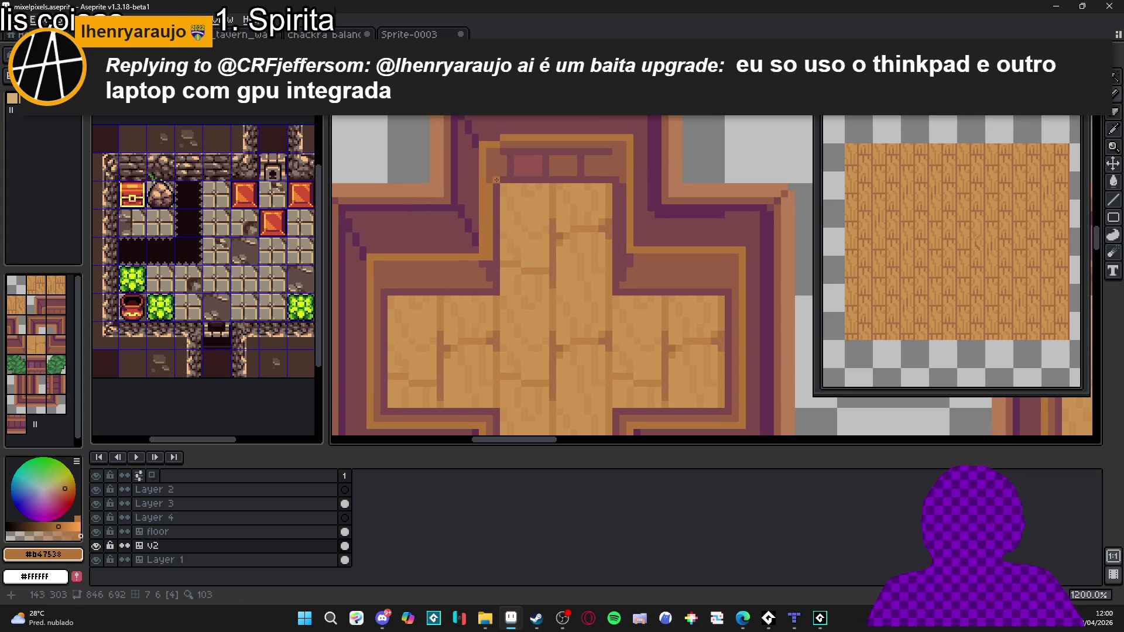
left_click(496, 158, "alt")
left_click_drag(490, 186, 490, 248)
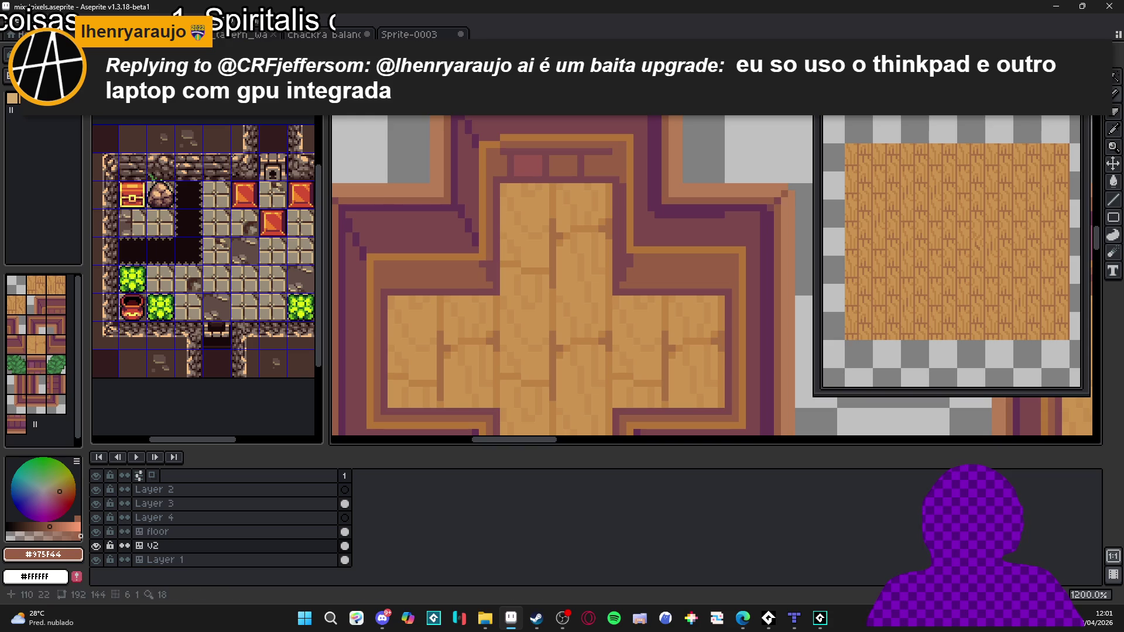
left_click(459, 165, "alt")
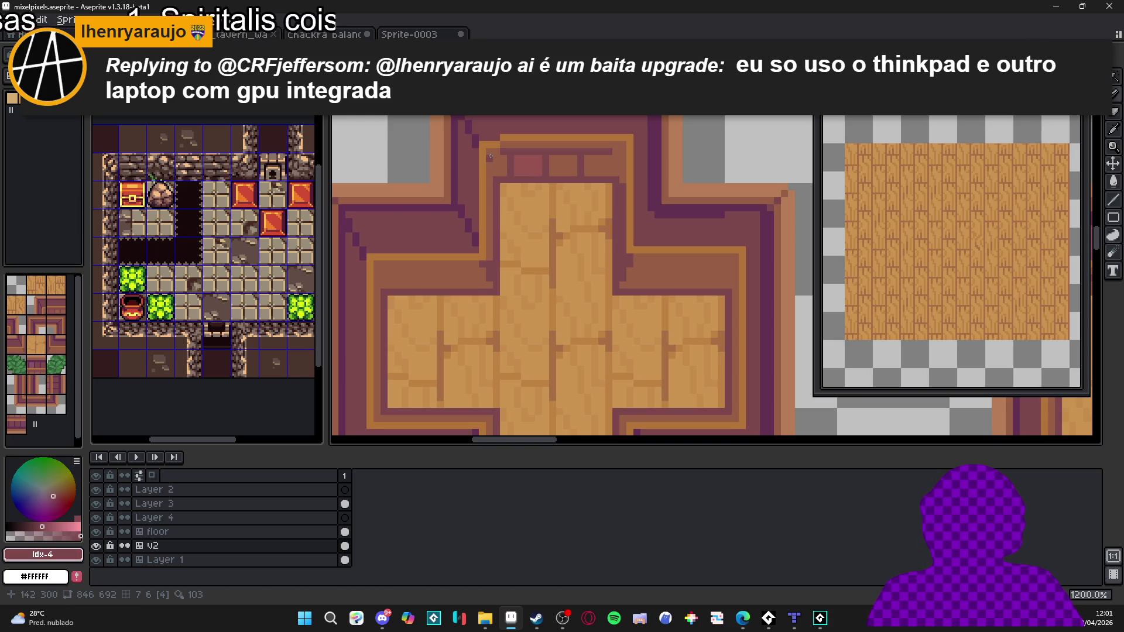
left_click_drag(491, 173, 489, 166)
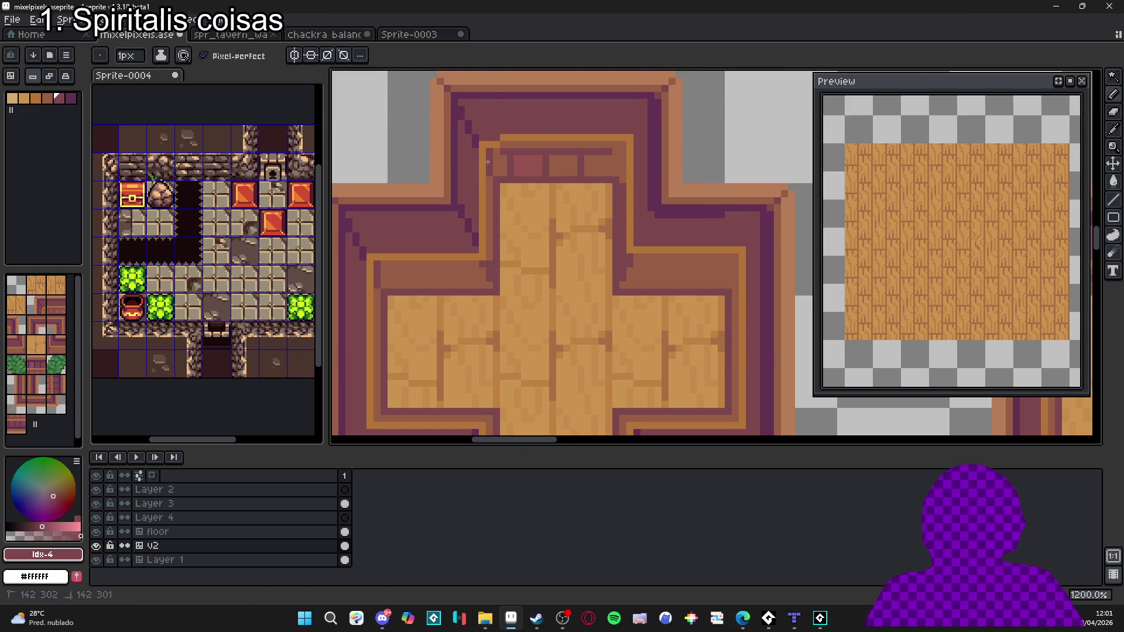
left_click_drag(492, 205, 488, 263)
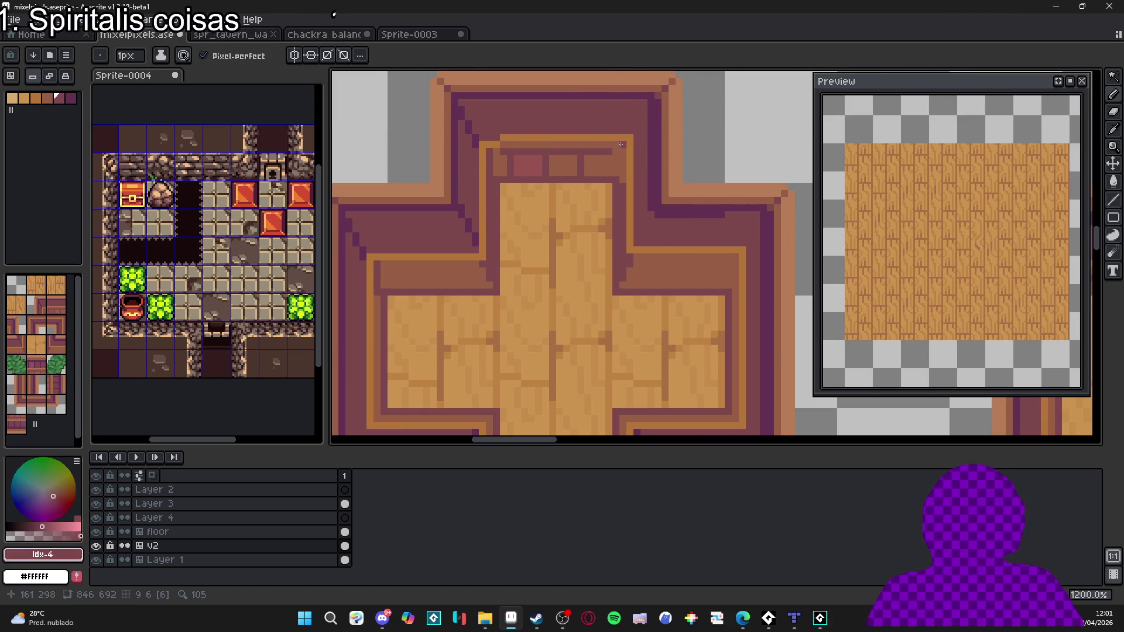
left_click(504, 137, "alt")
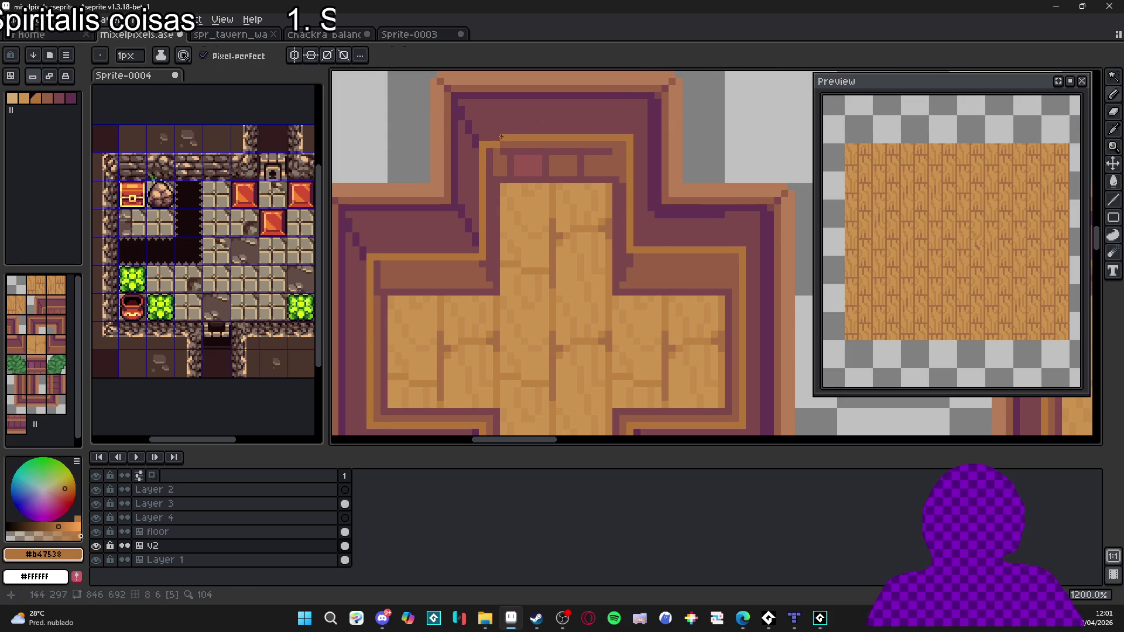
left_click(497, 138)
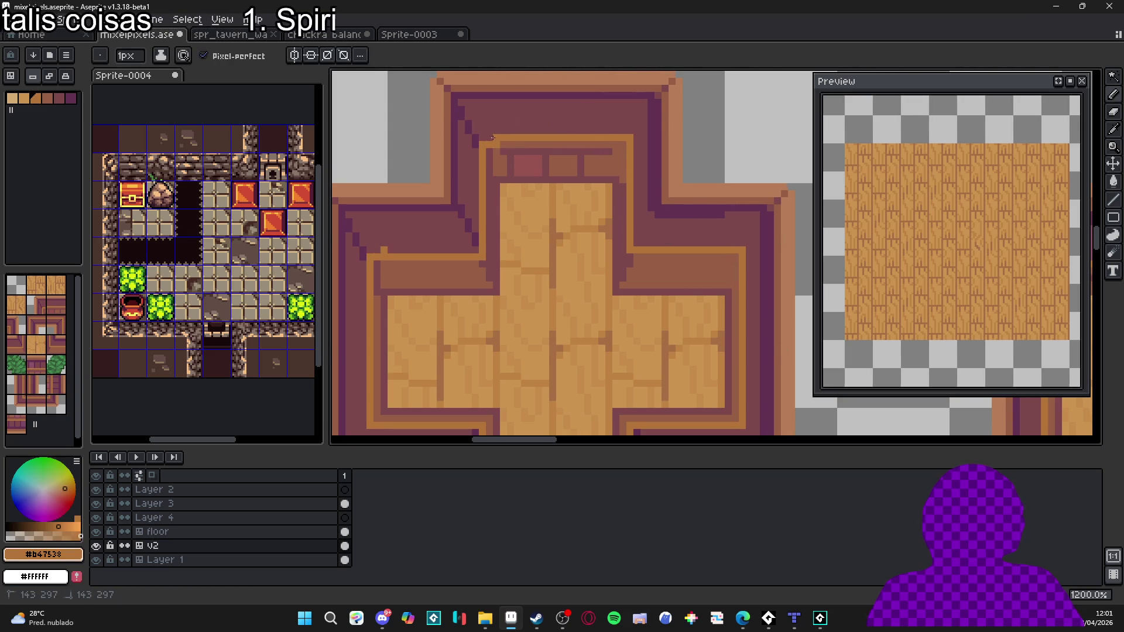
left_click(609, 165, "alt")
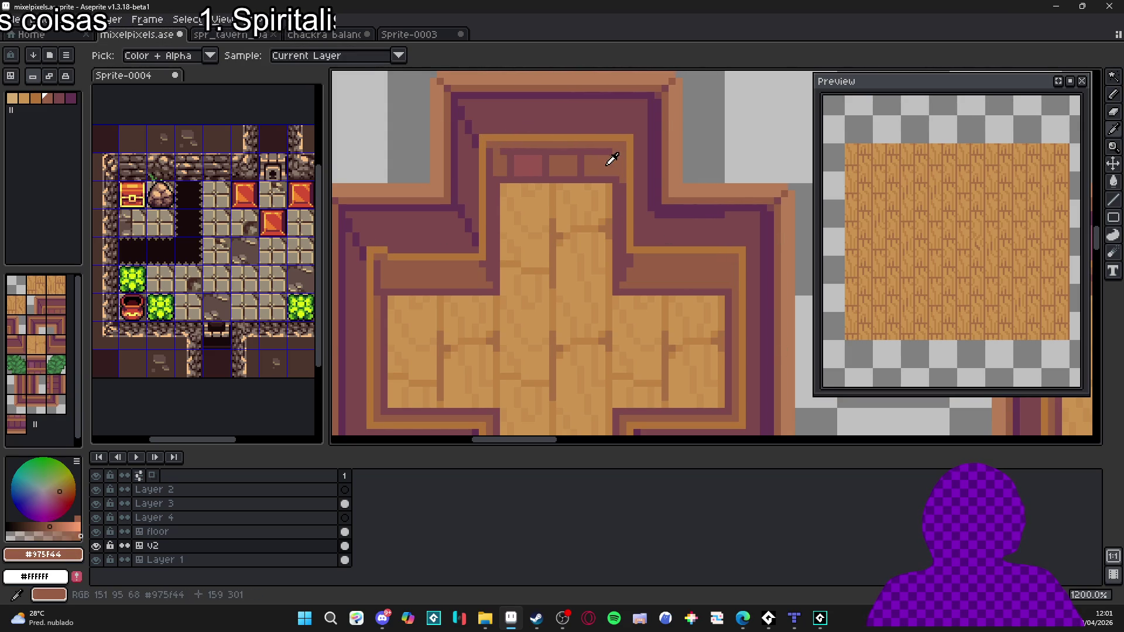
left_click(628, 178, "alt")
Step: Pan to the cross tile's top-left corner and sample the orange and mid purple rim colours
scroll(610, 204, "down", 4)
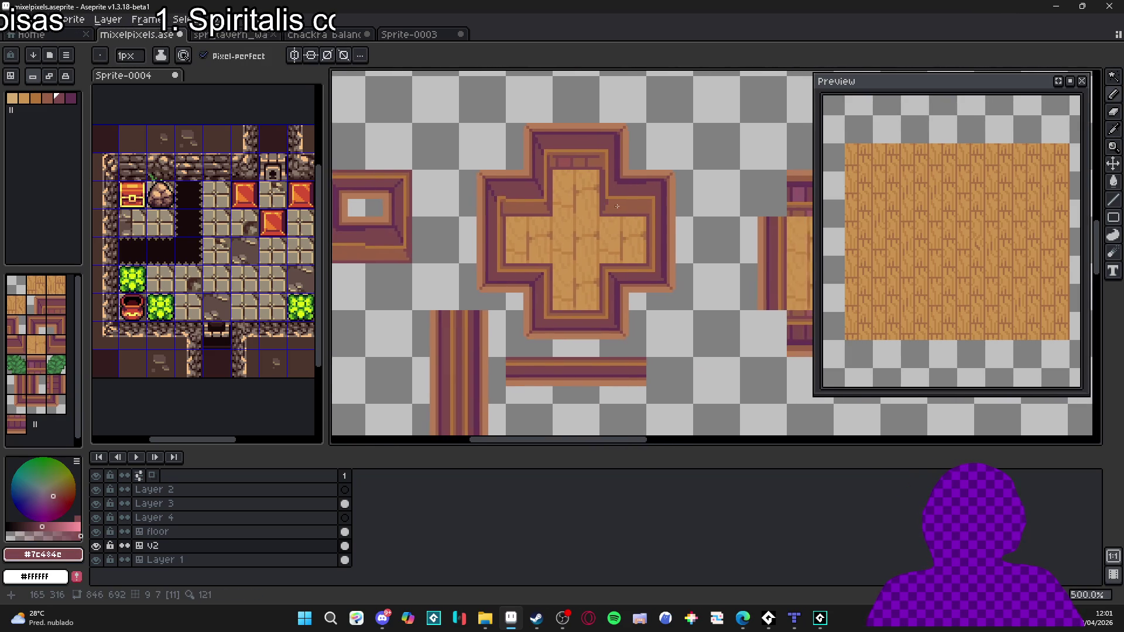
scroll(635, 215, "down", 1)
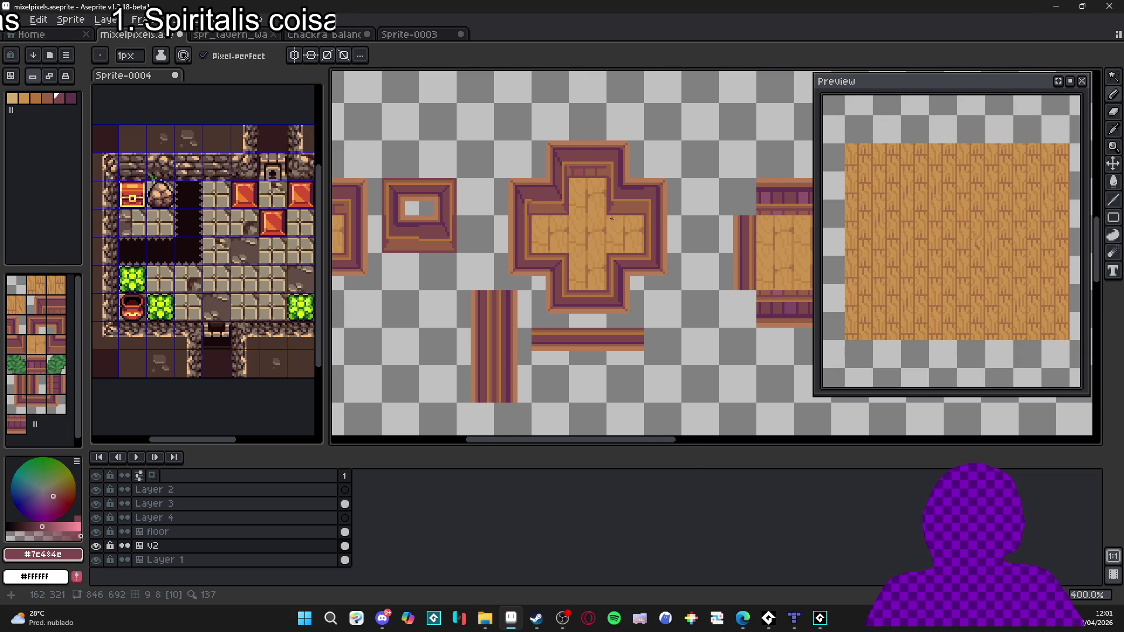
scroll(609, 222, "up", 3)
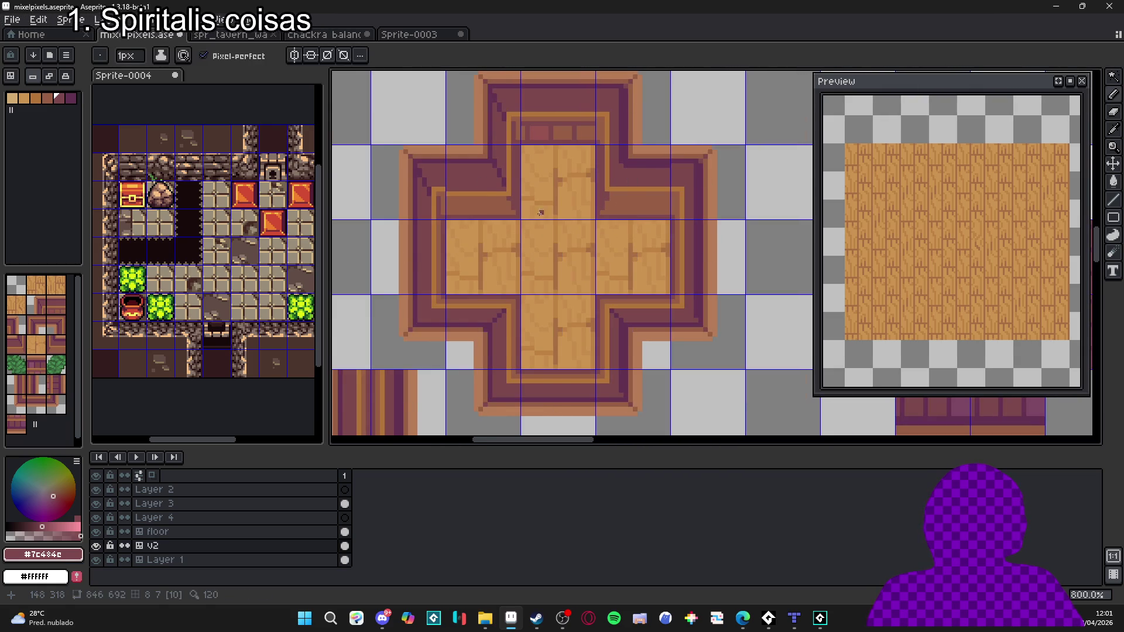
scroll(462, 211, "up", 2)
left_click_drag(445, 203, 486, 200)
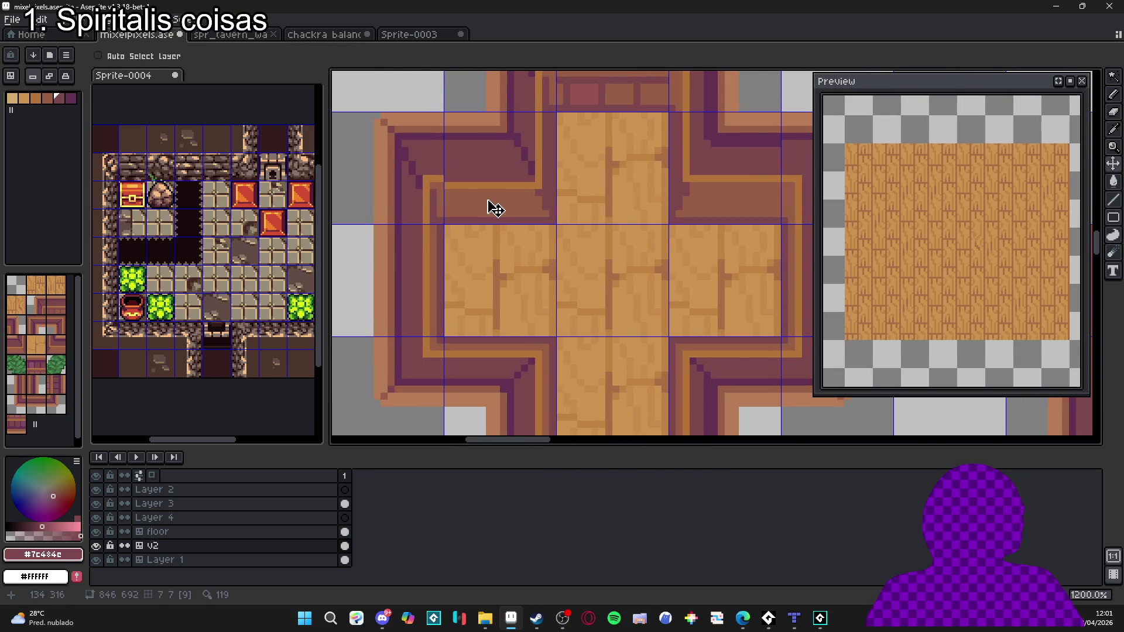
left_click(455, 178, "alt")
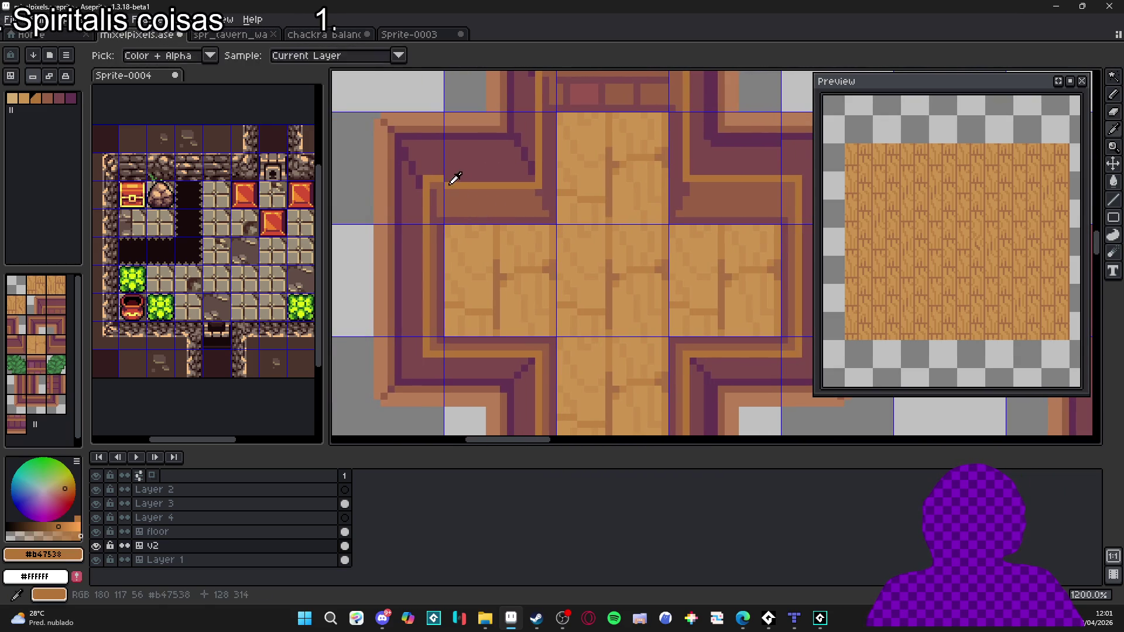
left_click(444, 173, "alt")
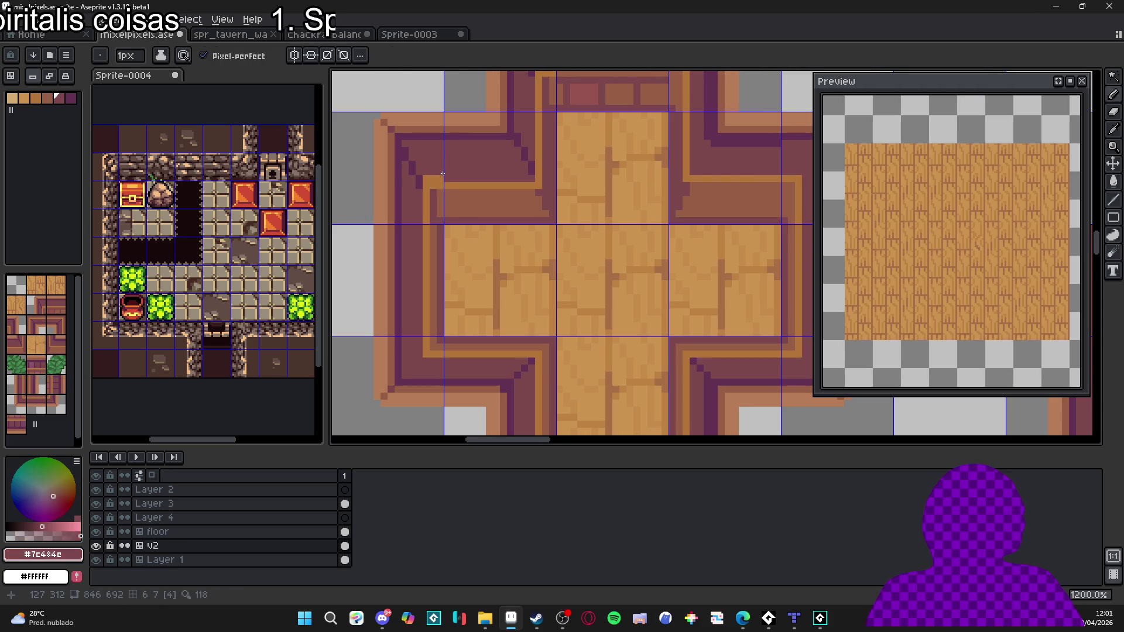
scroll(426, 178, "down", 3)
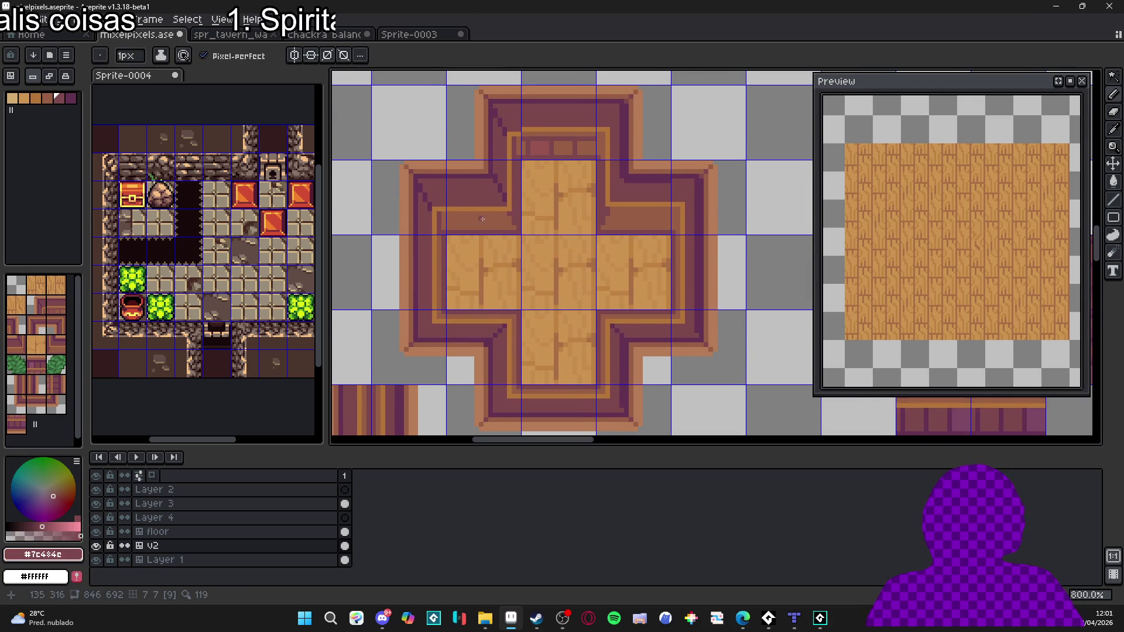
scroll(486, 216, "up", 3)
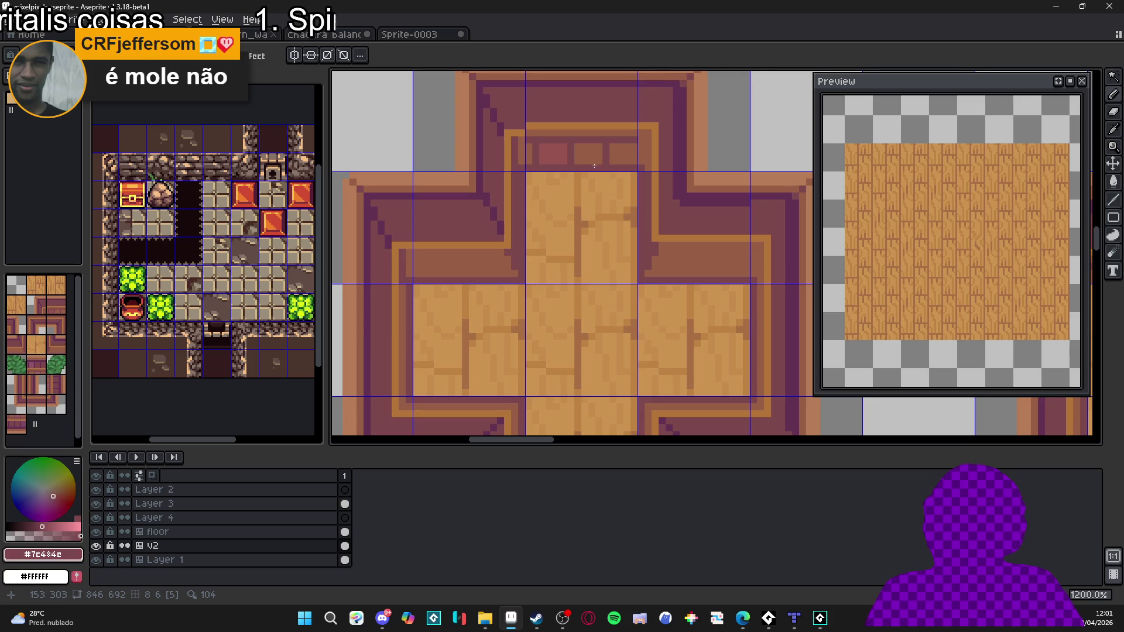
Step: Paint over the orange top rim line in dark maroon #7c484c
left_click(587, 124, "alt")
left_click(663, 127, "alt")
left_click_drag(663, 126, 524, 126)
scroll(578, 207, "down", 3)
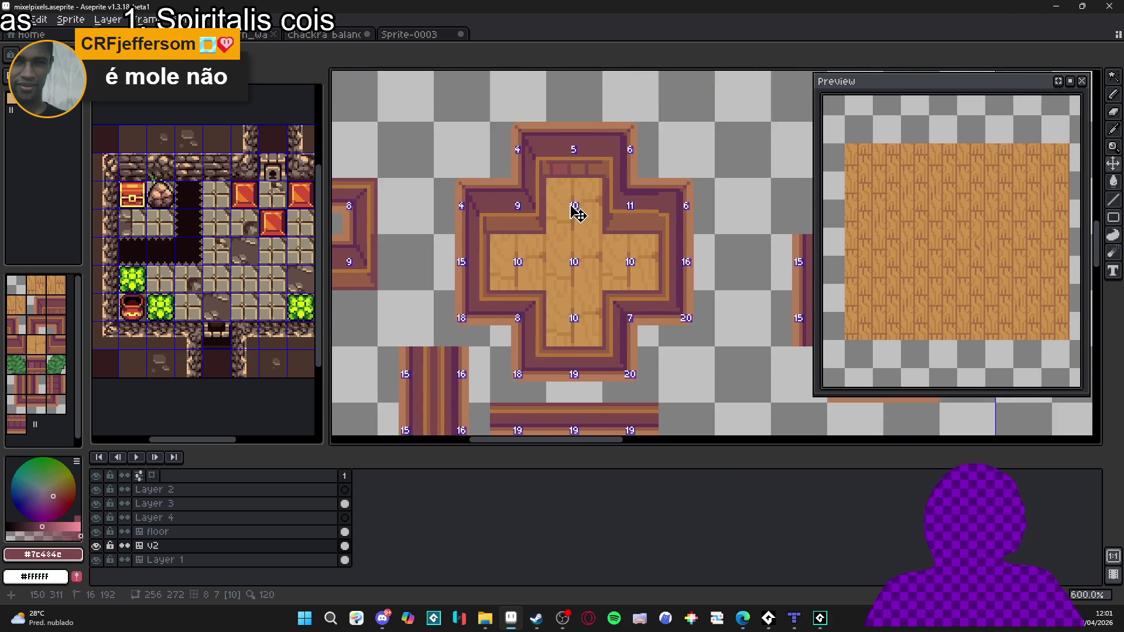
scroll(578, 206, "down", 1)
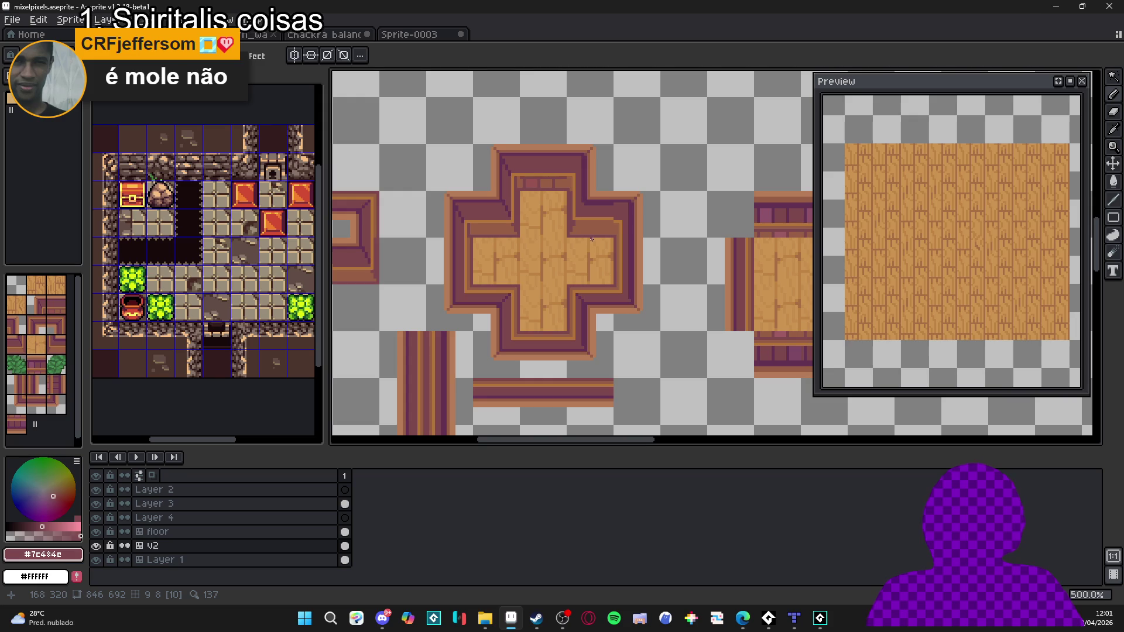
scroll(592, 239, "down", 1)
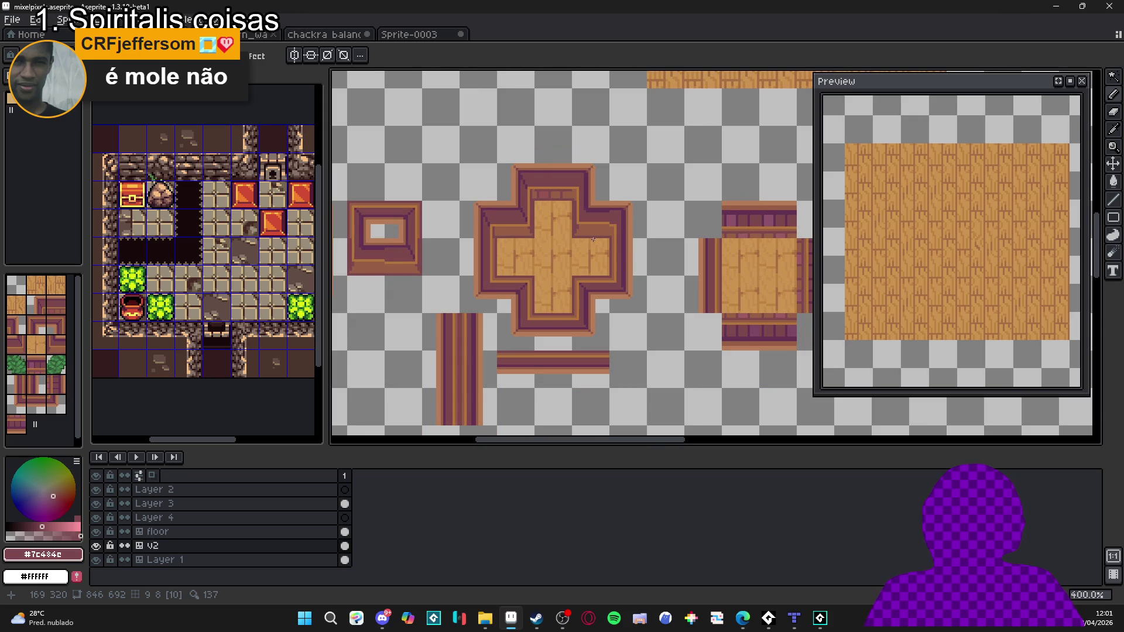
scroll(531, 219, "up", 1)
Step: Marquee-select the 2x2 tile block and shift it into place to complete the cross
key("m")
left_click_drag(498, 163, 522, 174)
mouse_move(494, 238)
left_mouse_down()
mouse_move(496, 225)
mouse_move(513, 239)
left_mouse_up()
left_click(513, 240)
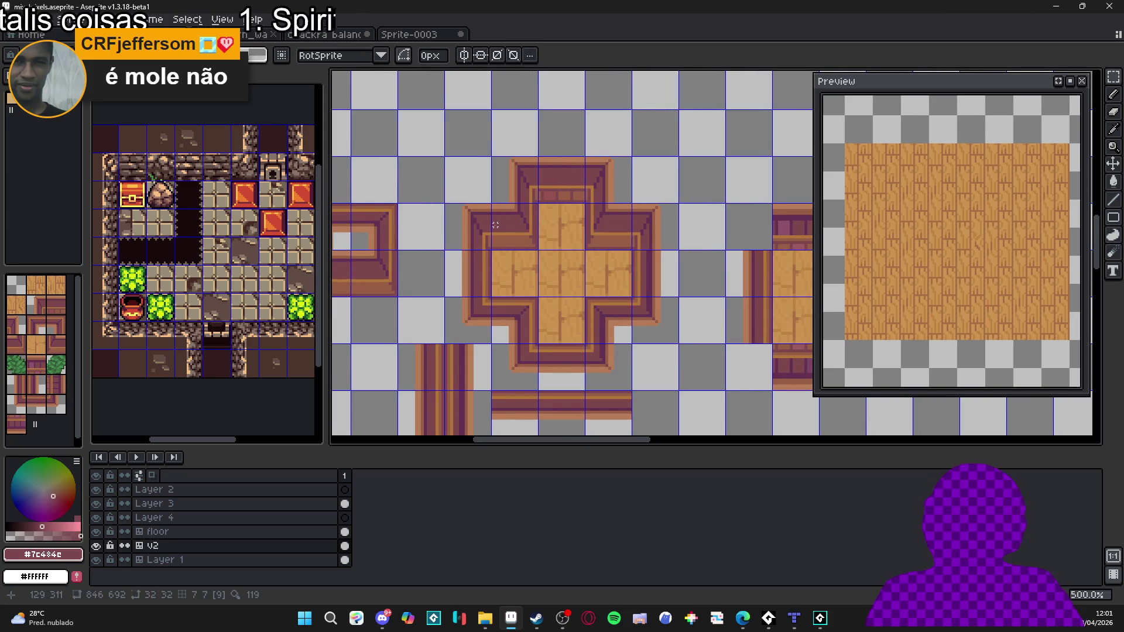
Step: Hide the tile grid and pan out over the tileset
key("ctrl+apostrophe")
scroll(550, 351, "down", 1)
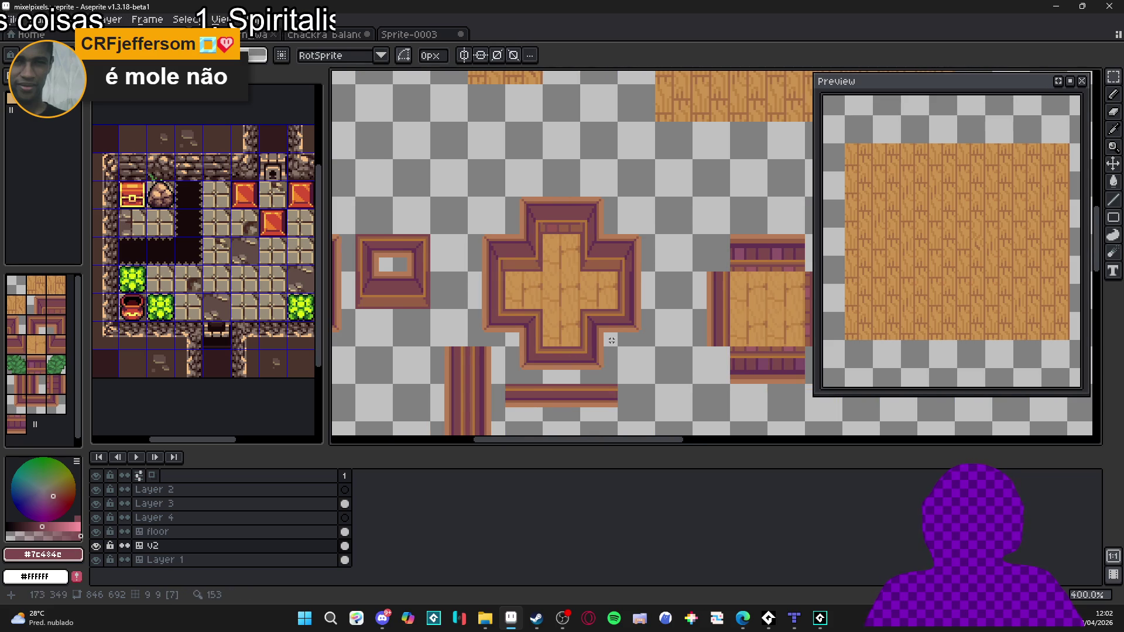
scroll(582, 336, "up", 1)
scroll(583, 336, "down", 2)
scroll(635, 309, "down", 1)
mouse_move(635, 309)
left_mouse_down()
mouse_move(615, 422)
mouse_move(586, 269)
left_mouse_up()
scroll(580, 276, "up", 3)
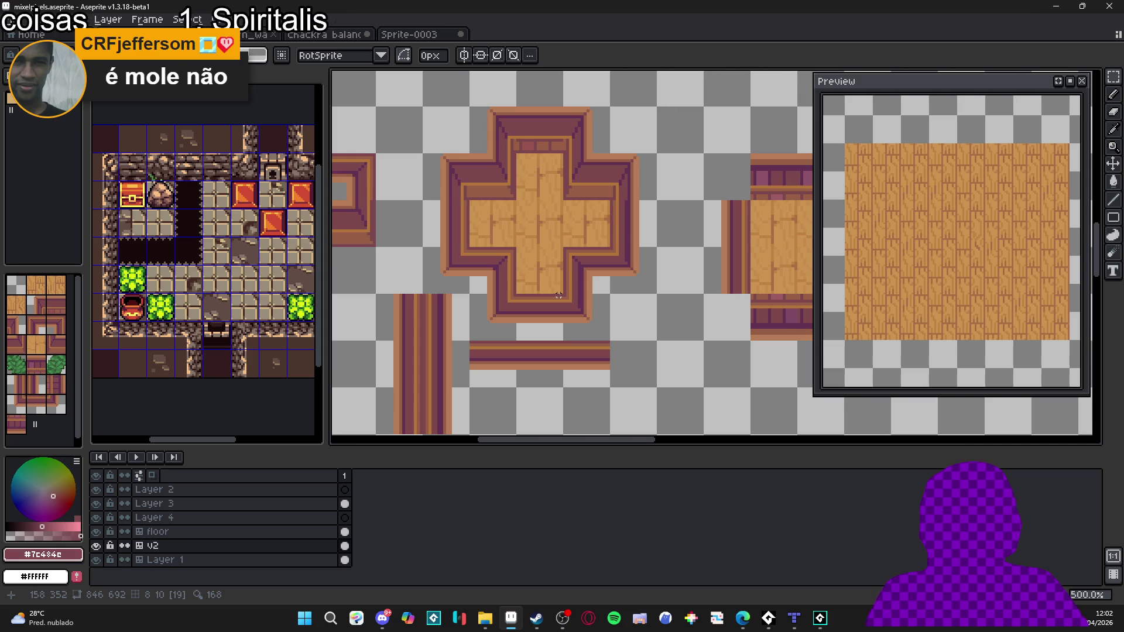
Step: Return to Aseprite, try a vertical line on the rim, and undo it
key("alt+Tab")
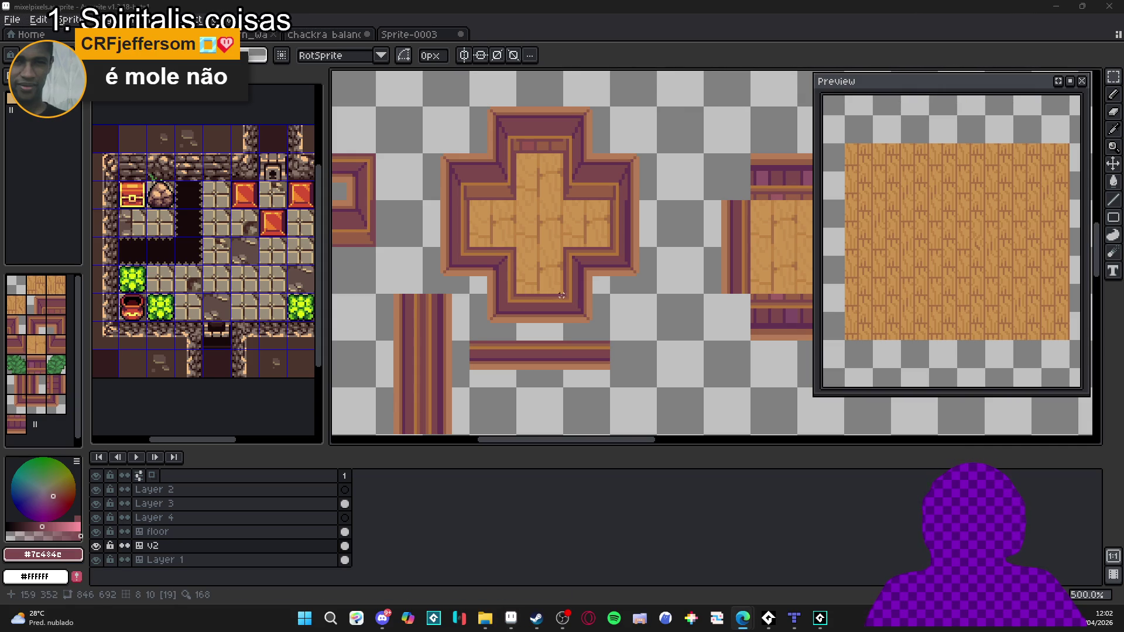
scroll(558, 295, "up", 4)
left_click(580, 298)
left_click(582, 217, "shift")
scroll(646, 255, "up", 3)
key("ctrl+z")
scroll(646, 255, "down", 4)
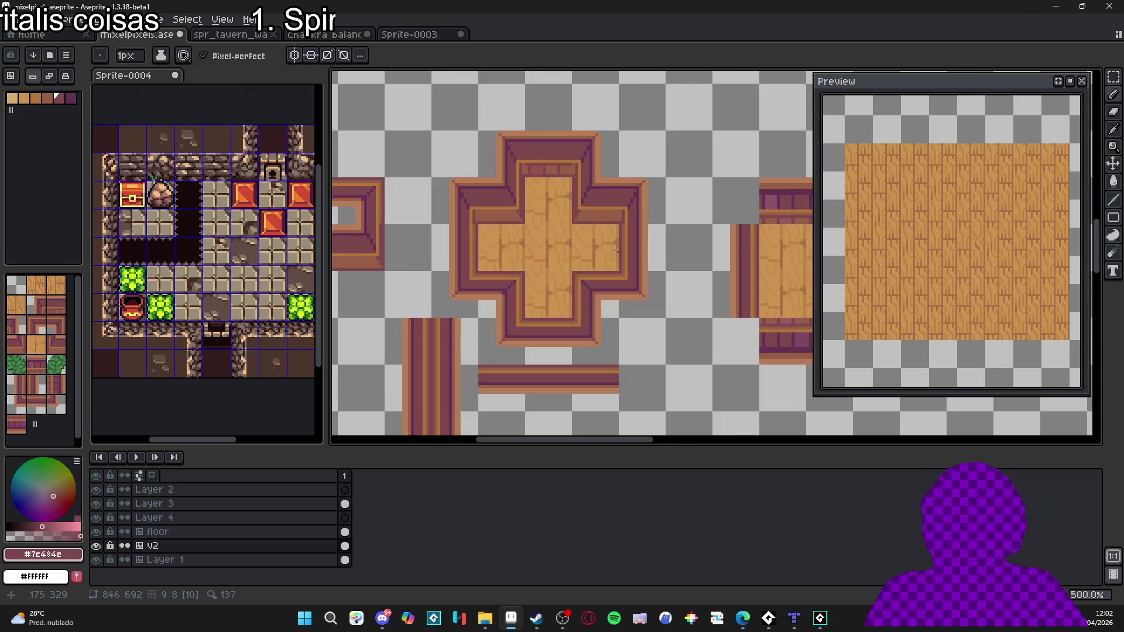
Step: Repaint dark pixels along the rim corner's diagonal edge
scroll(472, 283, "up", 5)
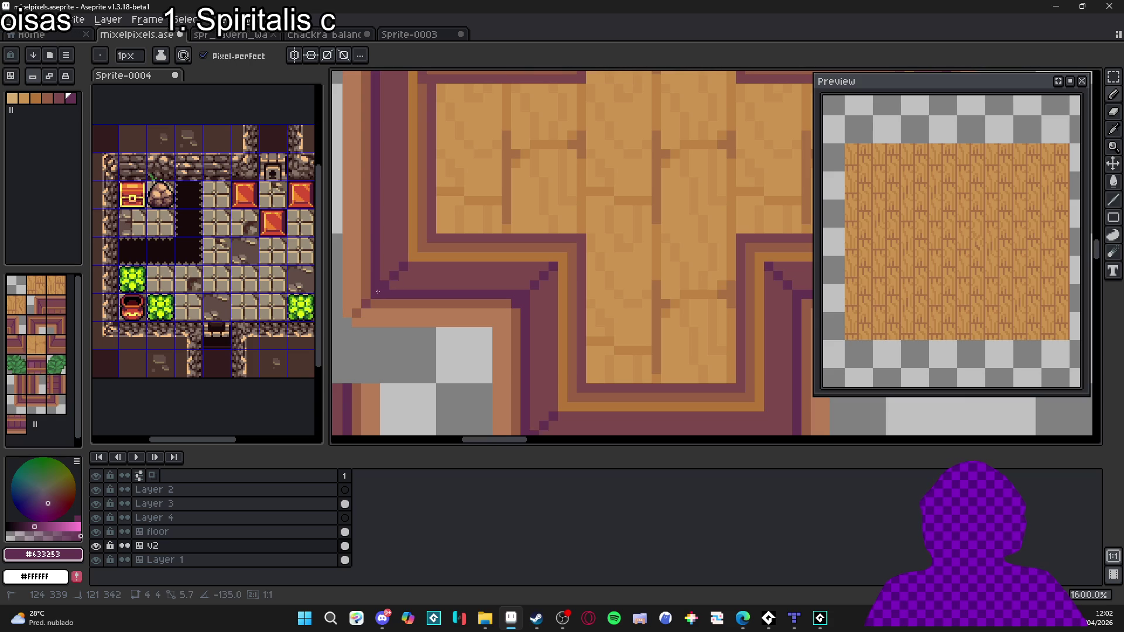
scroll(528, 288, "down", 3)
scroll(551, 287, "up", 3)
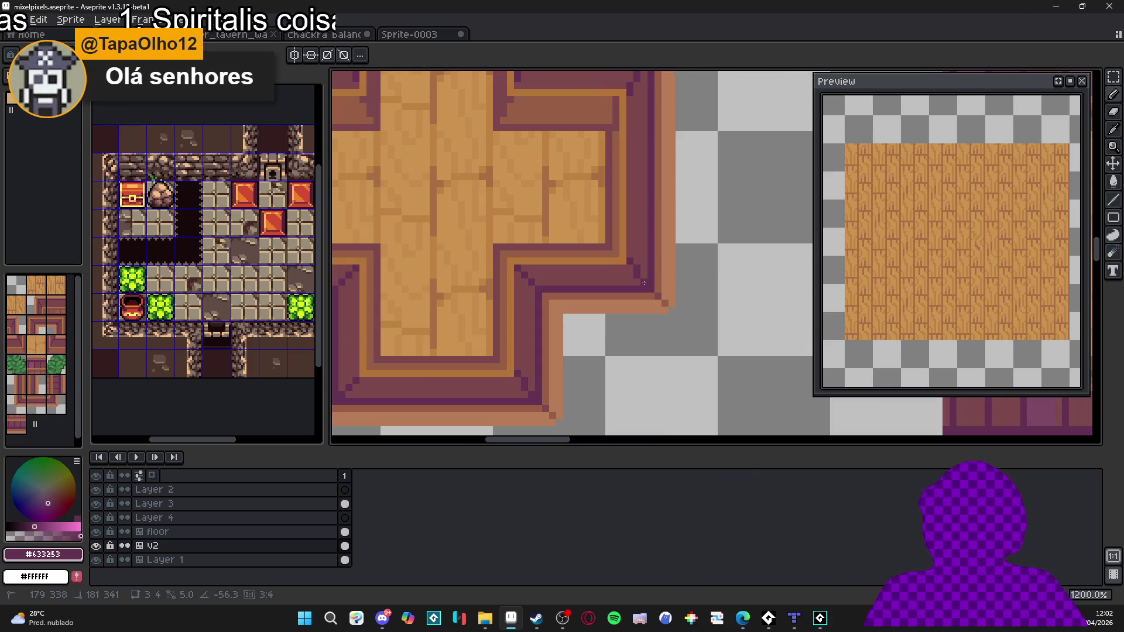
left_click_drag(647, 284, 647, 294)
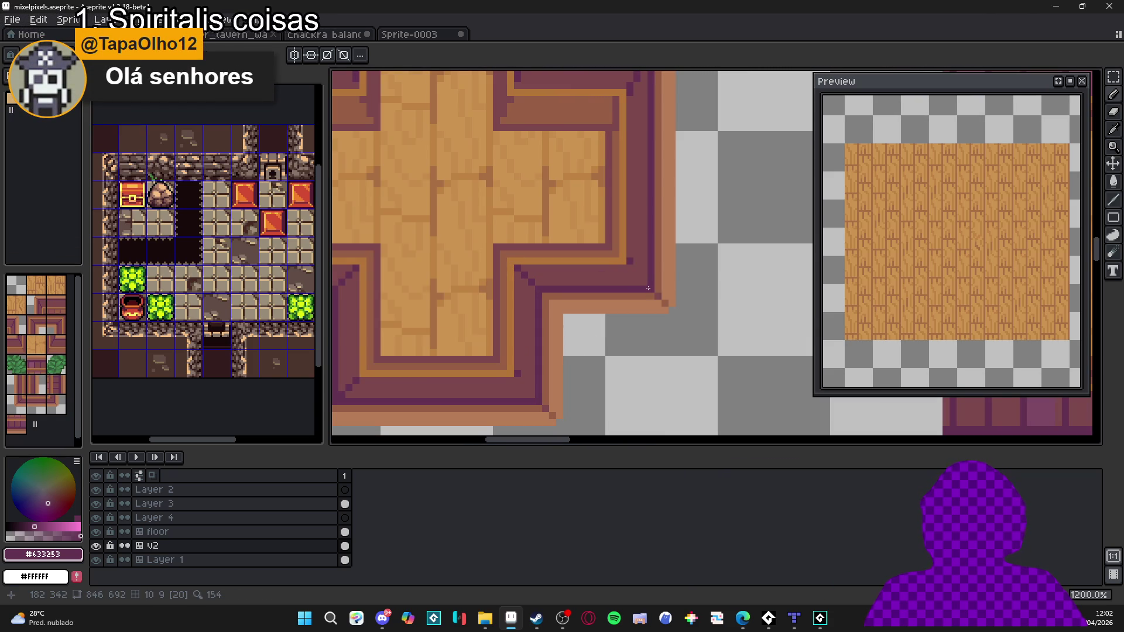
scroll(629, 291, "down", 4)
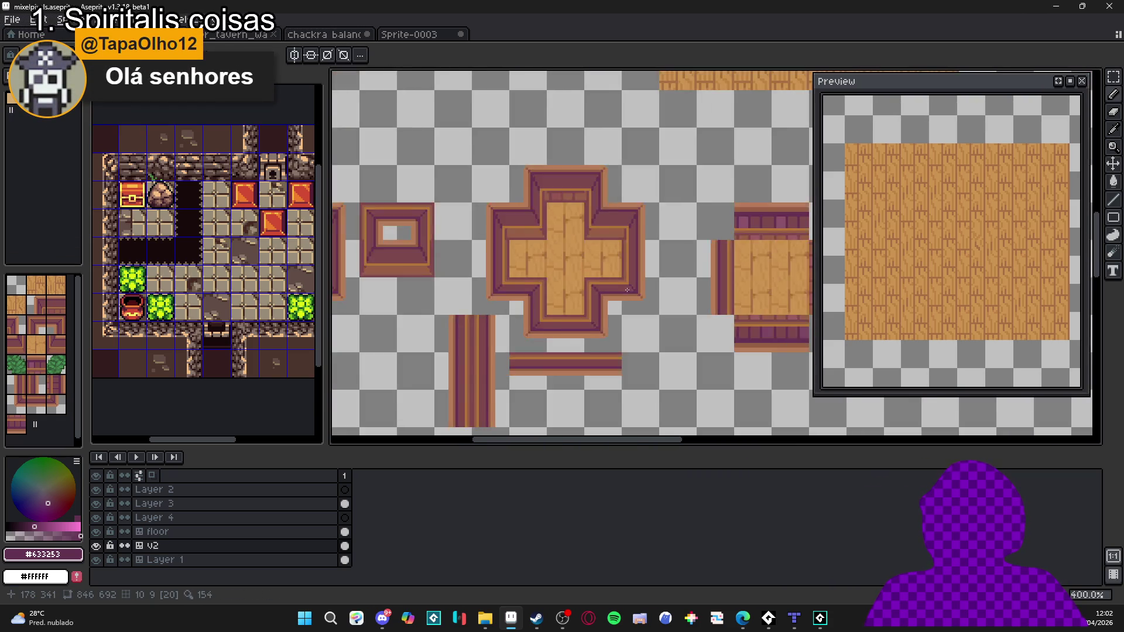
scroll(628, 291, "up", 5)
Step: Touch up the rim by alternating the sampled maroon rim and brown edge colours
left_click(603, 231, "alt")
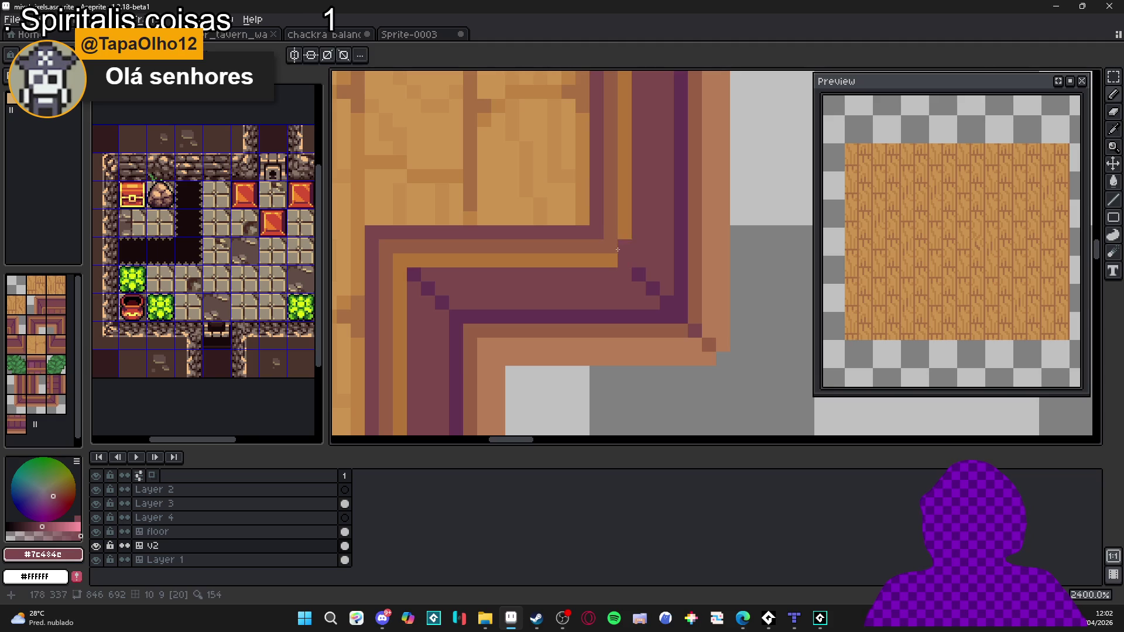
scroll(622, 257, "down", 5)
scroll(569, 273, "up", 5)
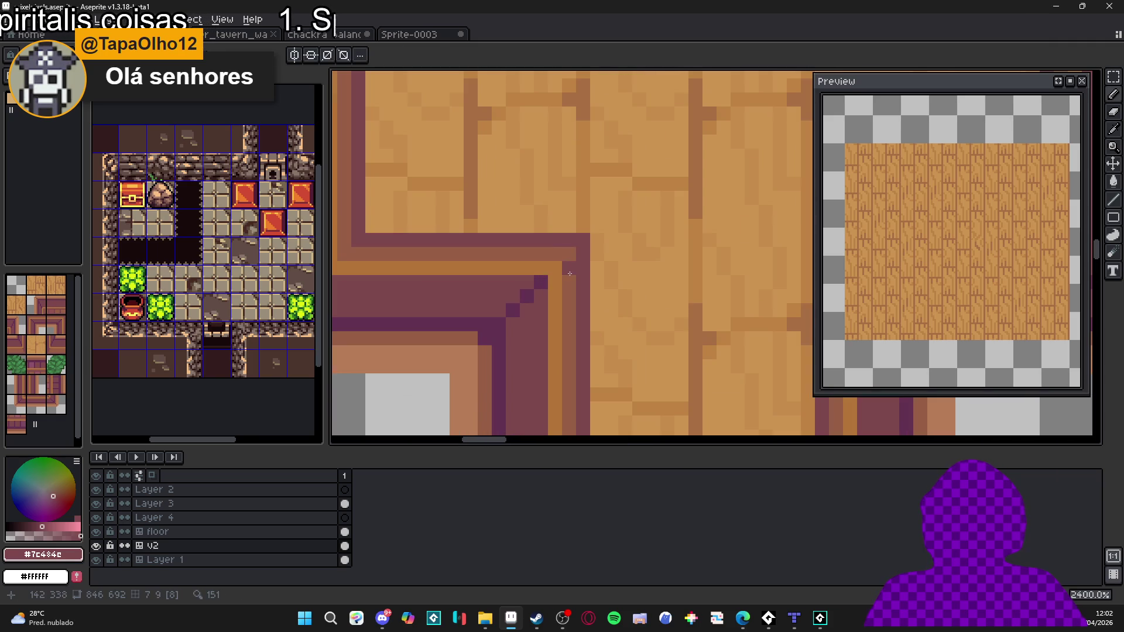
left_click(555, 275, "alt")
scroll(463, 287, "down", 3)
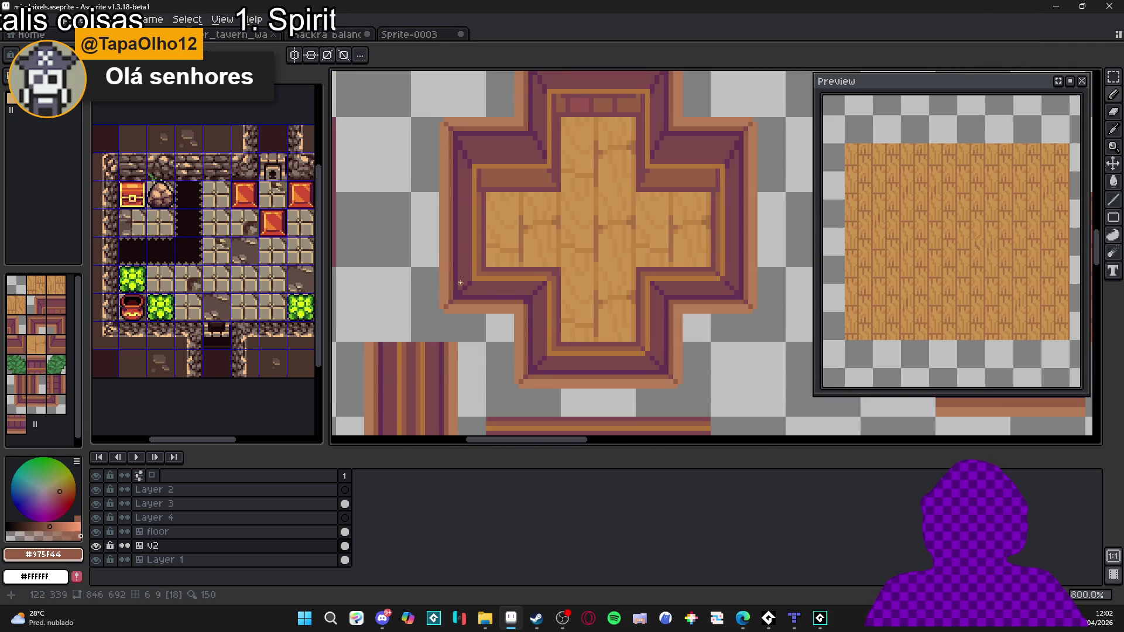
scroll(463, 287, "up", 2)
left_click(500, 287, "alt")
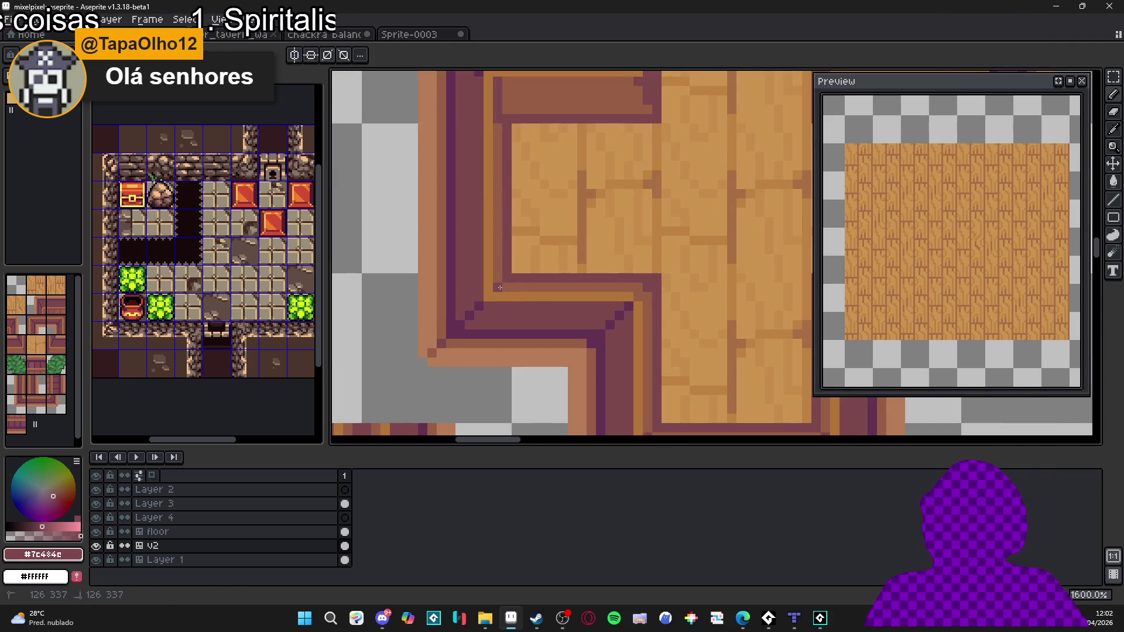
left_click(497, 293, "alt")
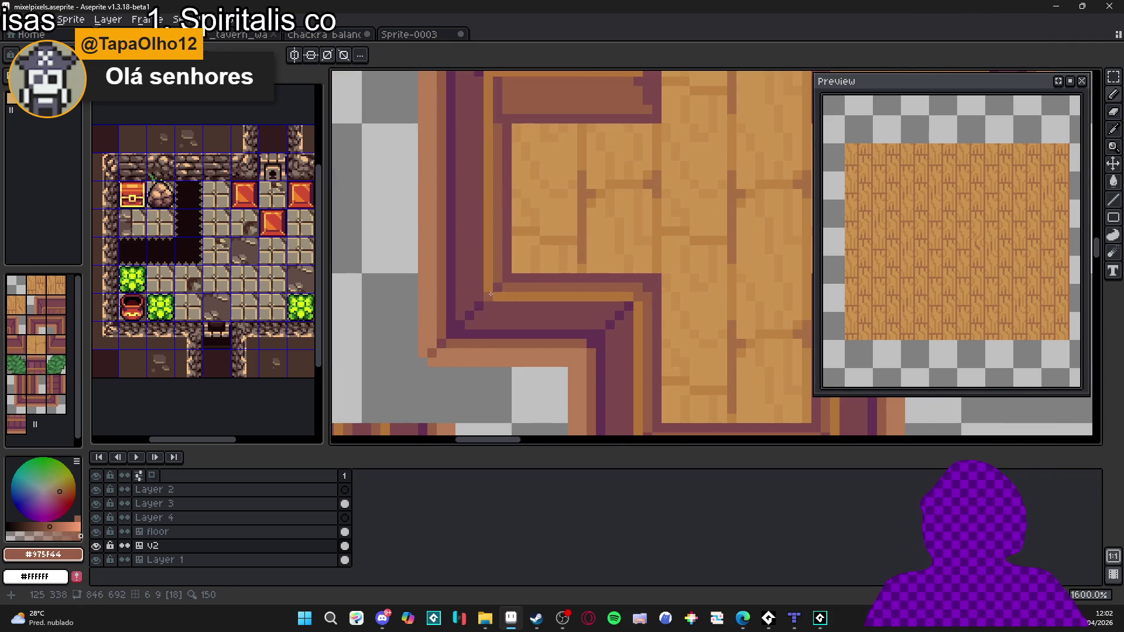
scroll(491, 294, "down", 2)
scroll(514, 311, "up", 3)
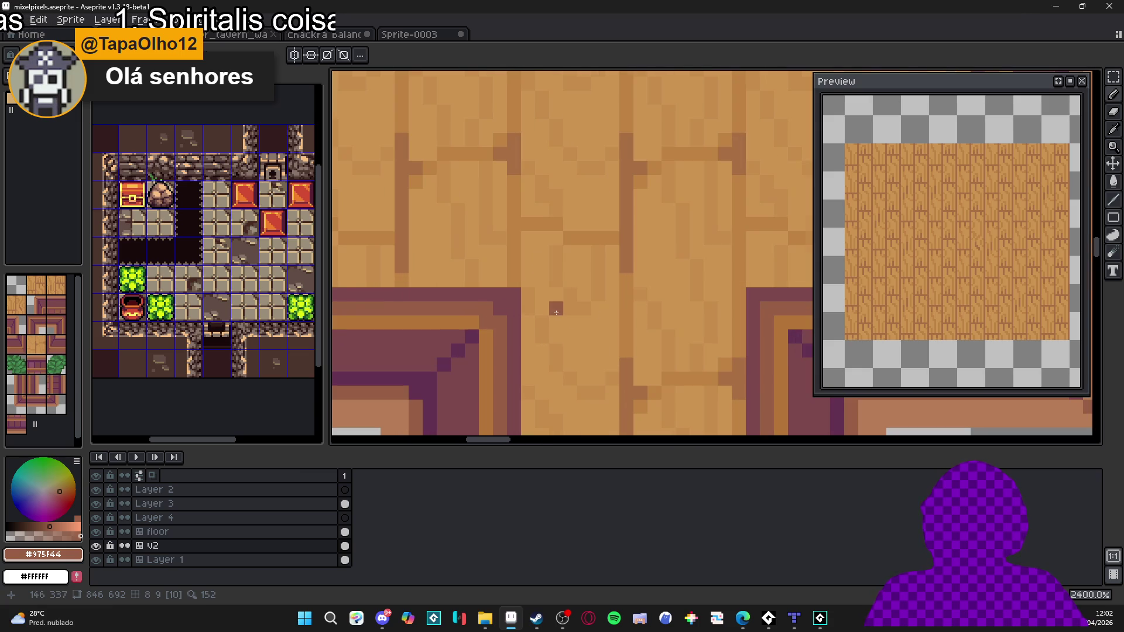
Step: Touch up rim pixels with the sampled maroon rim and dark purple outline colours
left_click(514, 312, "alt")
scroll(497, 328, "down", 3)
scroll(499, 337, "up", 4)
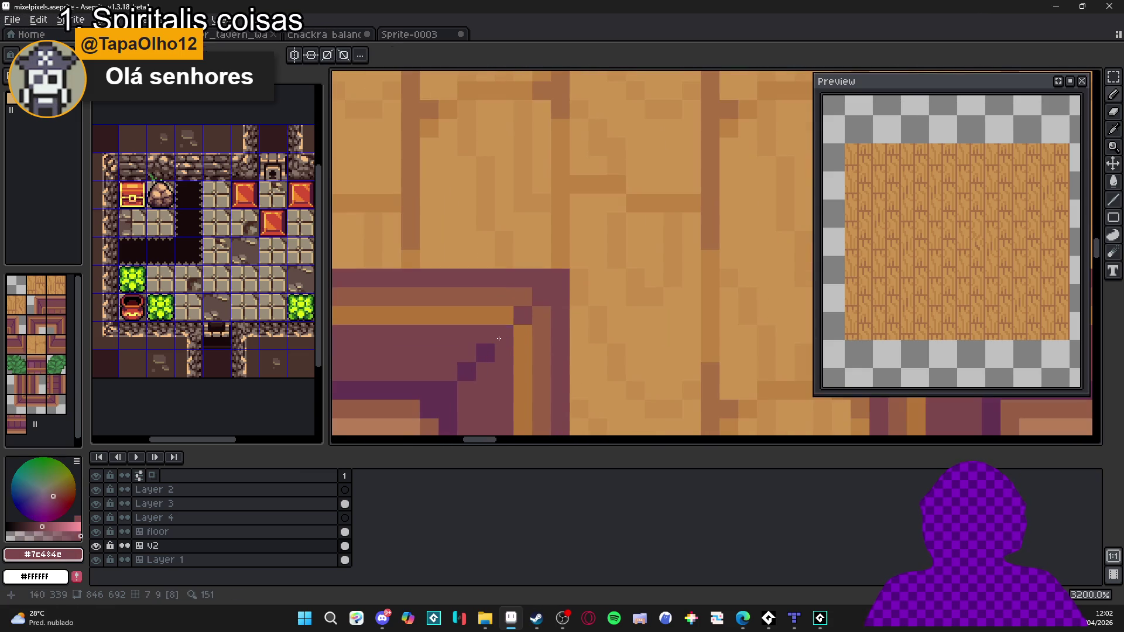
left_click(485, 351, "alt")
scroll(545, 296, "down", 3)
scroll(622, 318, "up", 2)
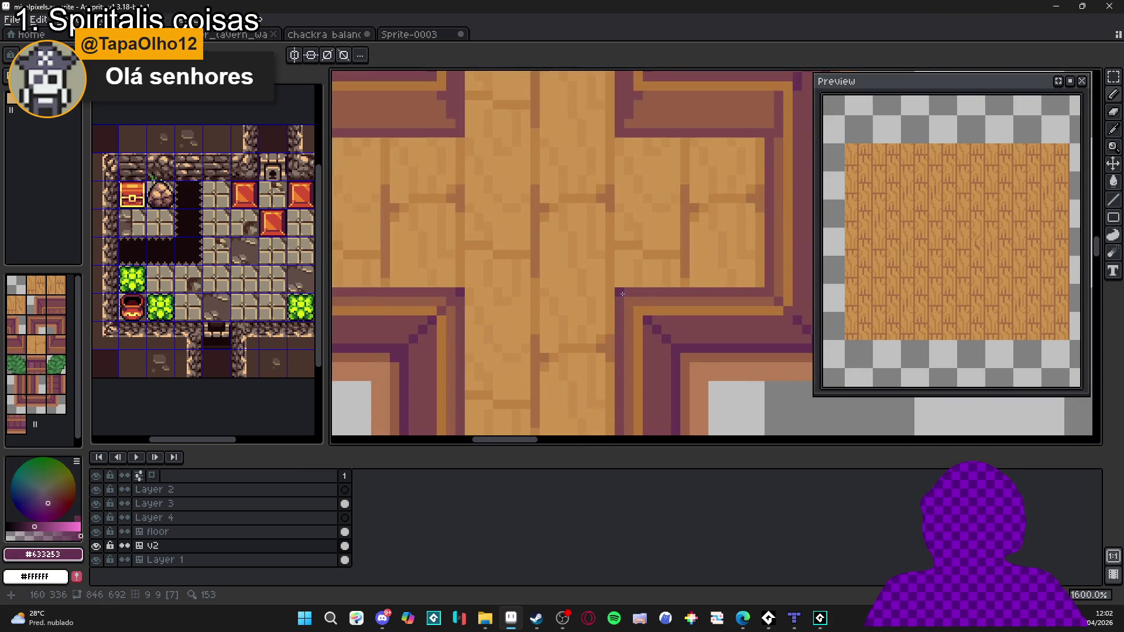
scroll(622, 293, "down", 2)
scroll(637, 307, "up", 3)
left_click(635, 312, "alt")
scroll(635, 313, "down", 2)
scroll(635, 313, "up", 2)
left_click(615, 286, "alt")
scroll(586, 313, "down", 2)
scroll(583, 316, "up", 2)
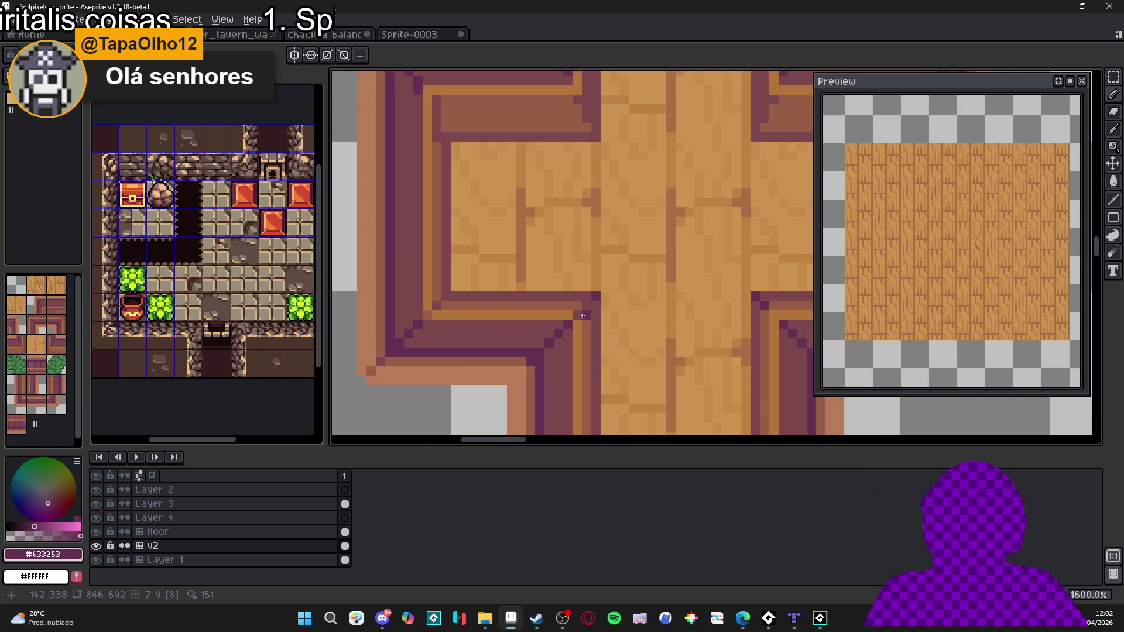
scroll(584, 308, "down", 4)
scroll(584, 351, "up", 1)
scroll(585, 351, "down", 1)
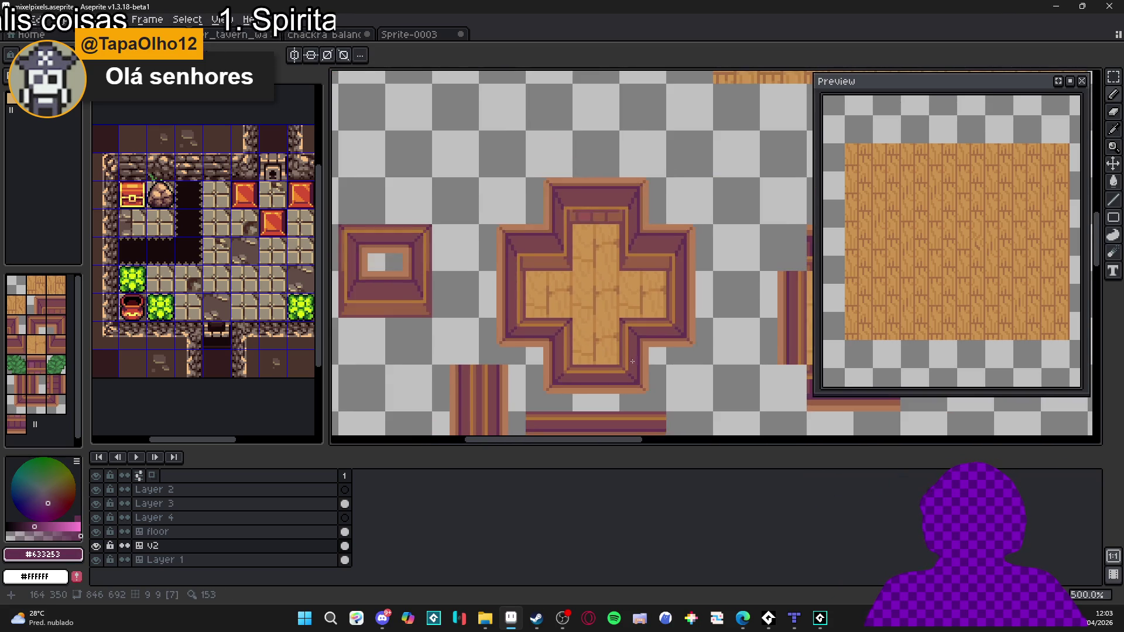
scroll(650, 354, "up", 1)
scroll(647, 351, "down", 2)
scroll(627, 338, "up", 1)
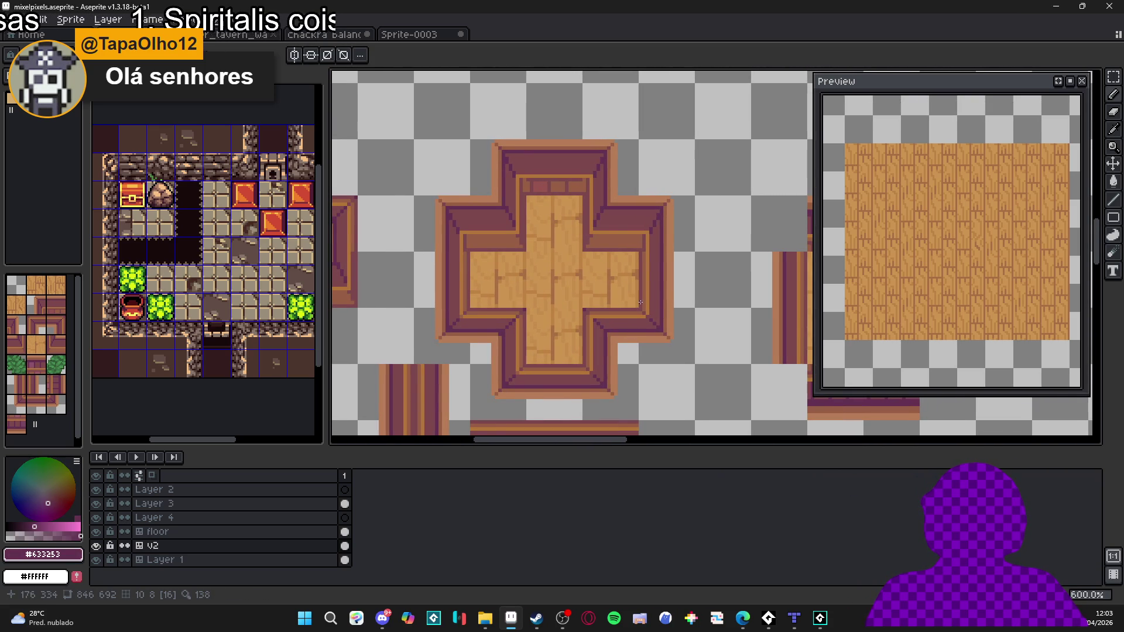
scroll(643, 302, "down", 2)
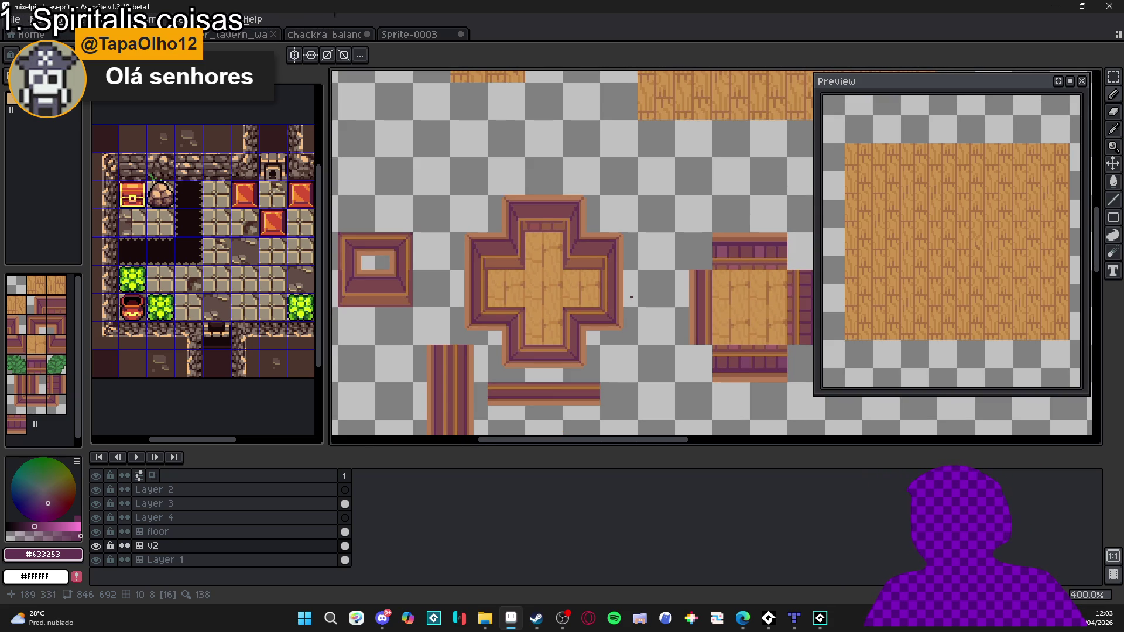
scroll(577, 297, "left", 1)
scroll(618, 308, "down", 1)
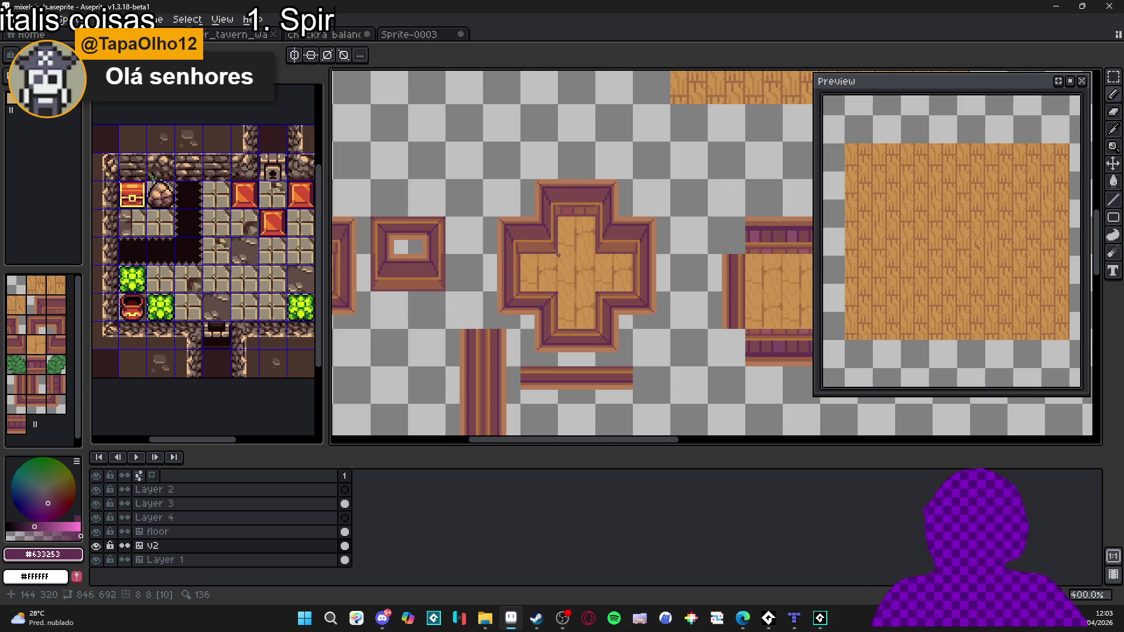
scroll(581, 193, "up", 8)
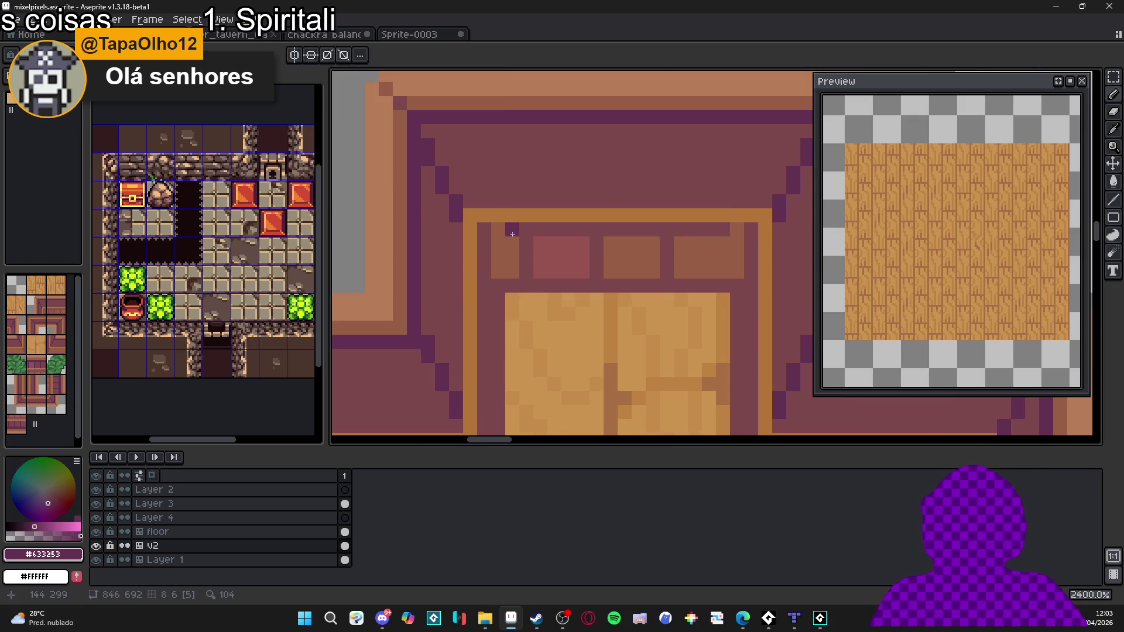
Step: Darken pixels along the cross tile's top border with the maroon colour
left_click(512, 234, "alt")
left_click(499, 230)
left_click(738, 244)
left_click(738, 230)
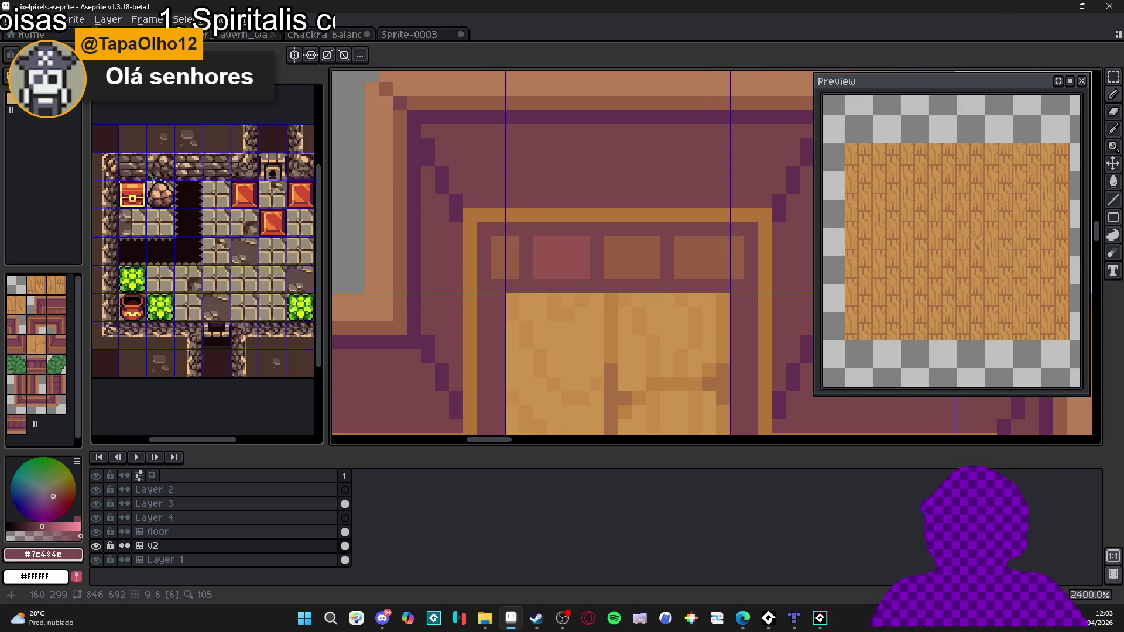
Step: Save the tileset as mixelpixels.aseprite
scroll(705, 266, "down", 5)
scroll(672, 281, "down", 3)
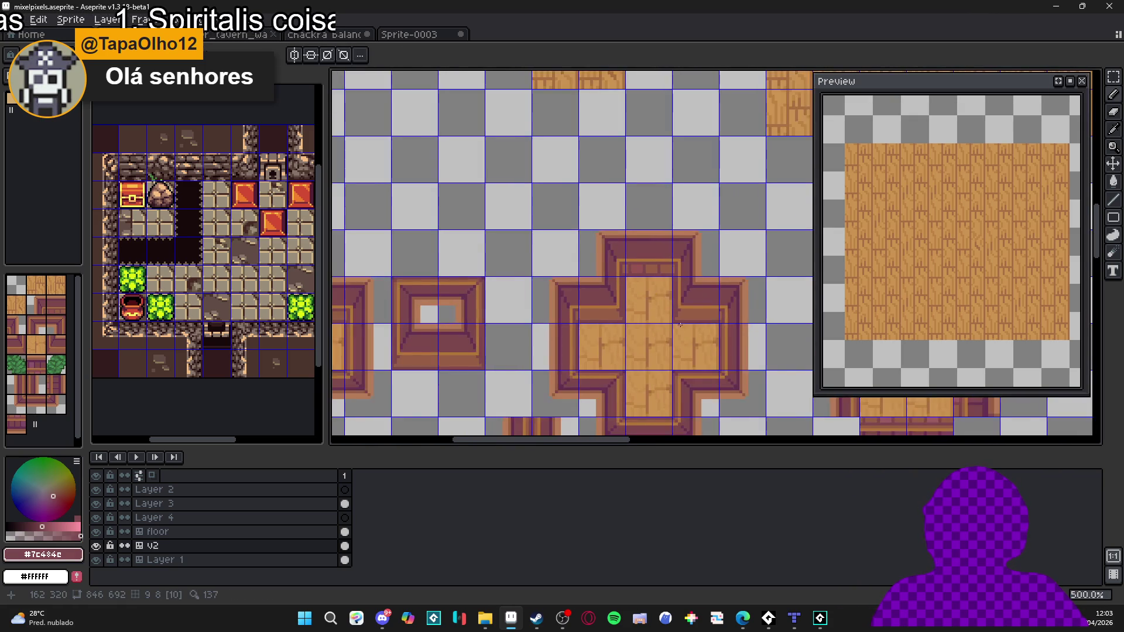
scroll(637, 276, "down", 1)
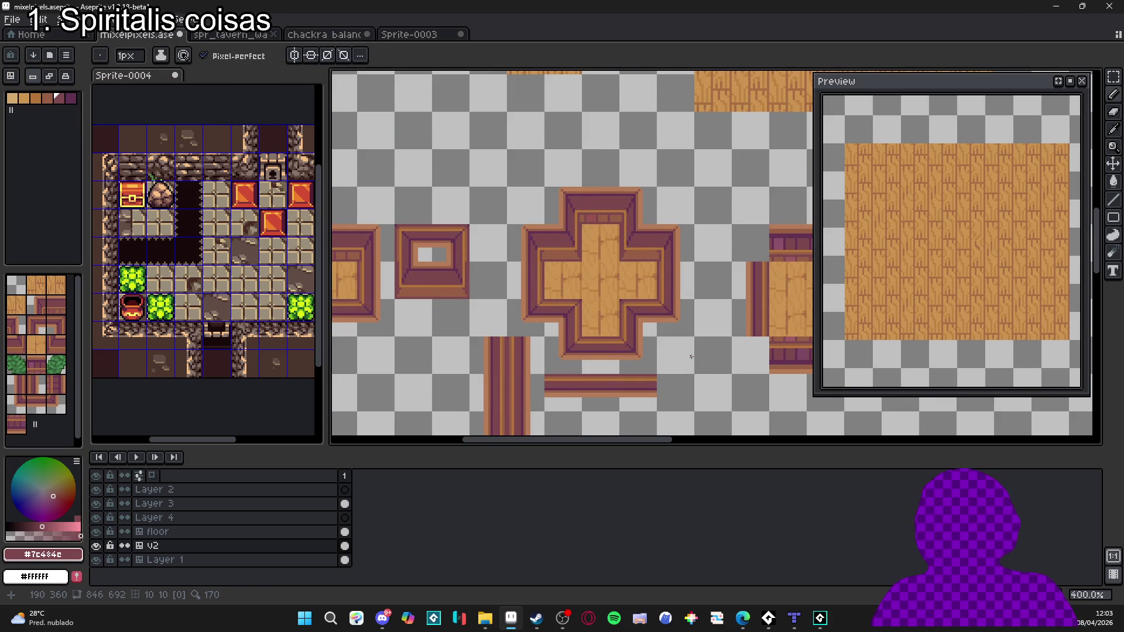
key("ctrl+s")
scroll(629, 332, "down", 1)
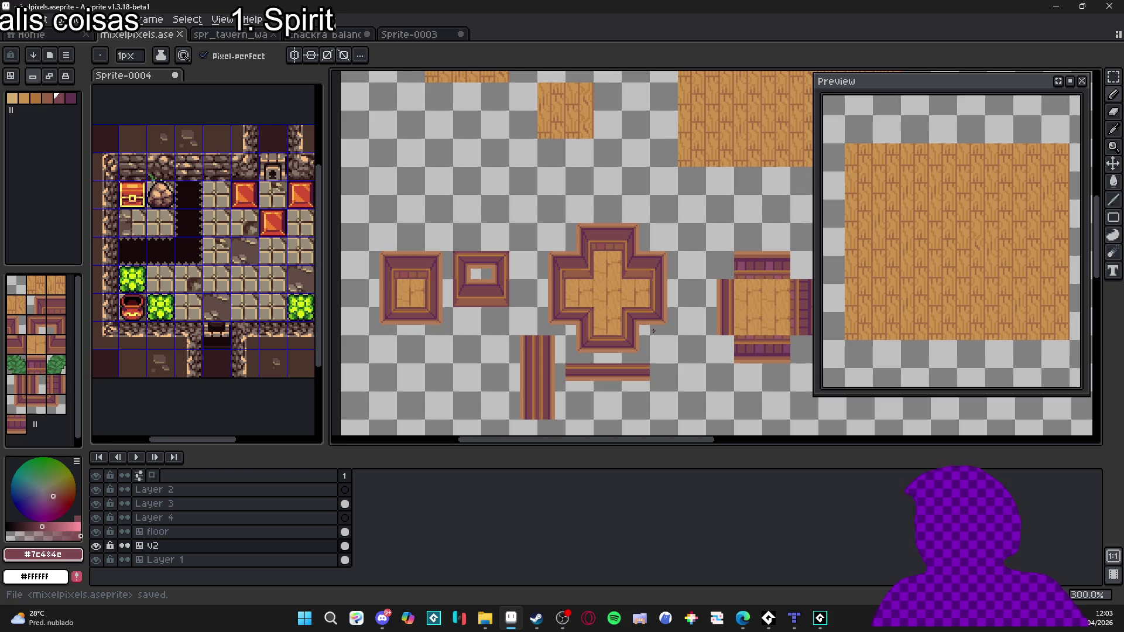
Step: Check the tile numbers, sample the #975F44 brown, and undo a stray pencil stroke
scroll(626, 316, "up", 2)
key("v")
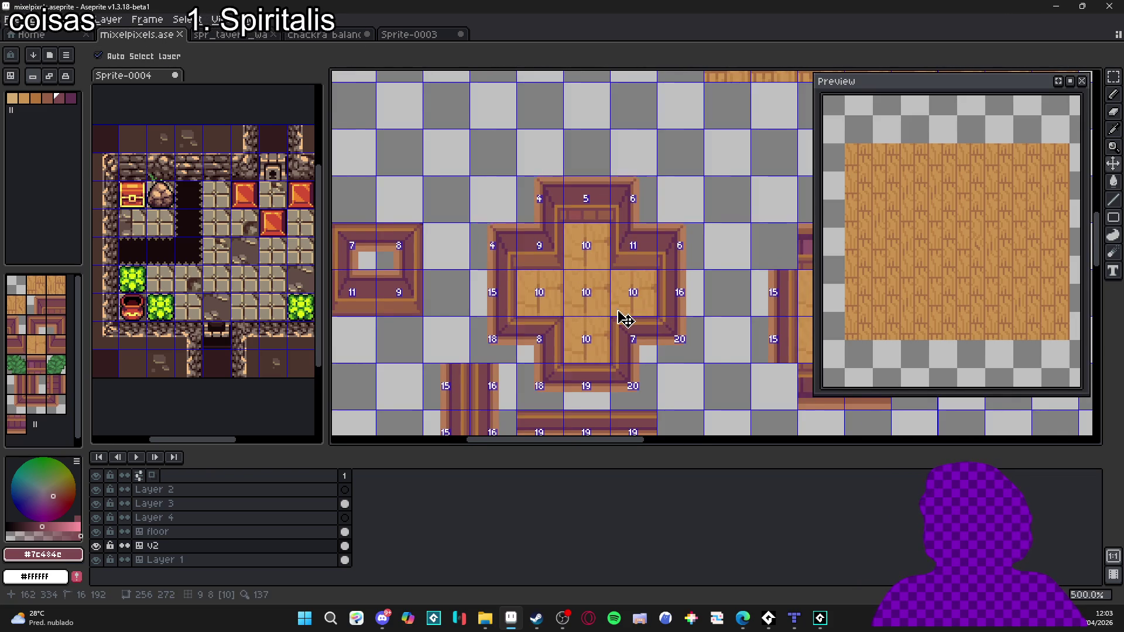
scroll(625, 316, "up", 4)
key("b")
scroll(513, 253, "up", 3)
left_click(535, 226, "alt")
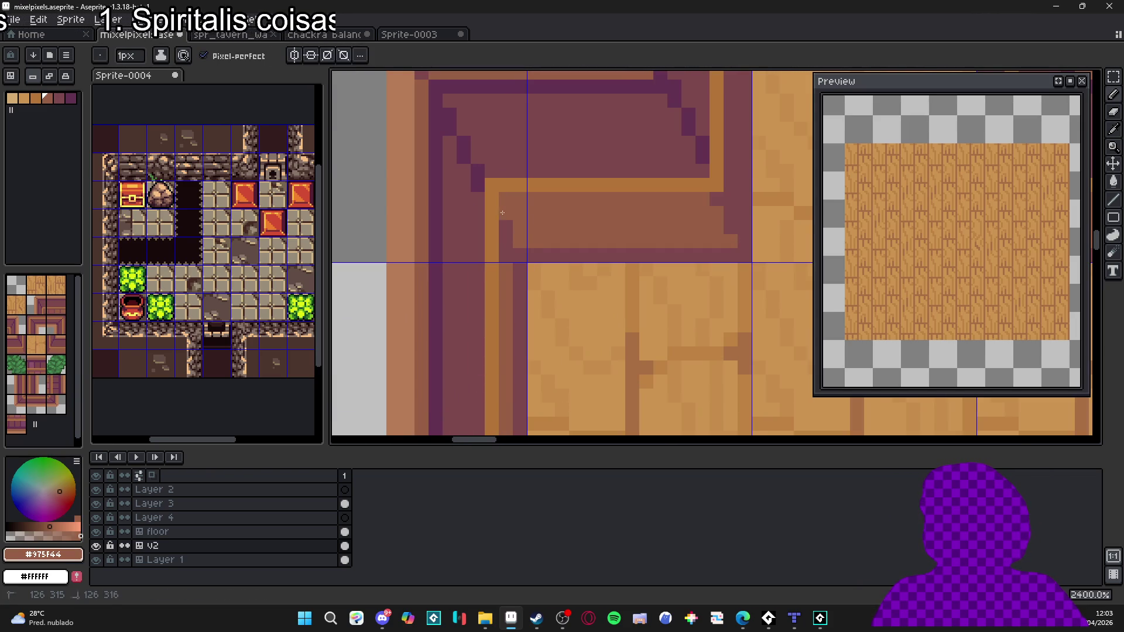
scroll(502, 206, "down", 4)
scroll(721, 252, "up", 3)
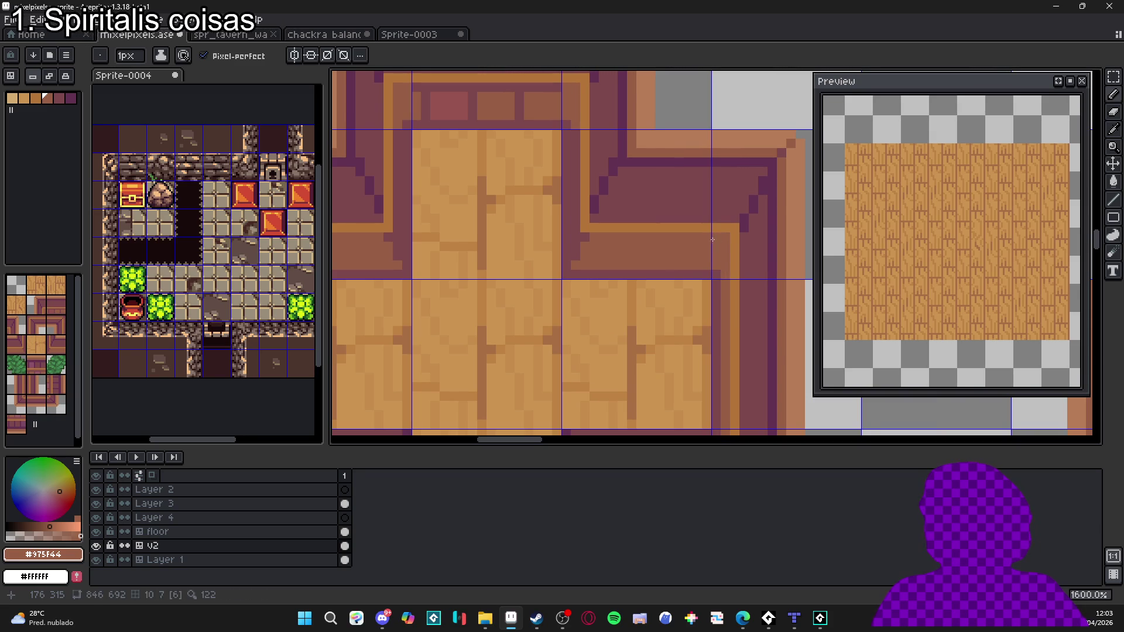
key("ctrl+z")
key("ctrl+z")
Step: Sample the #7C484C rim purple and draw a dark line along the upper-left inner rim corner
scroll(737, 288, "down", 1)
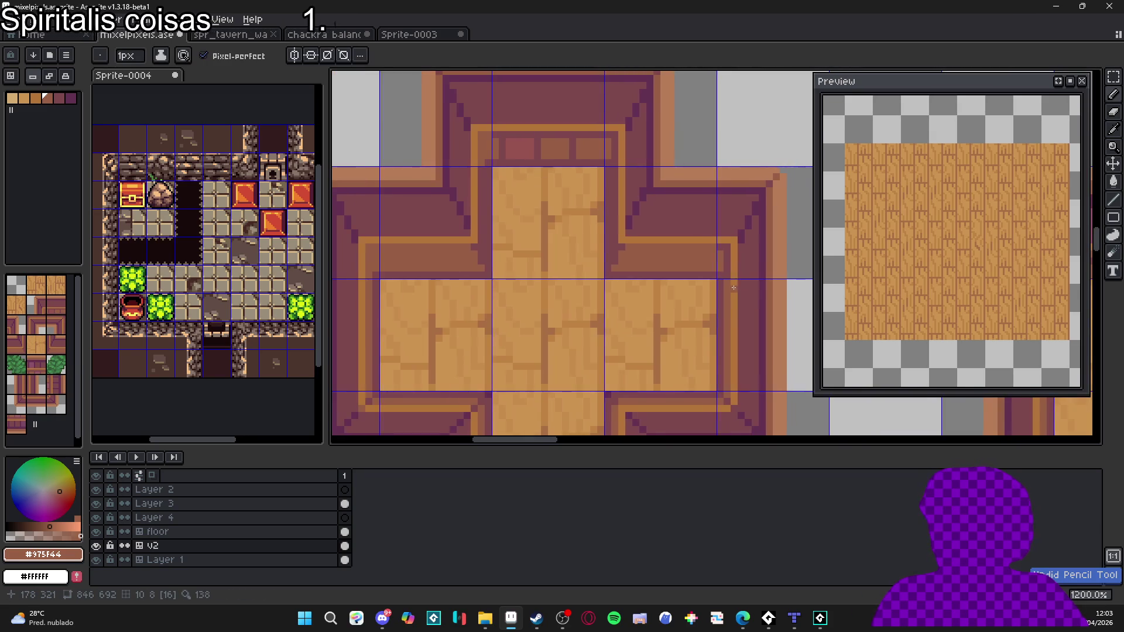
scroll(735, 286, "up", 1)
left_click(717, 242, "alt")
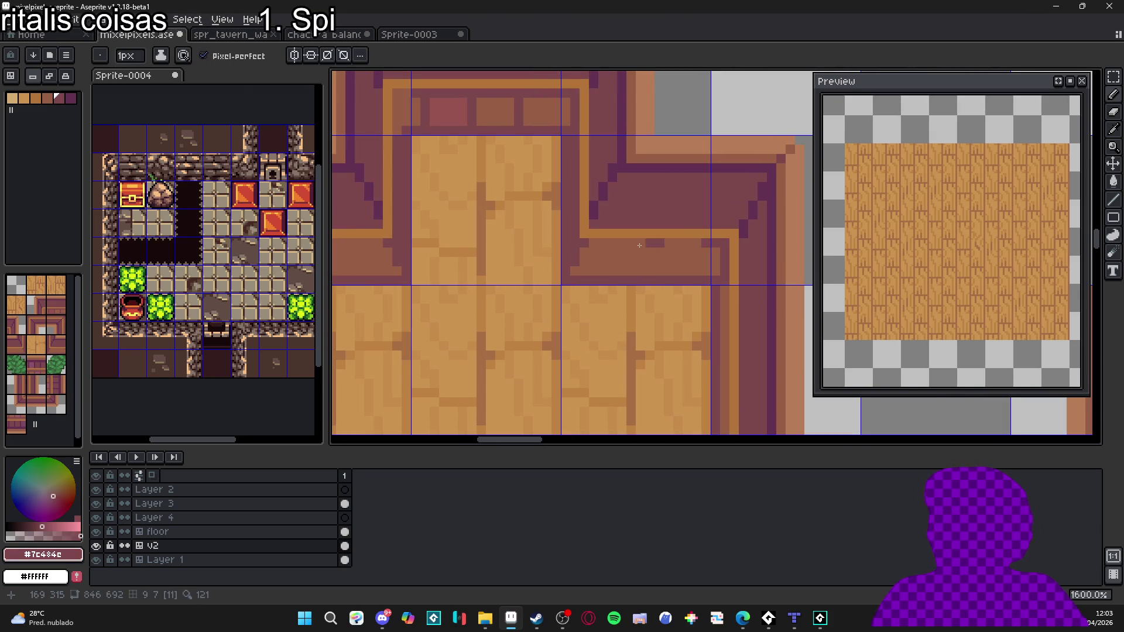
mouse_move(435, 243)
left_mouse_down()
mouse_move(605, 252)
mouse_move(415, 253)
left_mouse_up()
scroll(493, 275, "down", 2)
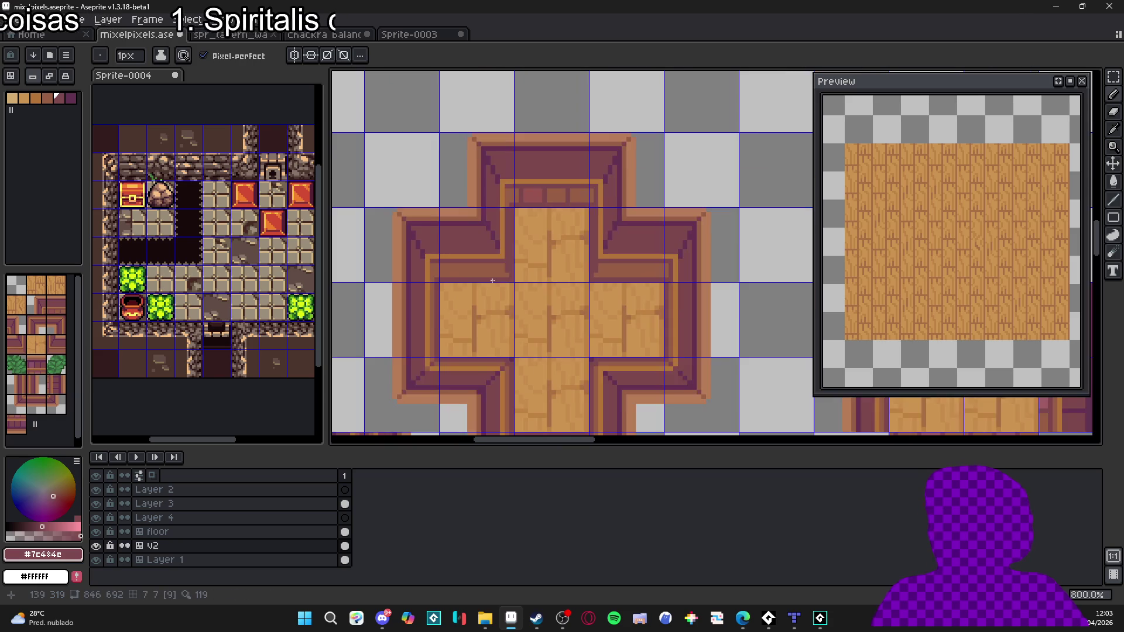
scroll(493, 276, "up", 1)
scroll(479, 274, "up", 1)
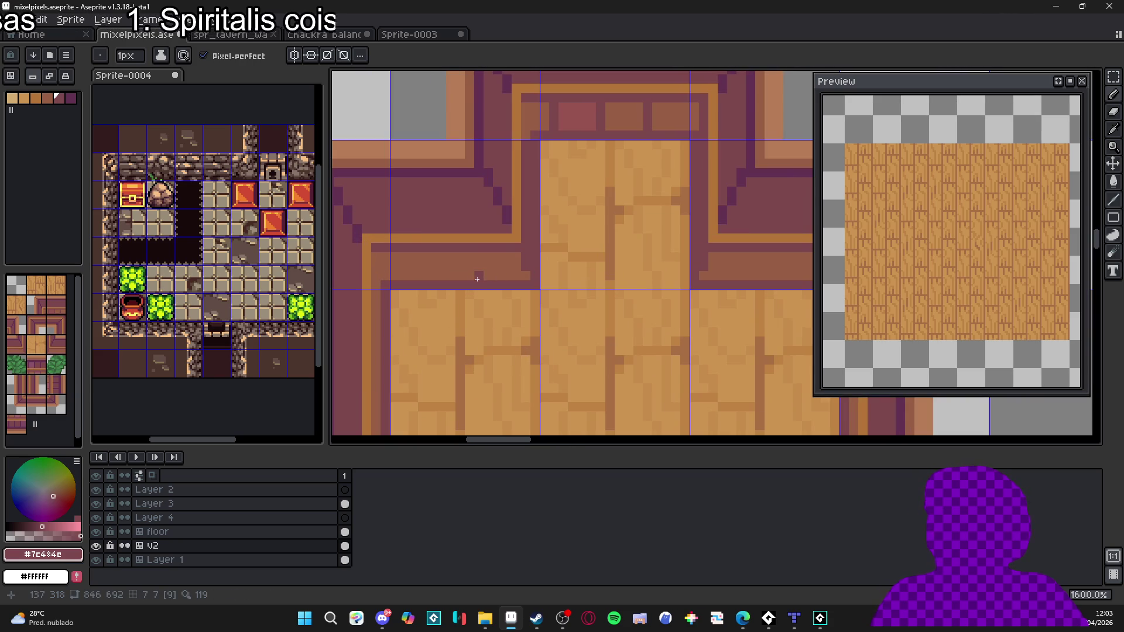
left_click_drag(387, 283, 376, 256)
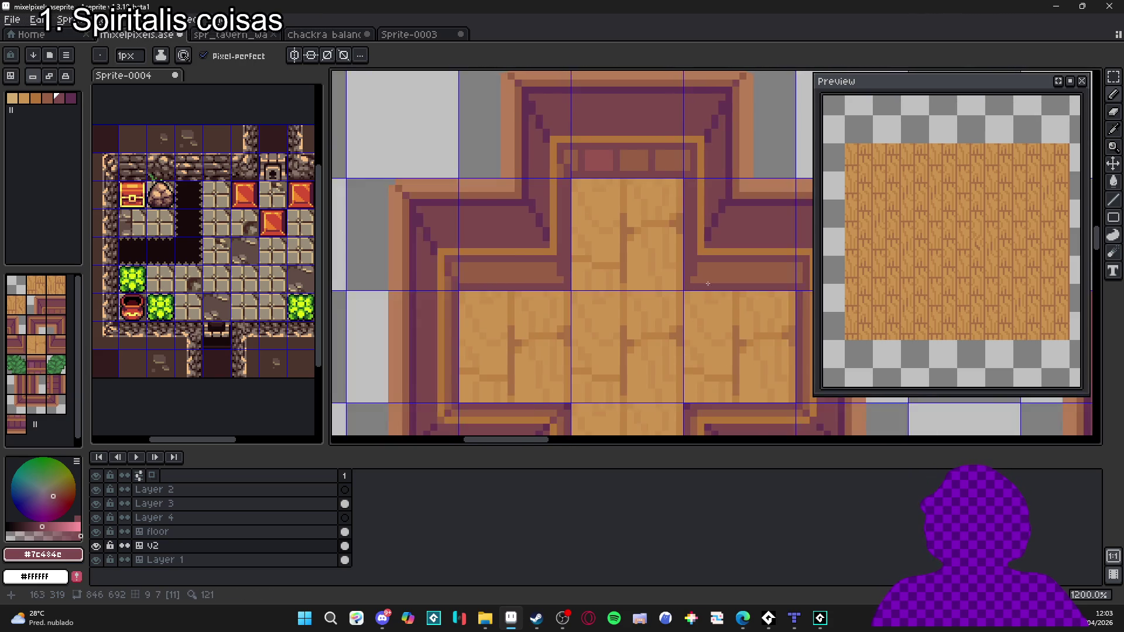
scroll(667, 292, "down", 1)
Step: Try a dark diagonal line across the rim corner, then undo it
scroll(436, 263, "left", 3)
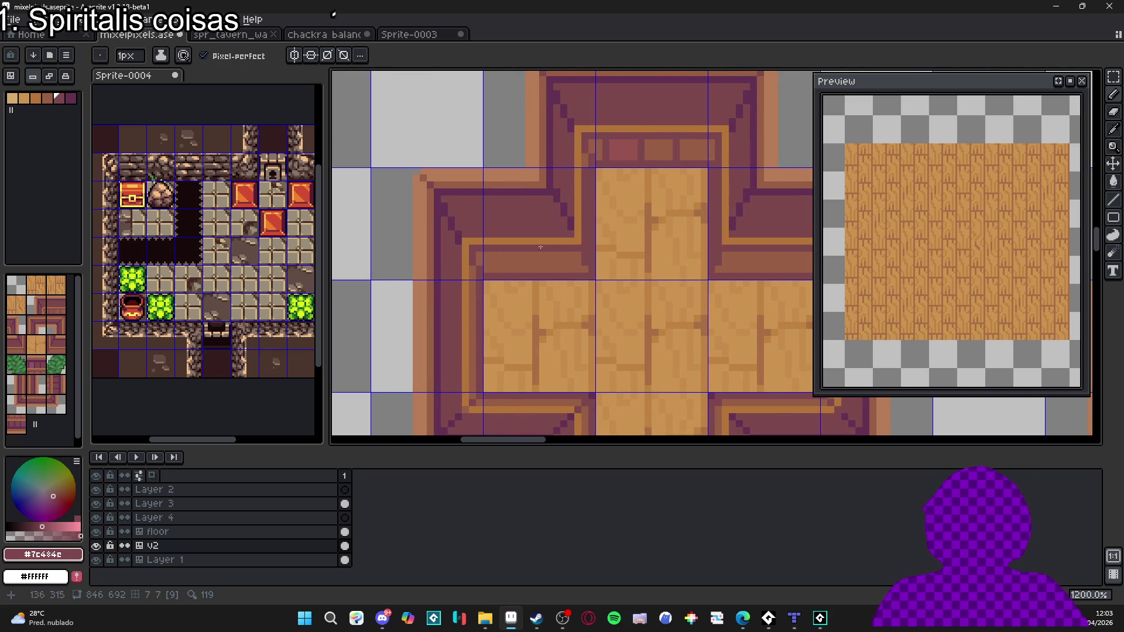
scroll(502, 263, "up", 1)
mouse_move(532, 244)
left_mouse_down()
mouse_move(558, 279)
mouse_move(486, 186)
mouse_move(567, 255)
left_mouse_up()
key("ctrl+z")
key("ctrl+z")
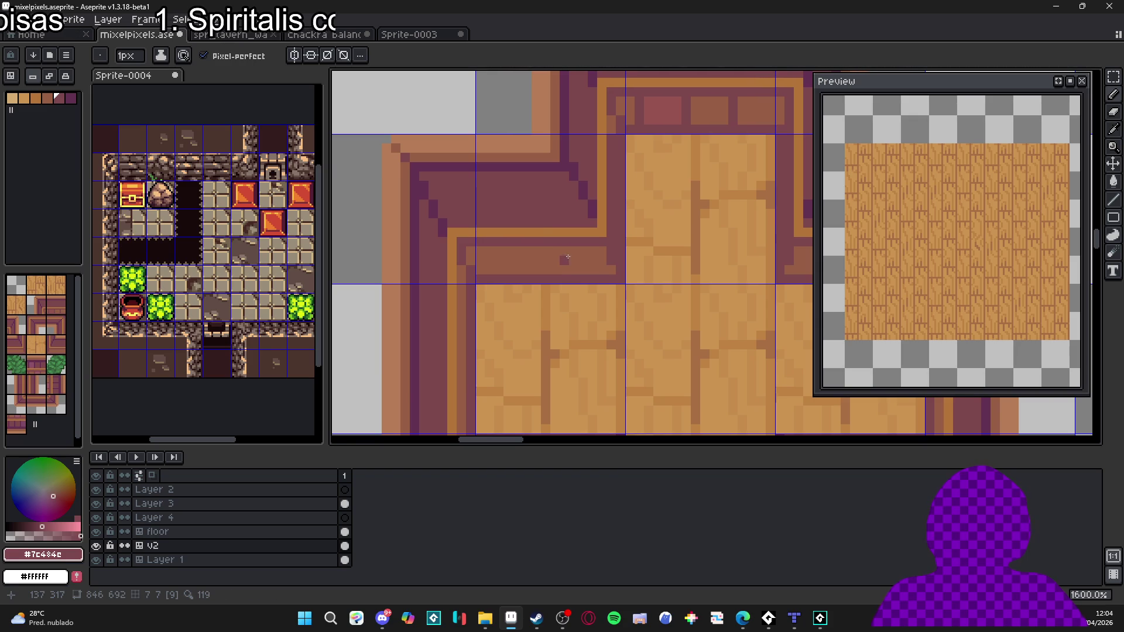
Step: Select the dark purple rim area by colour, then drop the selection and return to the pencil
key("w")
left_click(445, 232)
scroll(446, 233, "up", 4)
key("b")
scroll(455, 215, "down", 4)
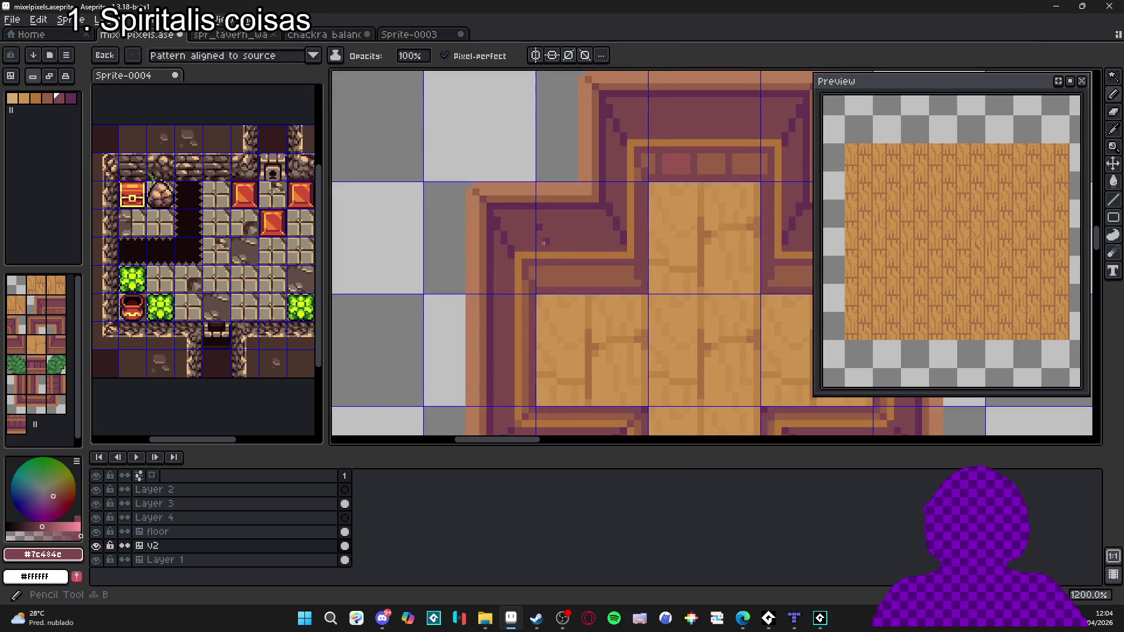
scroll(613, 319, "up", 3)
key("ctrl+d")
Step: Set the pencil pattern to Paint brush and paint a dark purple diagonal step, undoing the last stroke
left_click(313, 55)
left_click(246, 102)
left_click_drag(496, 179, 515, 241)
mouse_move(604, 307)
left_mouse_down()
mouse_move(635, 322)
mouse_move(636, 300)
left_mouse_up()
left_click(635, 321, "alt")
key("ctrl+z")
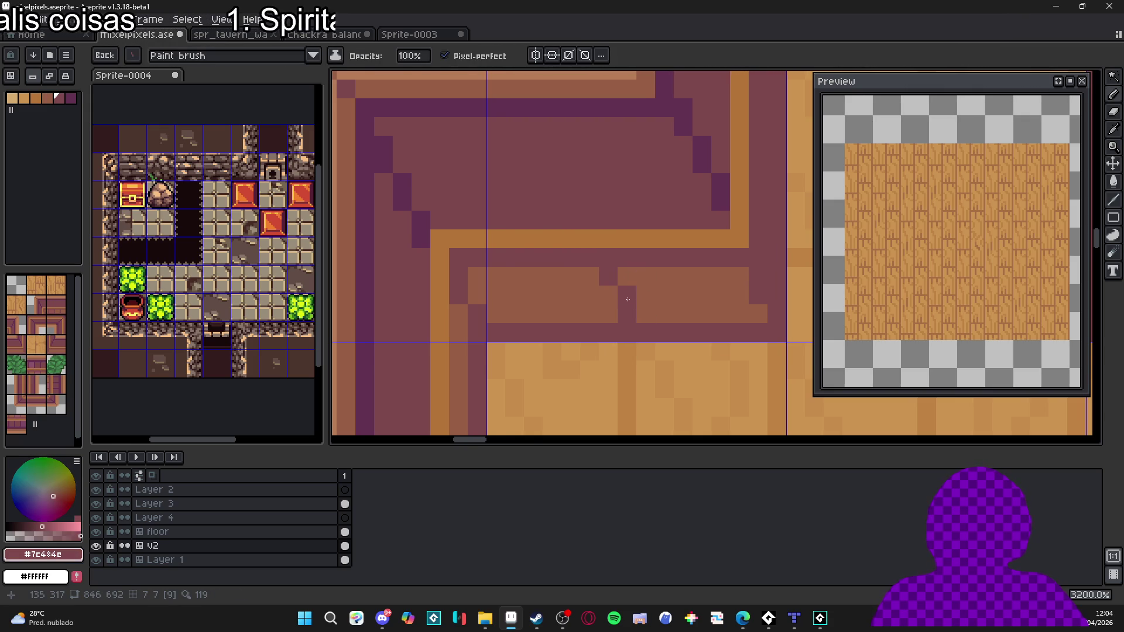
Step: Extend the diagonal corner line up-left by one step using the deeper #633253 purple
scroll(730, 317, "down", 3)
scroll(643, 267, "down", 2)
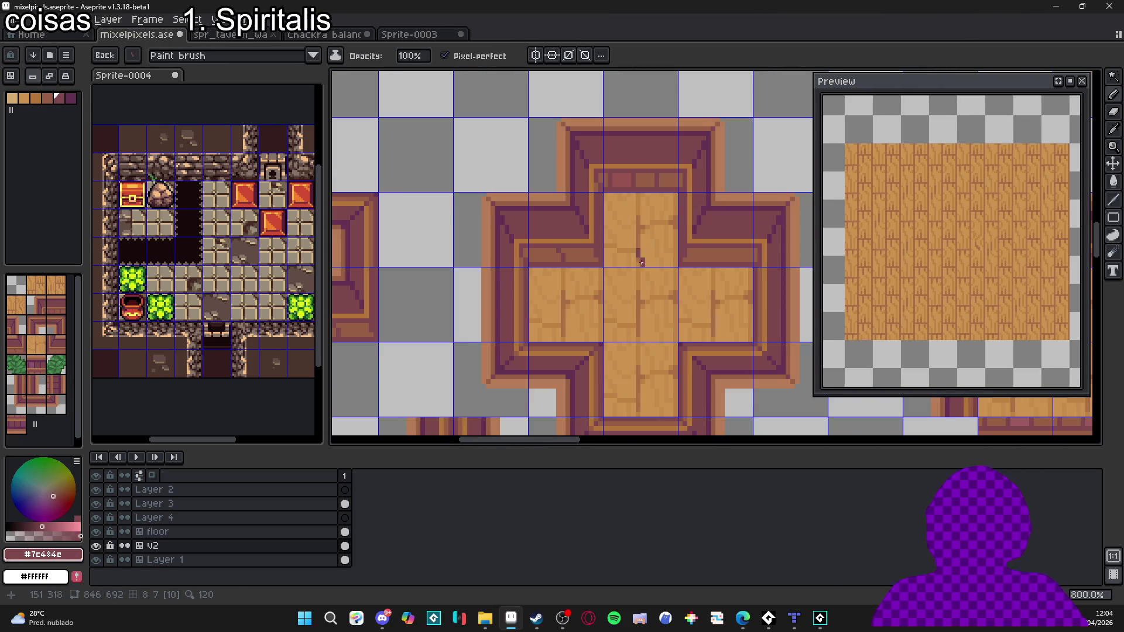
scroll(591, 234, "up", 4)
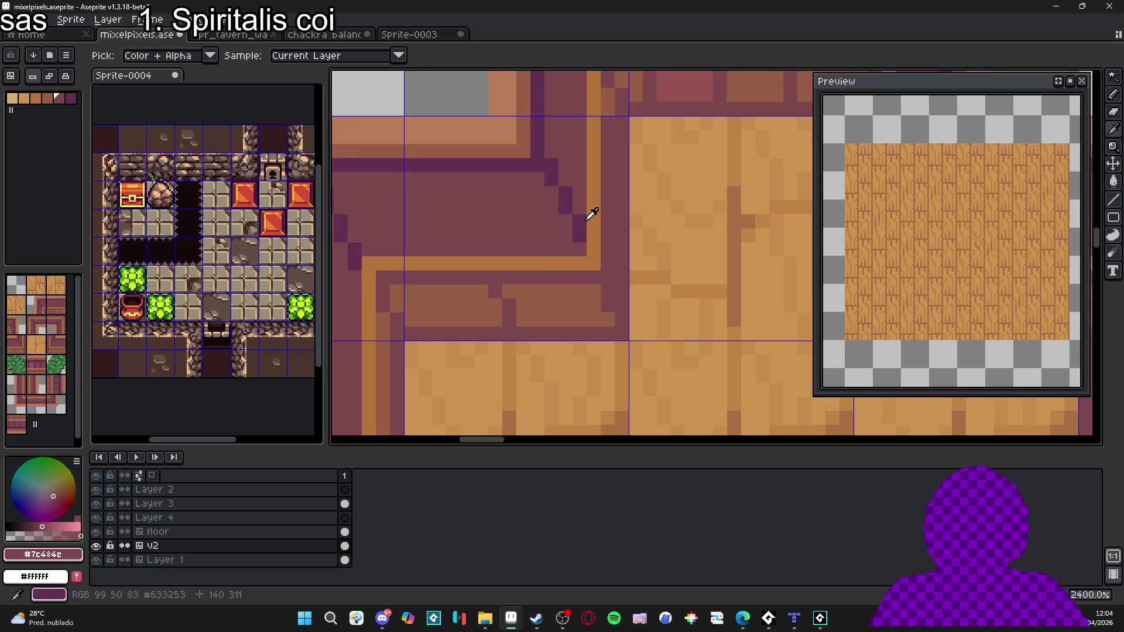
left_click(473, 244, "alt")
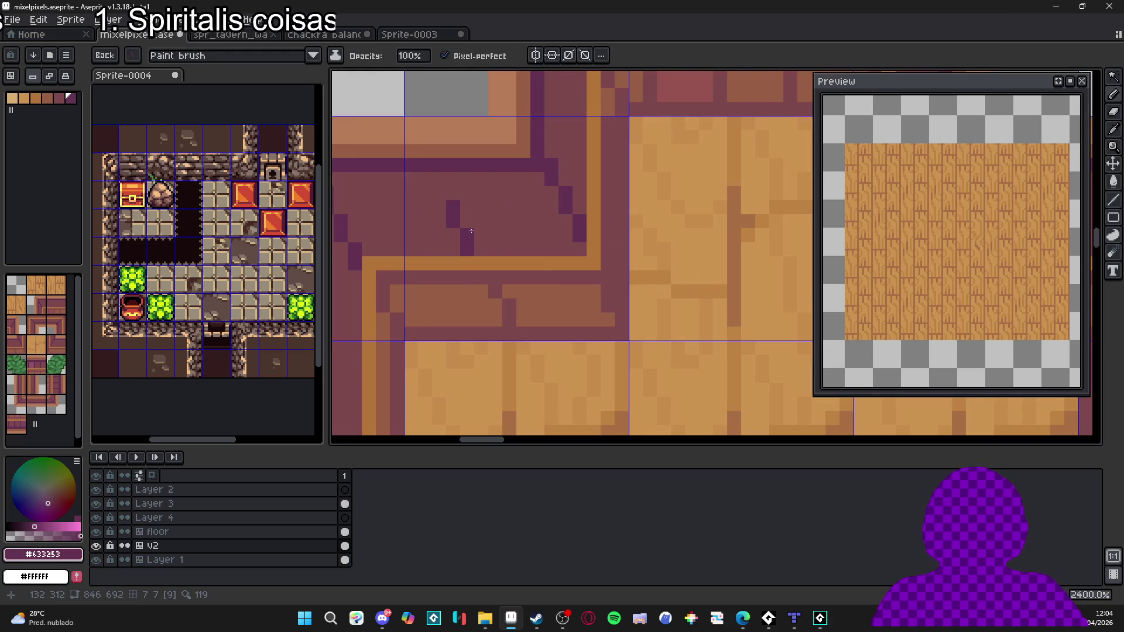
scroll(472, 231, "down", 1)
scroll(527, 258, "down", 1)
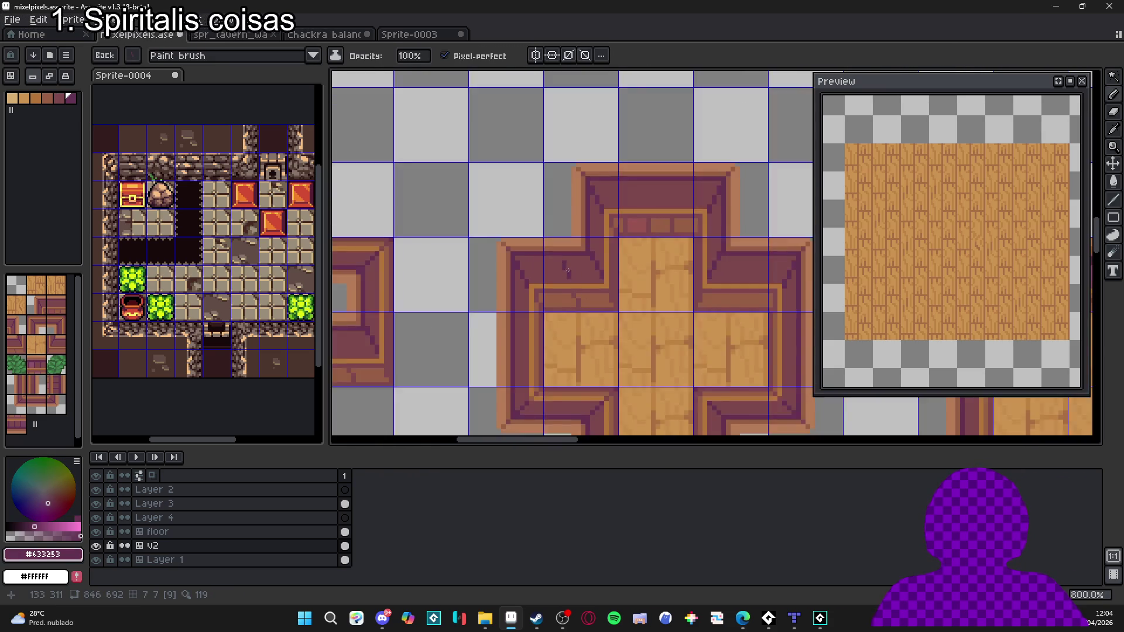
scroll(567, 279, "up", 1)
left_click(554, 256)
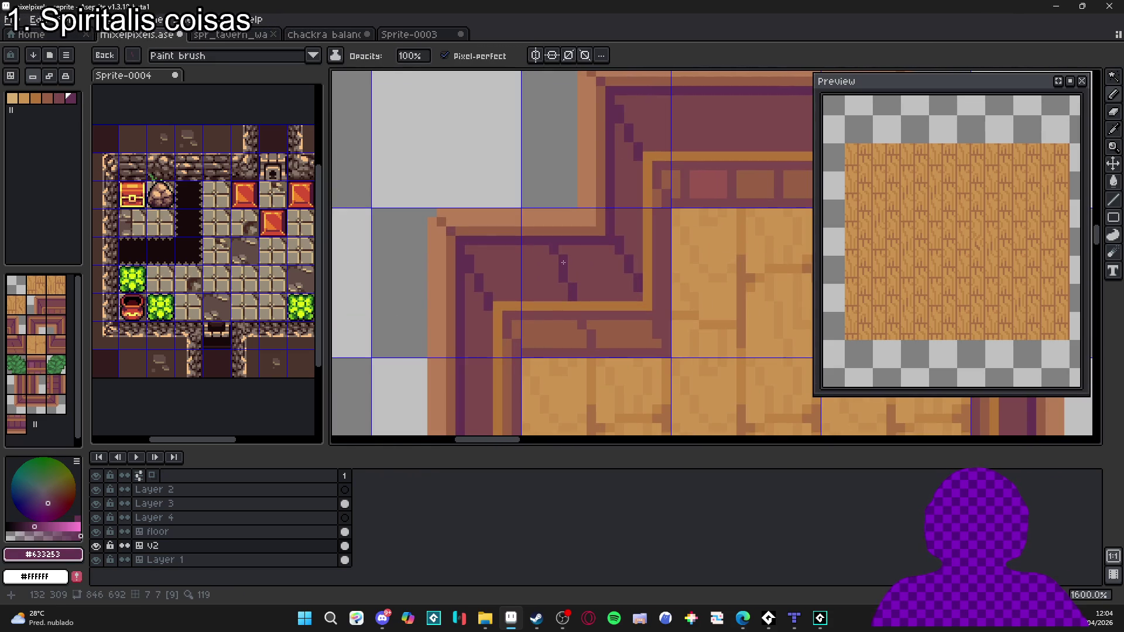
Step: Draw more dark diagonal pixels in the corner, then undo the extra stair pixels
scroll(650, 281, "down", 1)
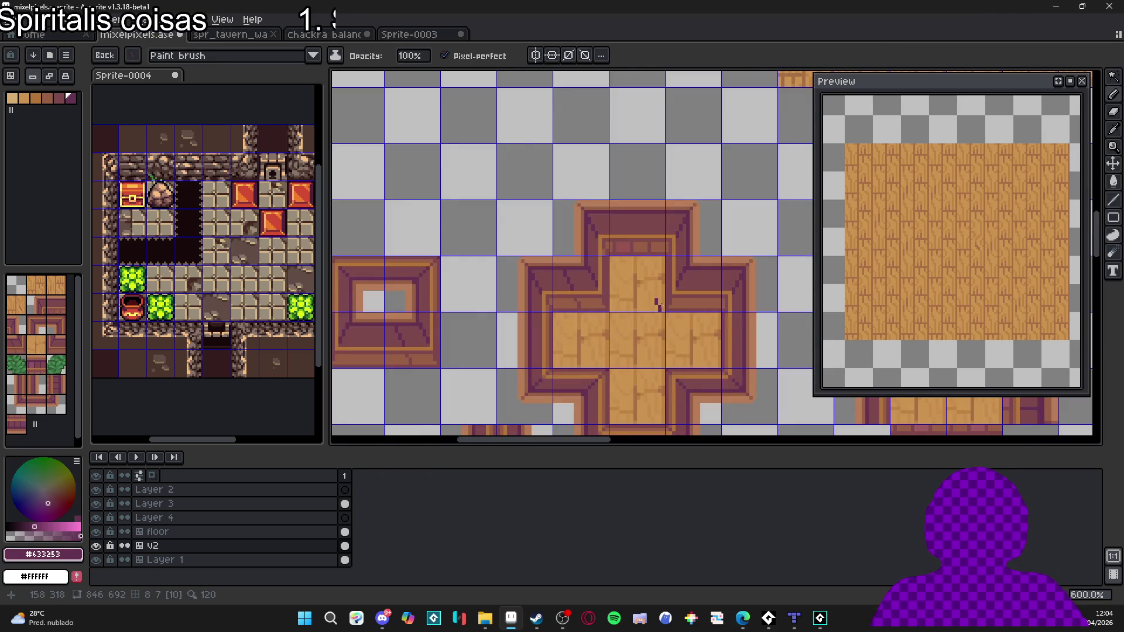
scroll(652, 293, "up", 1)
key("v")
key("b")
left_click_drag(543, 235, 565, 279)
scroll(627, 296, "down", 1)
scroll(552, 274, "up", 1)
key("ctrl+z")
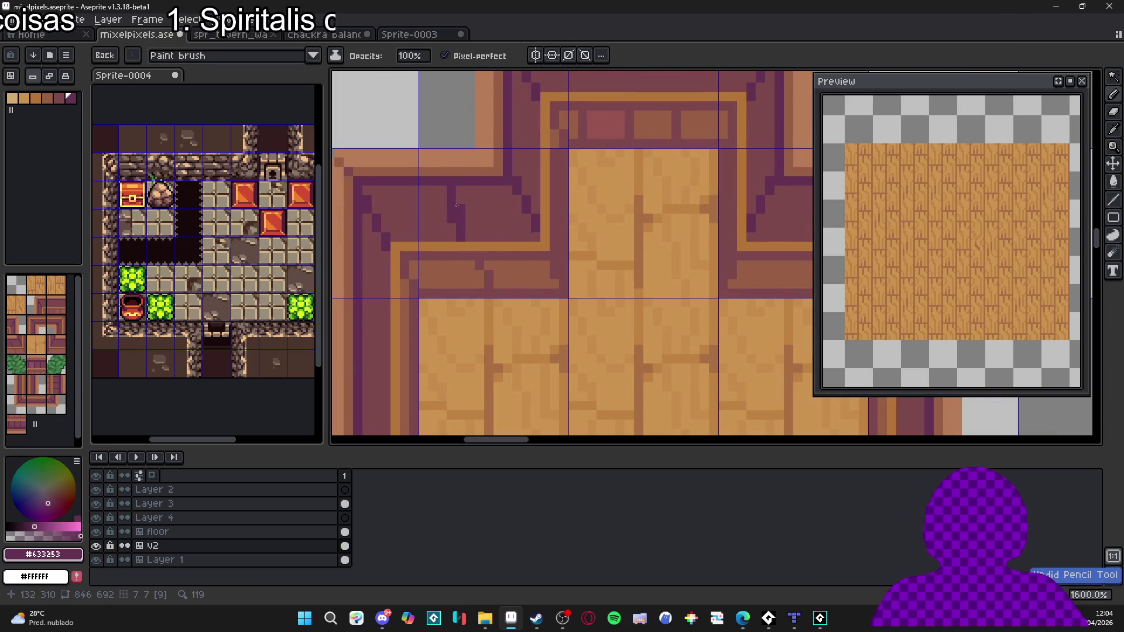
Step: Place dark pixels along the rim corner line, undoing the stray ones
left_click(450, 209)
scroll(450, 209, "down", 3)
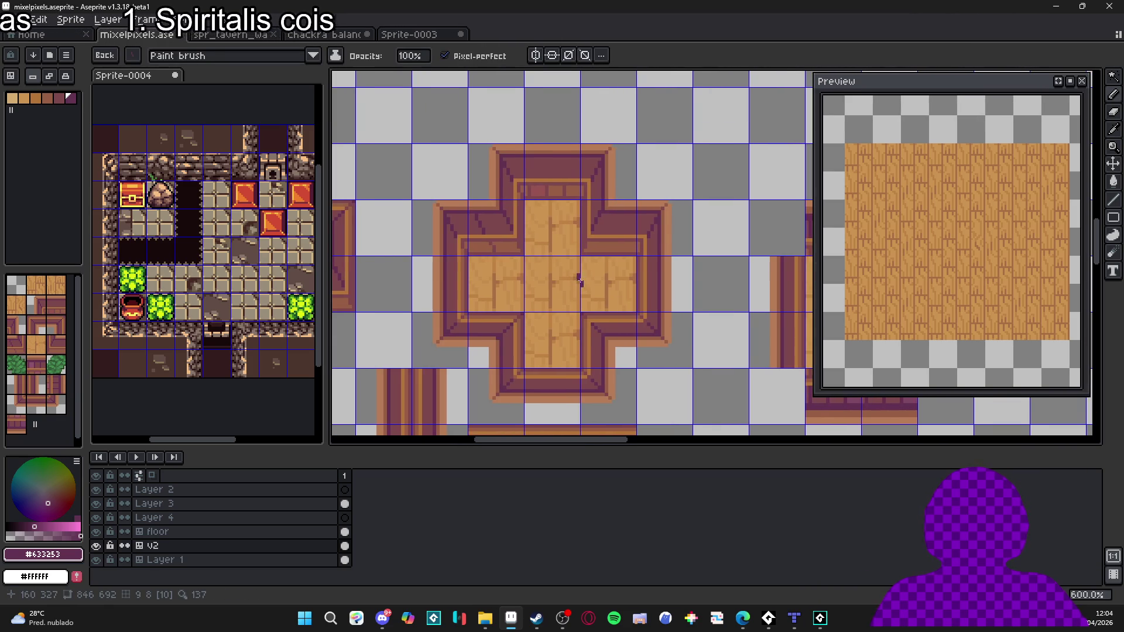
left_click(542, 250)
scroll(535, 251, "up", 2)
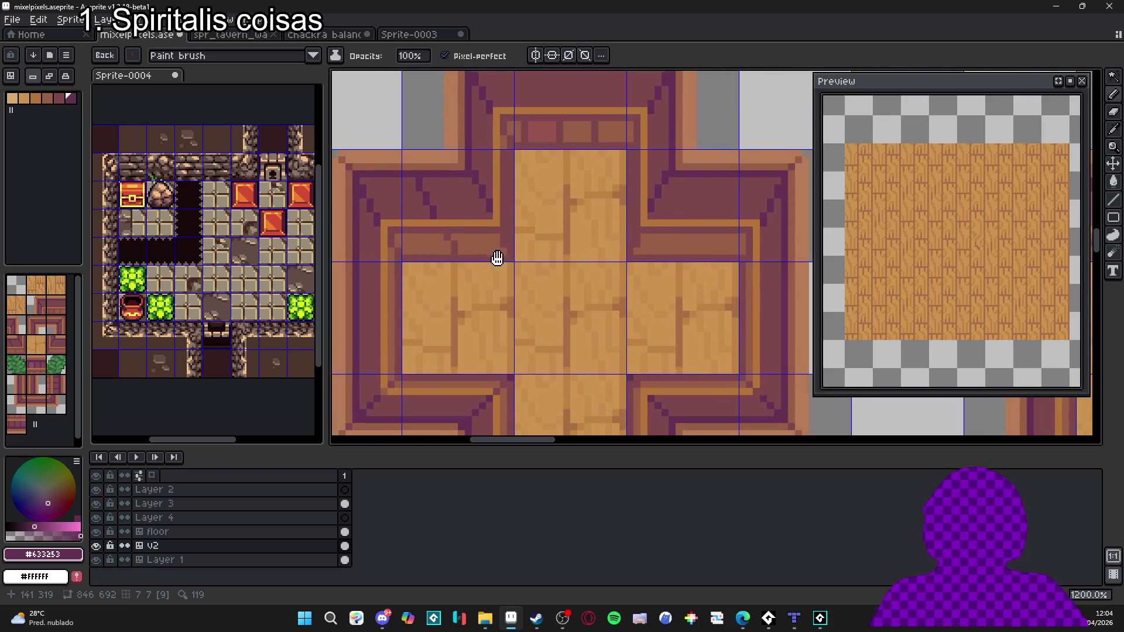
key("ctrl+z")
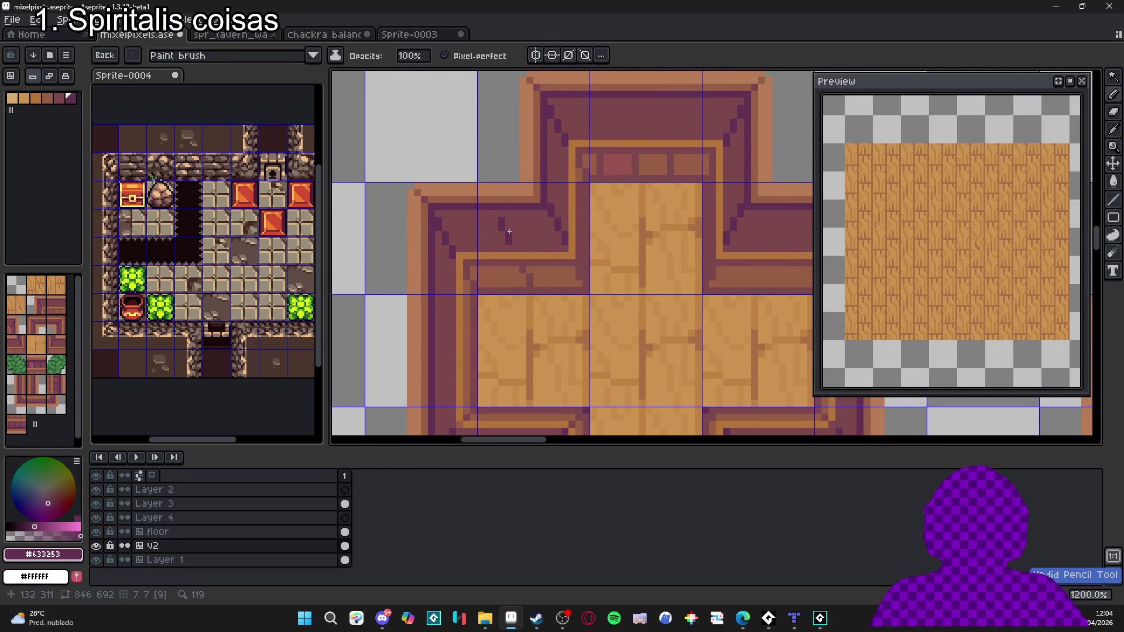
left_click(495, 215)
left_click(494, 199)
key("ctrl+z")
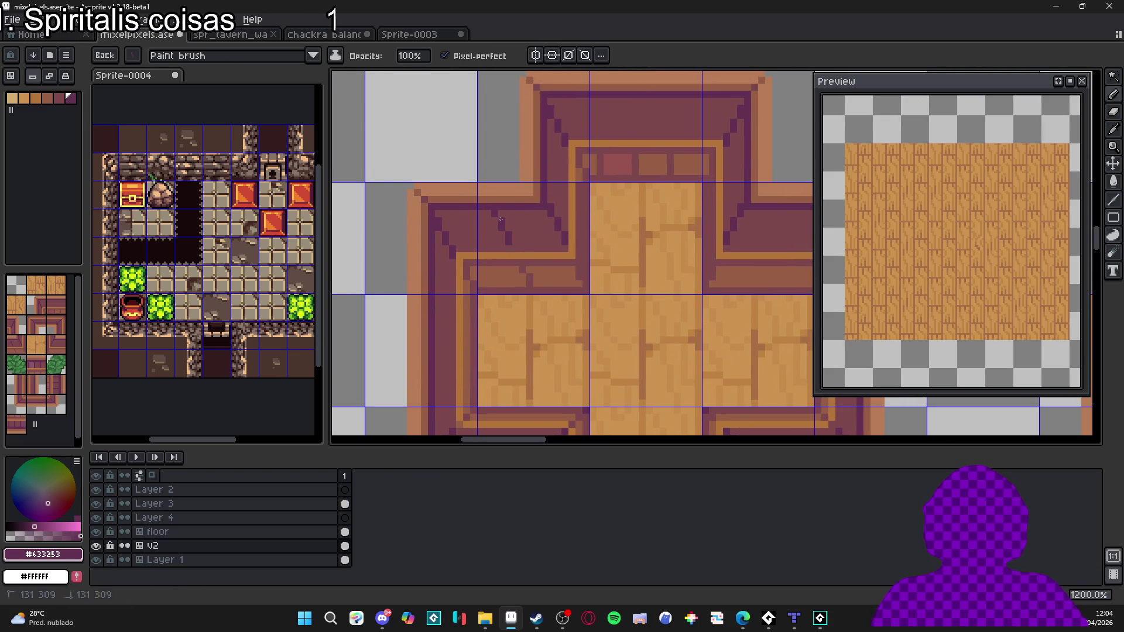
Step: Hide the tile grid and shift the view so the cross tile sits up-left
scroll(518, 248, "up", 1)
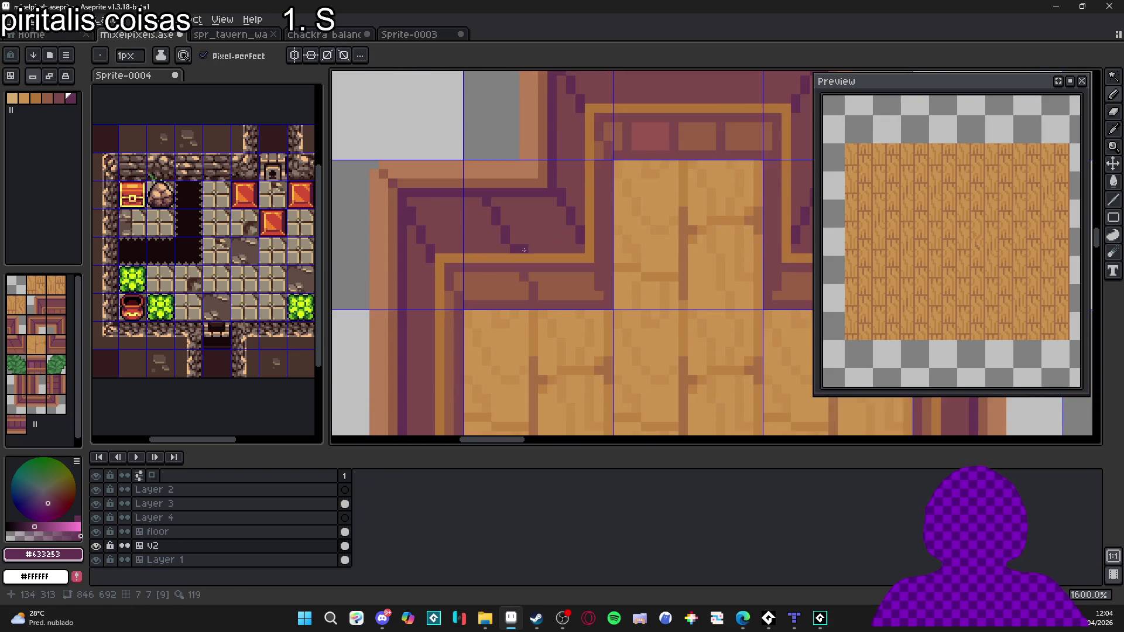
scroll(519, 248, "down", 4)
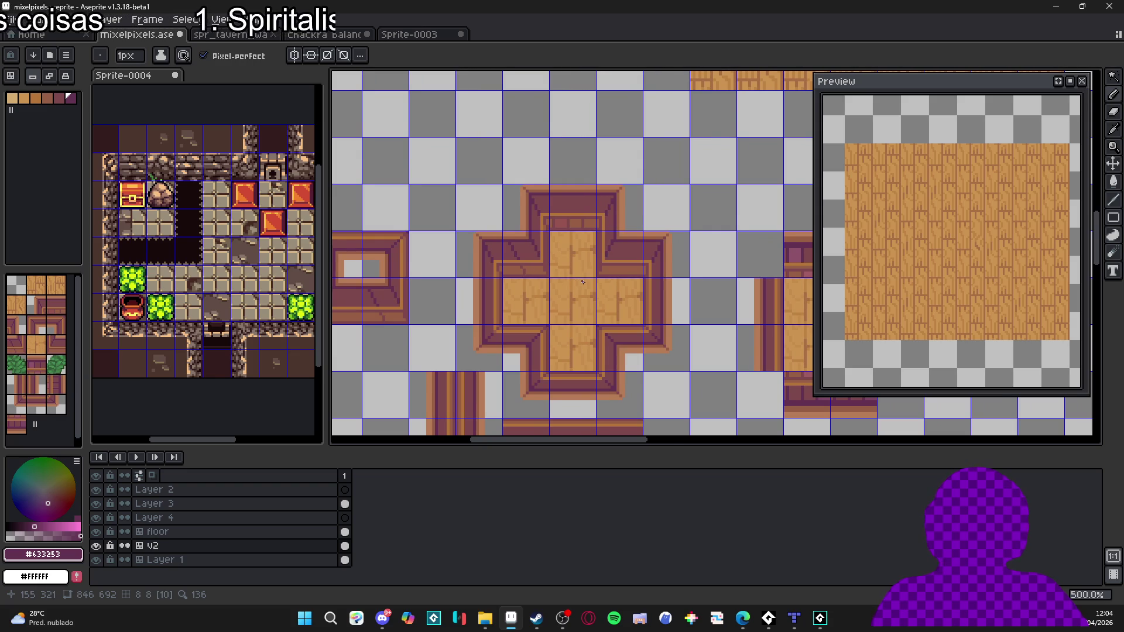
scroll(583, 282, "down", 1)
scroll(584, 284, "down", 1)
scroll(585, 284, "up", 1)
scroll(585, 284, "down", 2)
scroll(586, 289, "up", 3)
key("ctrl+apostrophe")
mouse_move(586, 290)
left_mouse_down()
mouse_move(658, 371)
mouse_move(646, 264)
mouse_move(622, 252)
left_mouse_up()
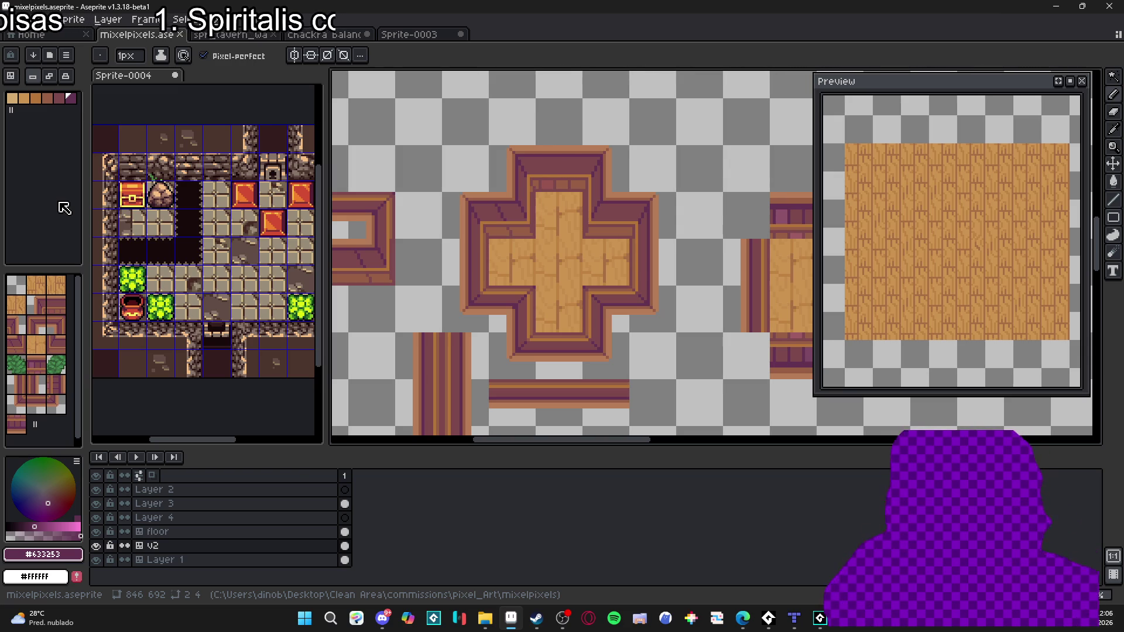
Step: Scroll the view over the finished cross tile and its refined rim corners
scroll(537, 263, "down", 4)
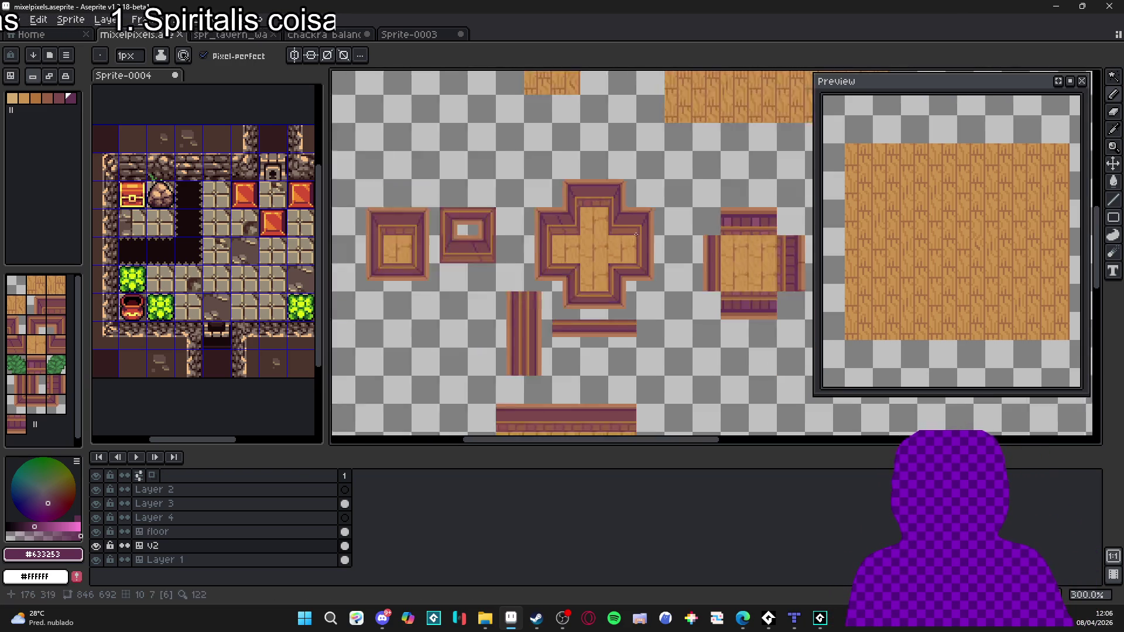
Step: Check the tile numbers and grid, then pick a tileset tile and return to pixel editing
scroll(537, 263, "up", 2)
scroll(537, 263, "down", 3)
key("v")
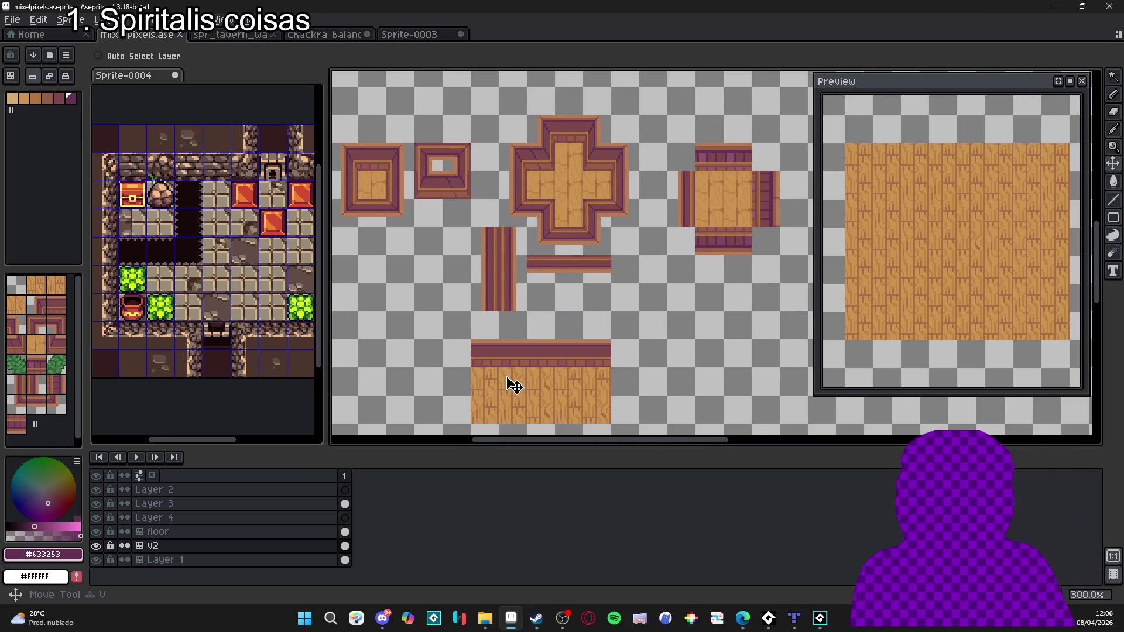
key("ctrl")
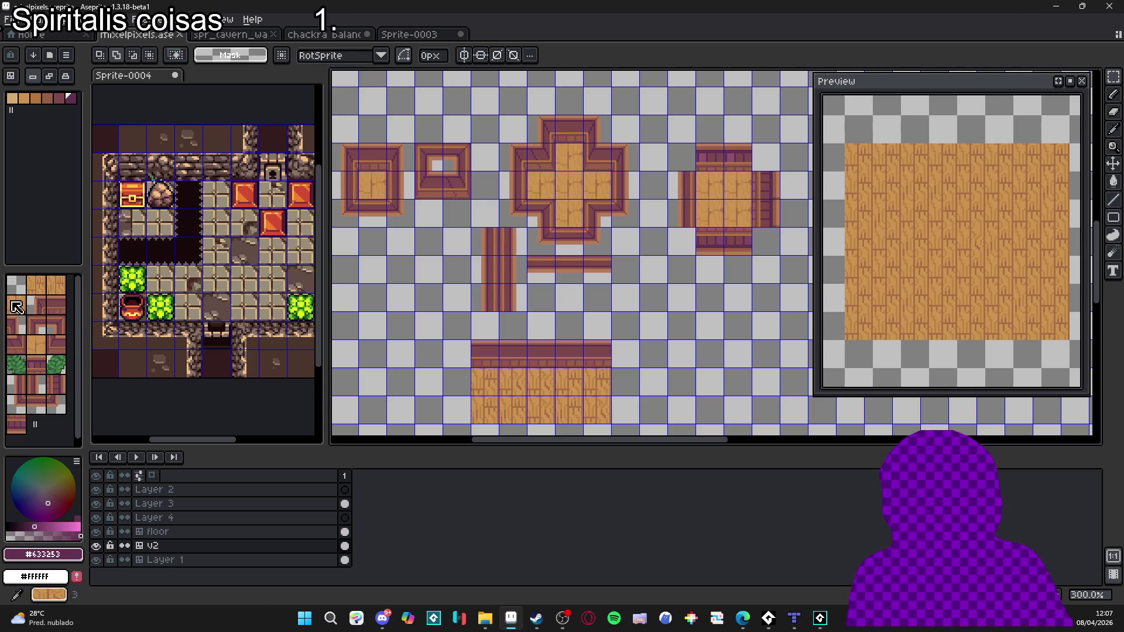
left_click(17, 307)
key("ctrl")
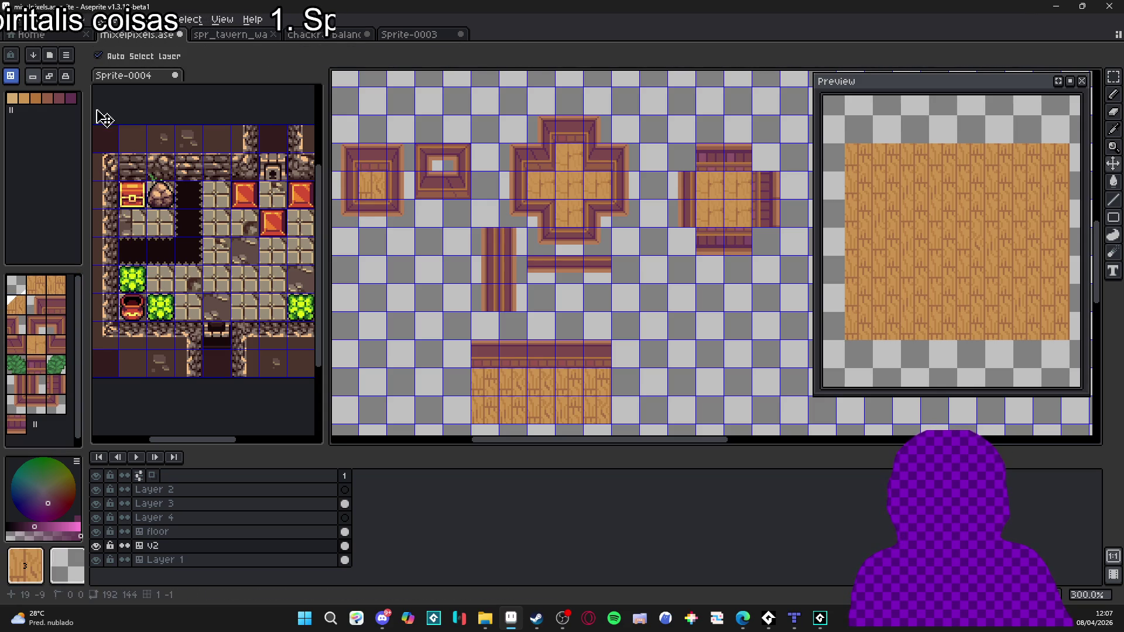
left_click(33, 76)
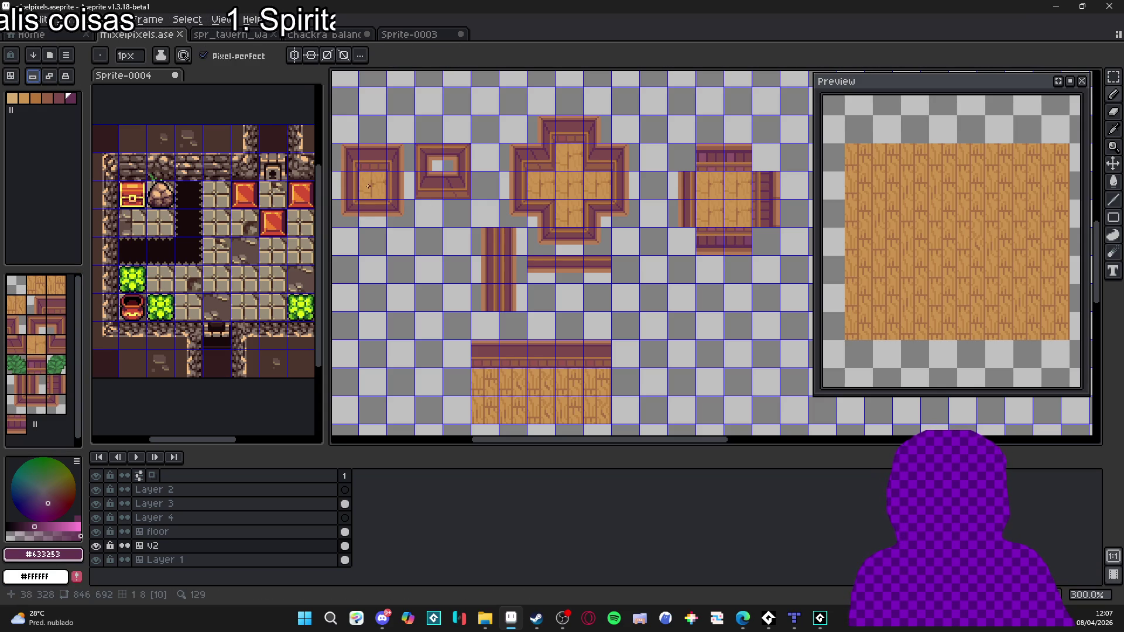
Step: Sample the wood floor colour and select a floor tile with the rectangular marquee in tile mode
key("alt")
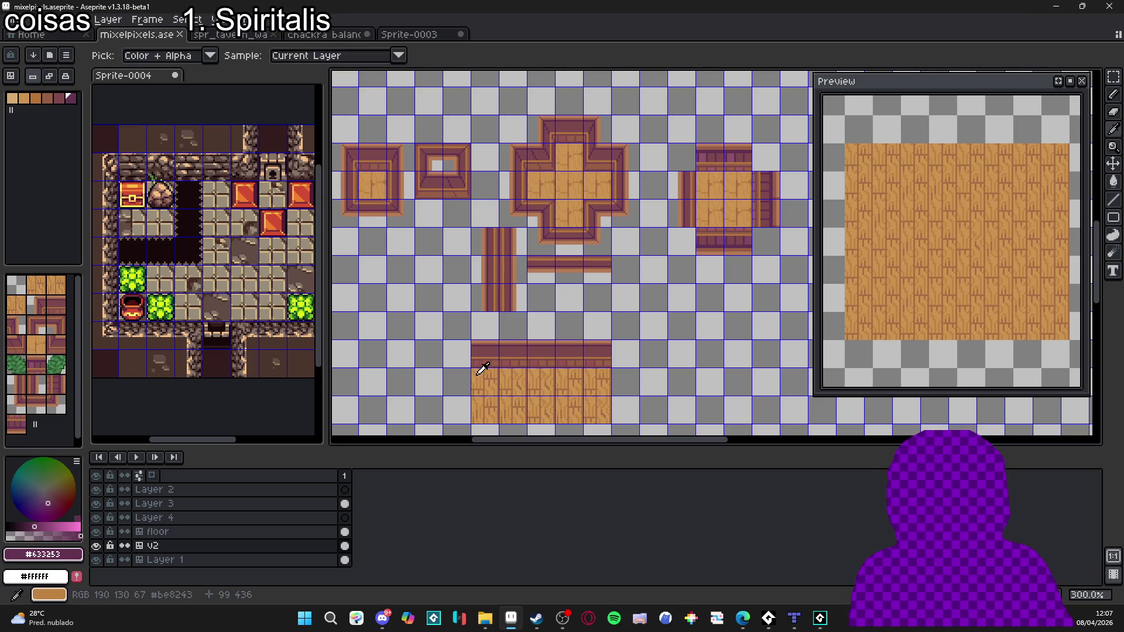
left_click(481, 368, "alt")
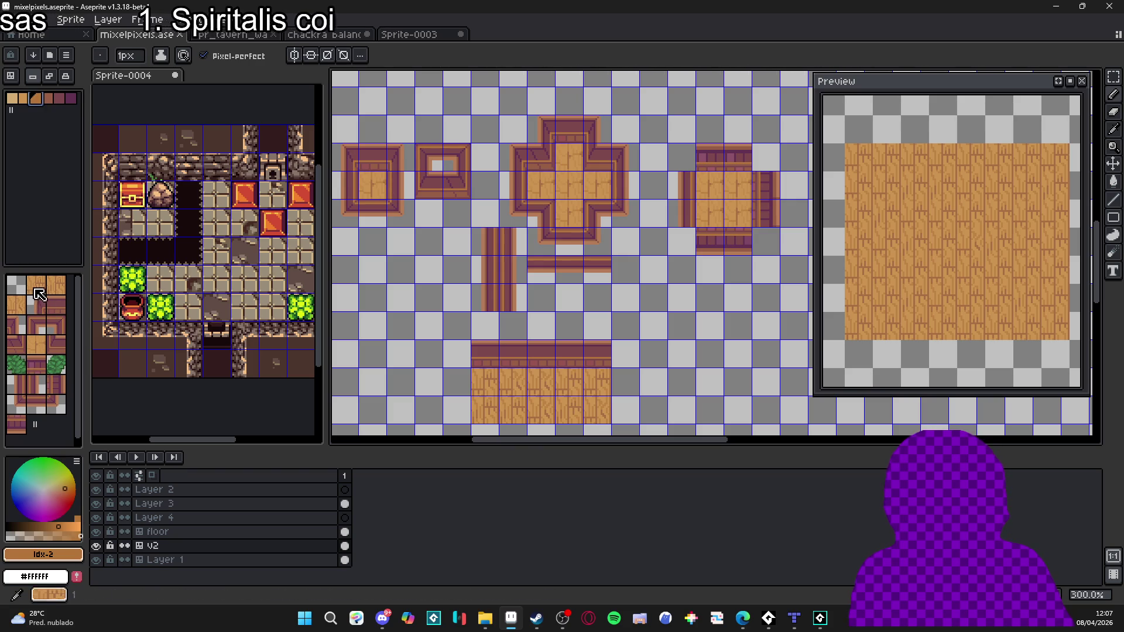
left_click(38, 295)
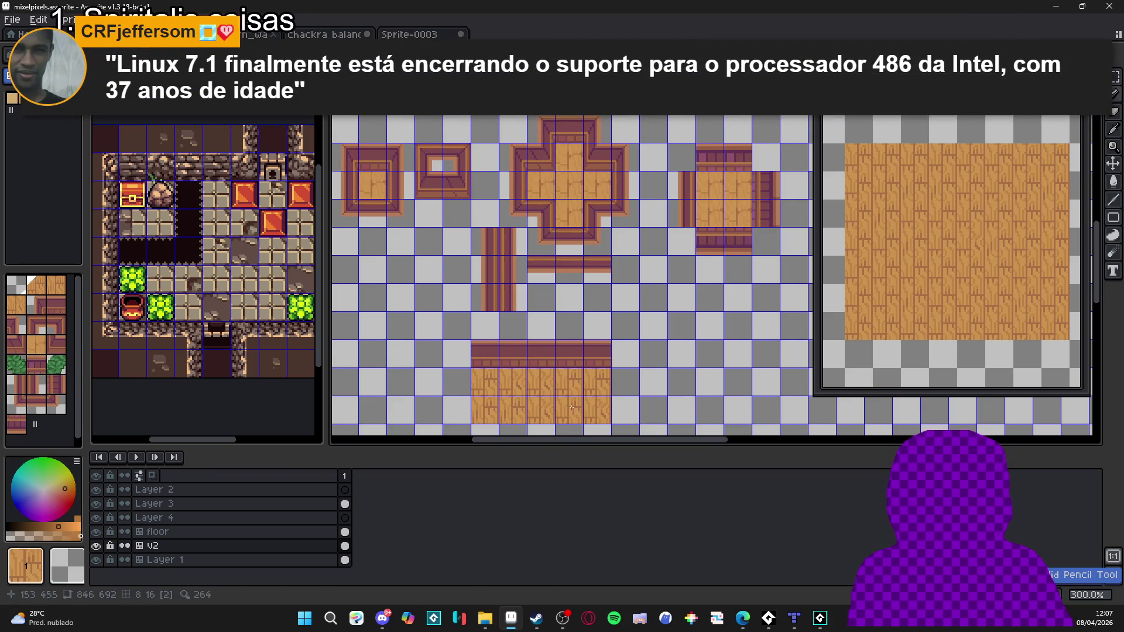
left_click_drag(515, 293, 505, 290)
key("m")
left_click(472, 384)
key("ctrl+d")
Step: Move a floor tile from the bottom strip into the left square frame and commit it
mouse_move(484, 393)
left_mouse_down()
mouse_move(674, 413)
mouse_move(649, 351)
mouse_move(534, 216)
left_mouse_up()
left_click(668, 400)
left_click(666, 400)
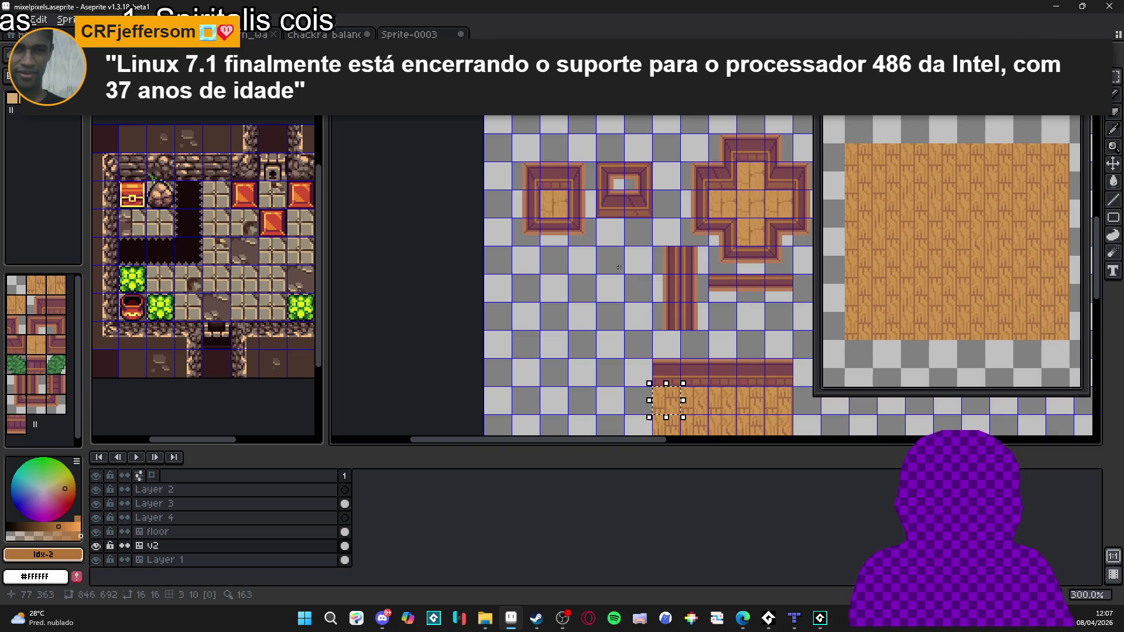
mouse_move(667, 404)
left_mouse_down()
mouse_move(603, 219)
mouse_move(549, 200)
left_mouse_up()
scroll(563, 205, "up", 5)
key("Return")
scroll(549, 200, "down", 5)
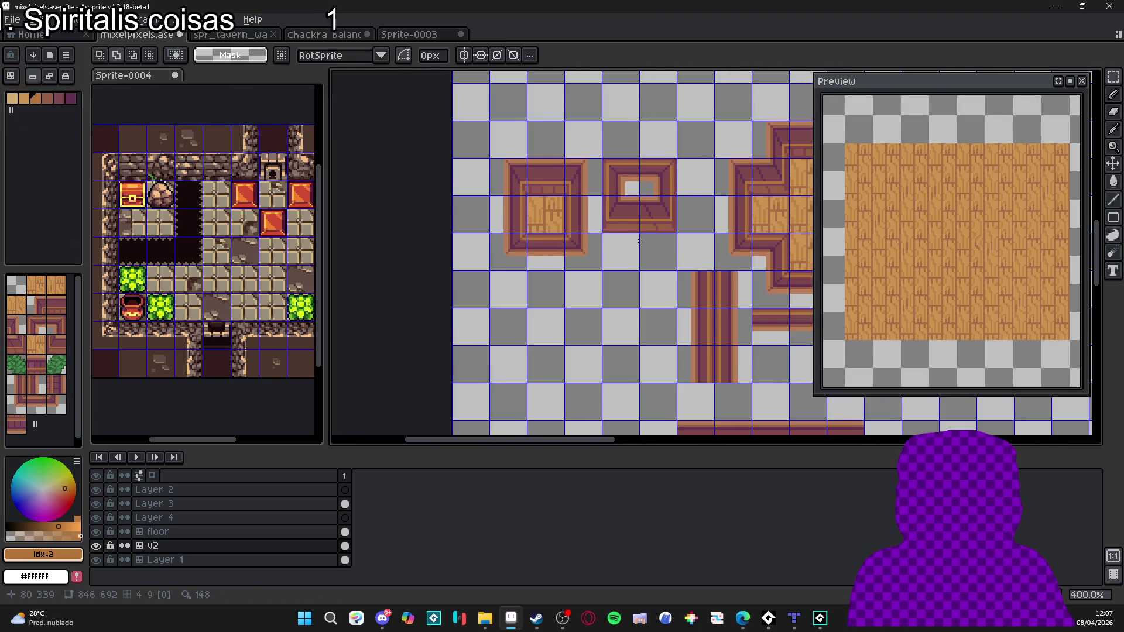
Step: Save mixelpixels.aseprite, then zoom in and out to review the wooden tiles
scroll(558, 294, "up", 2)
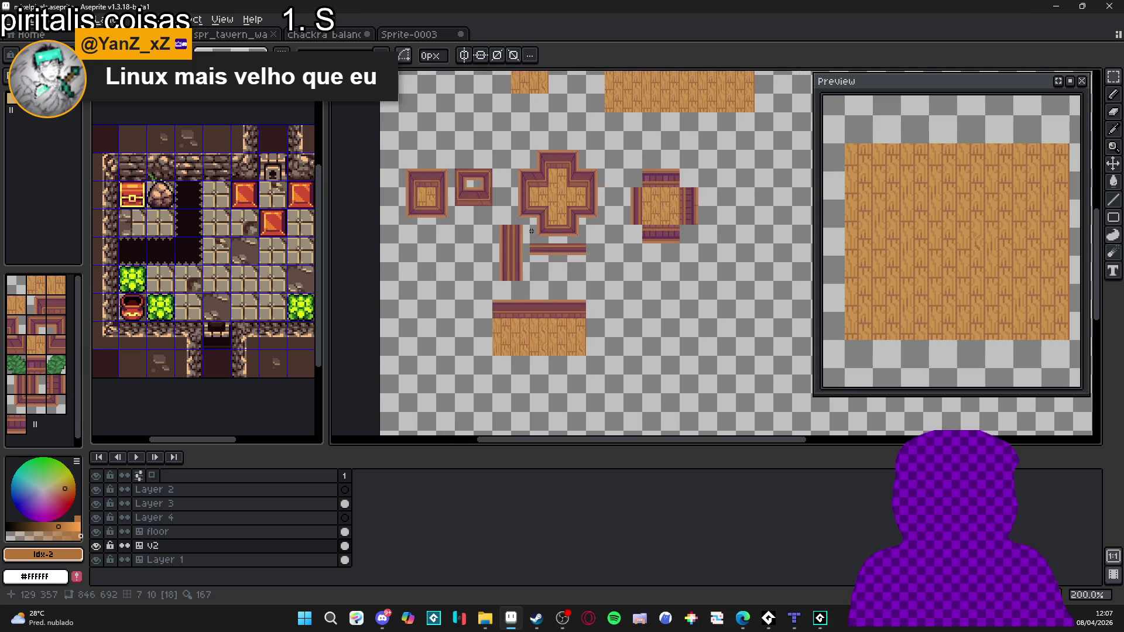
key("ctrl+s")
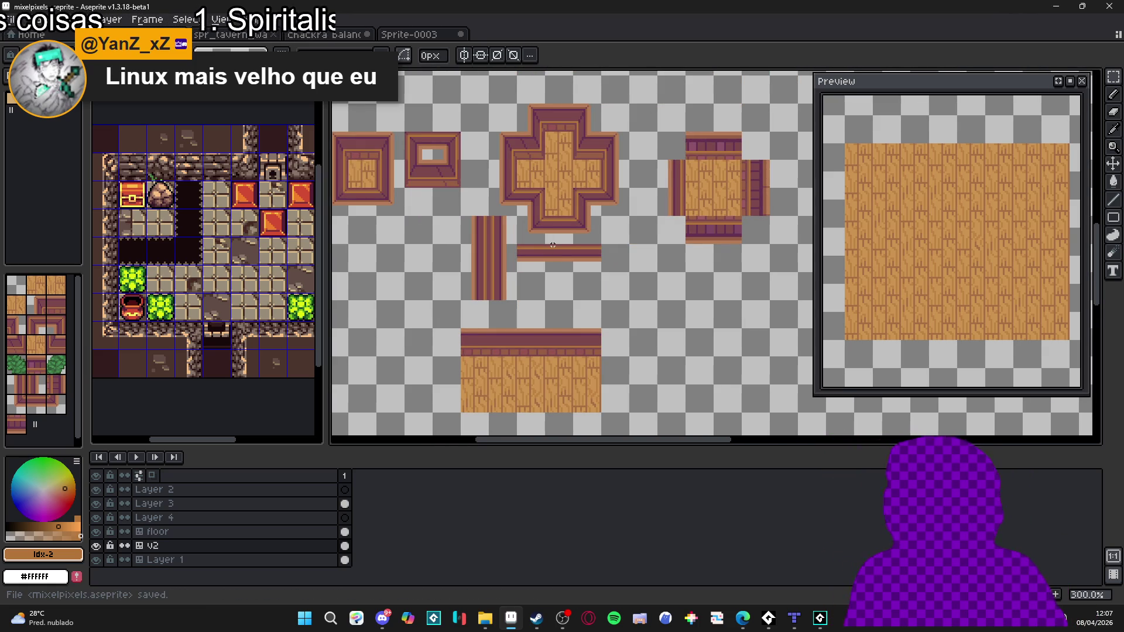
scroll(550, 250, "down", 1)
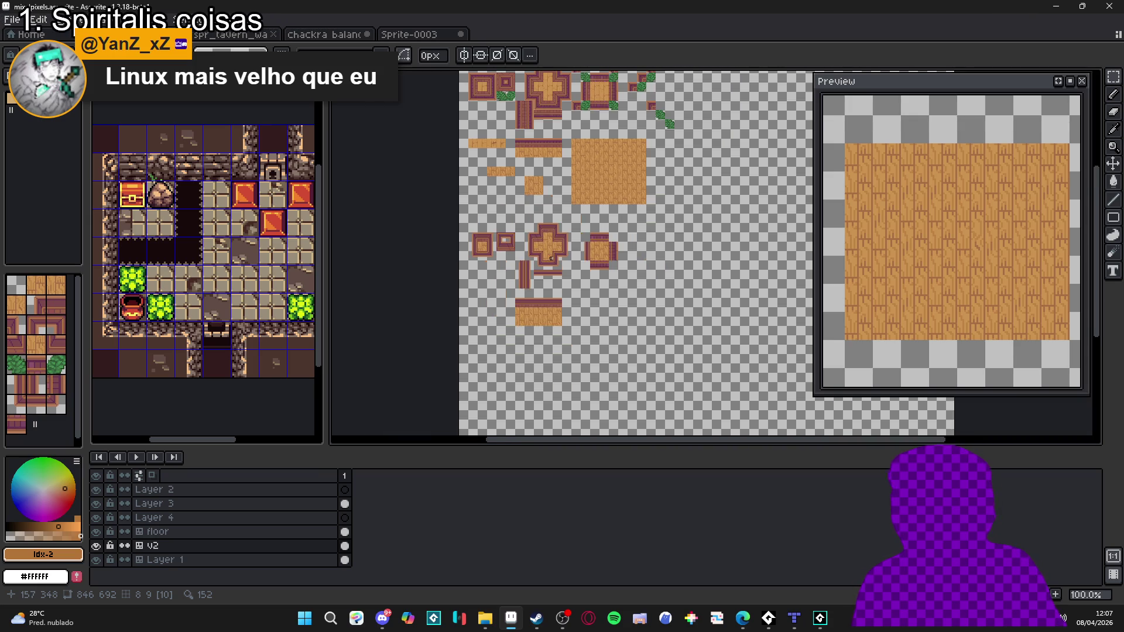
scroll(568, 269, "up", 1)
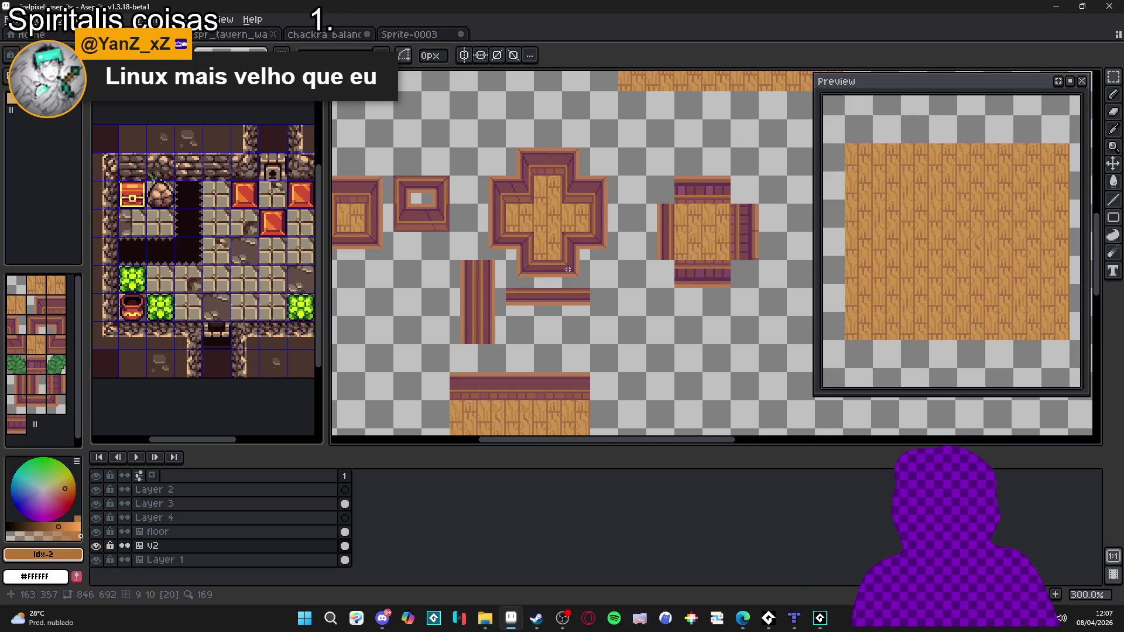
scroll(568, 270, "down", 1)
scroll(540, 243, "down", 1)
scroll(541, 244, "up", 2)
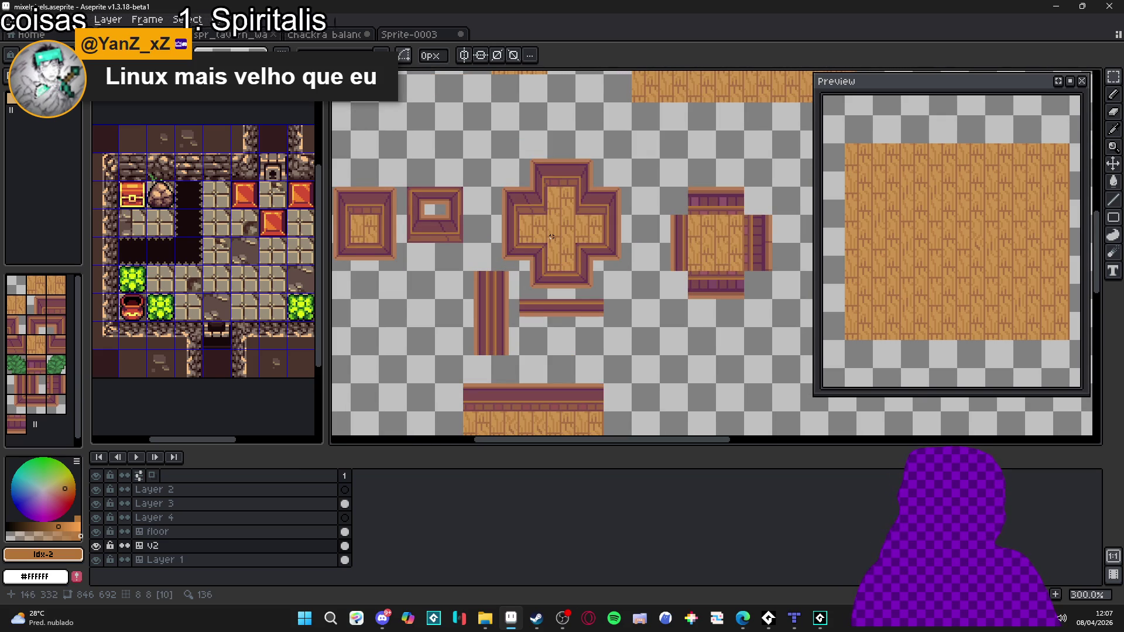
scroll(552, 237, "down", 1)
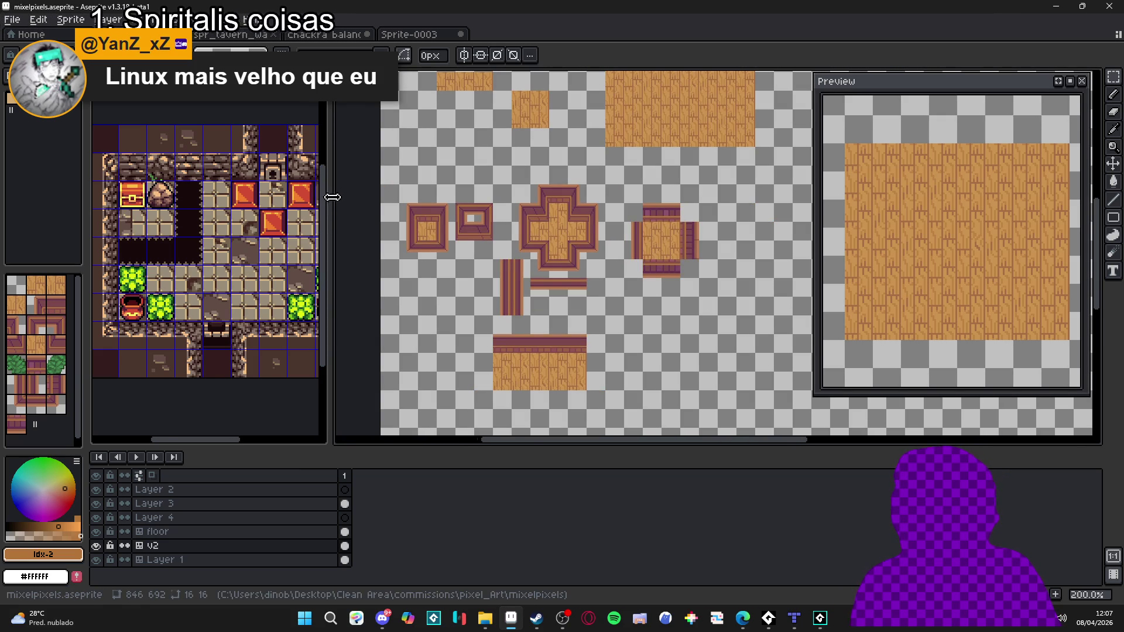
left_click_drag(327, 199, 417, 199)
key("ctrl+alt+n")
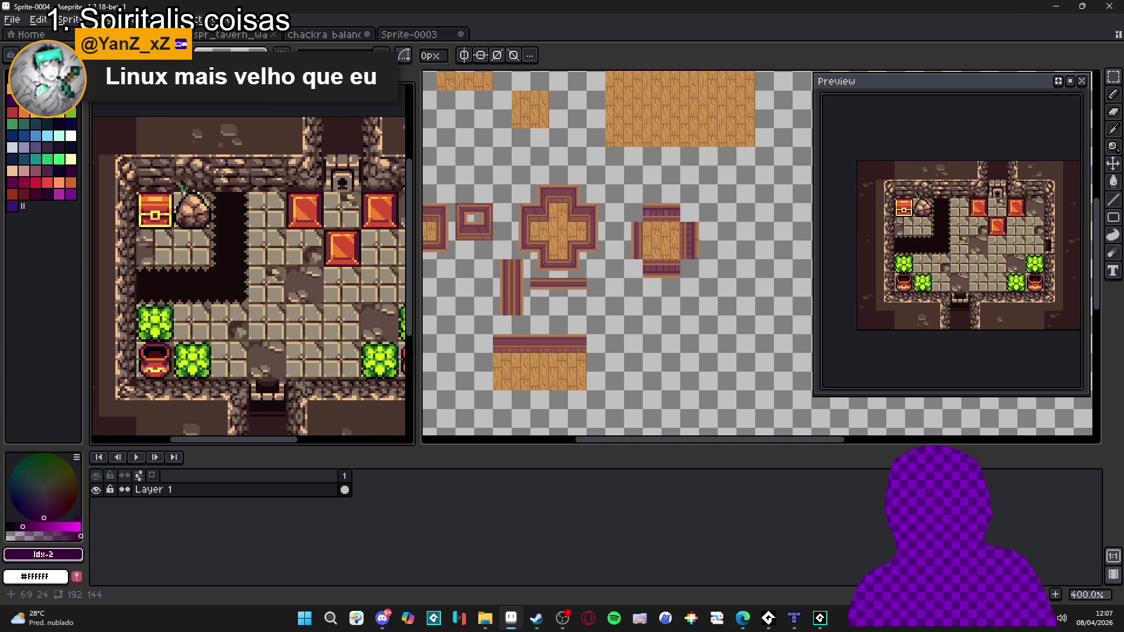
key("ctrl+apostrophe")
left_click_drag(215, 154, 246, 193)
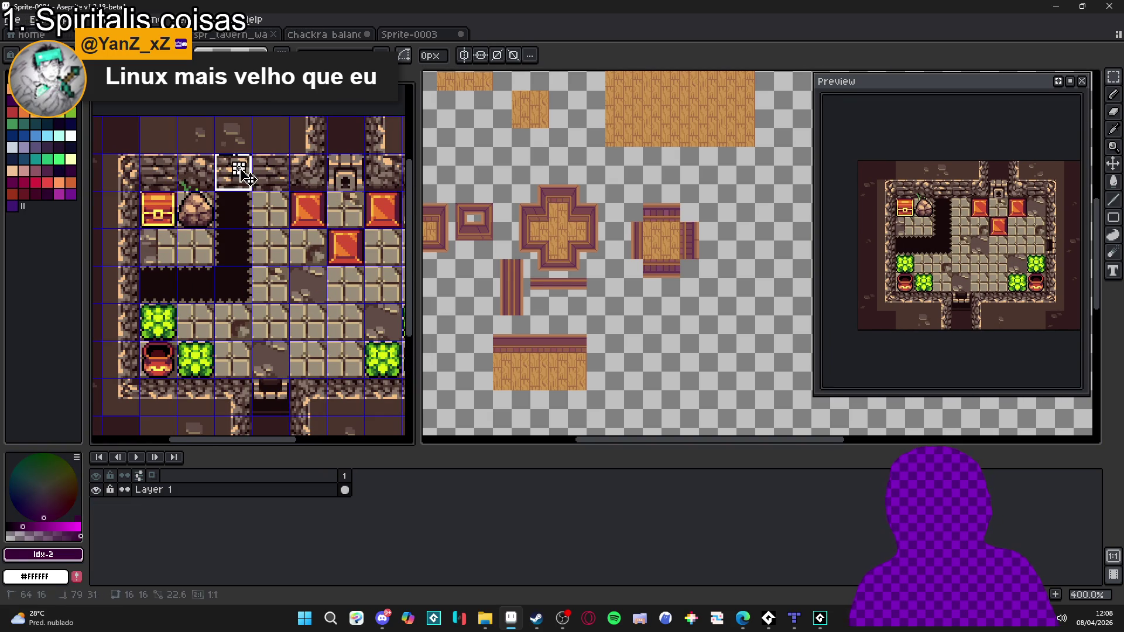
left_click(141, 161)
mouse_move(138, 158)
left_mouse_down()
mouse_move(134, 398)
mouse_move(137, 383)
mouse_move(245, 390)
left_mouse_up()
scroll(244, 390, "down", 3)
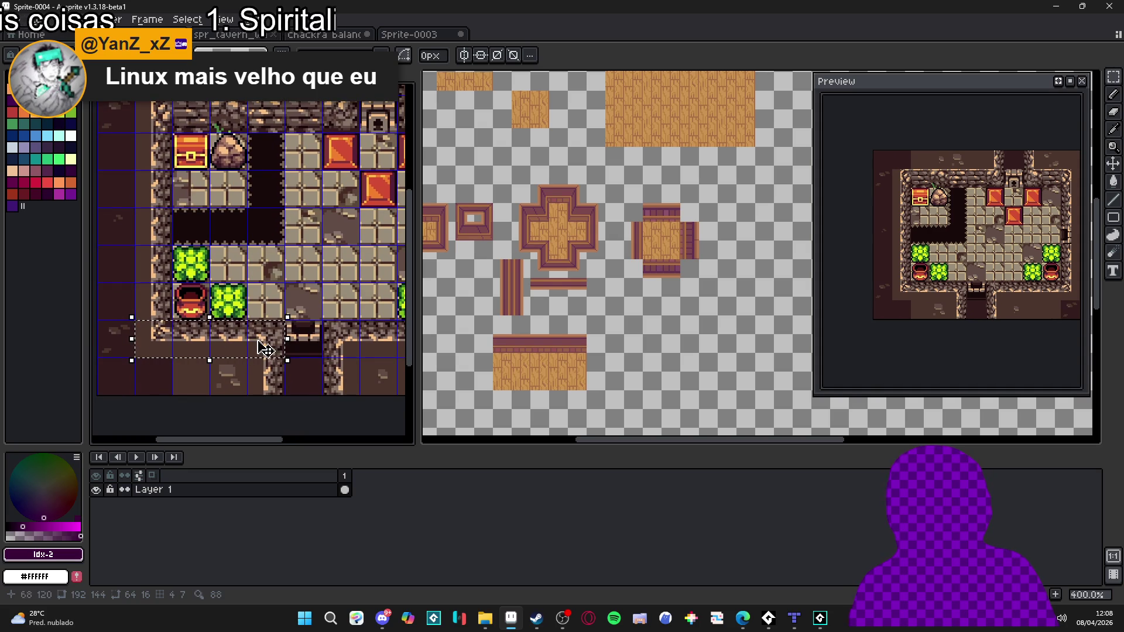
key("ctrl+d")
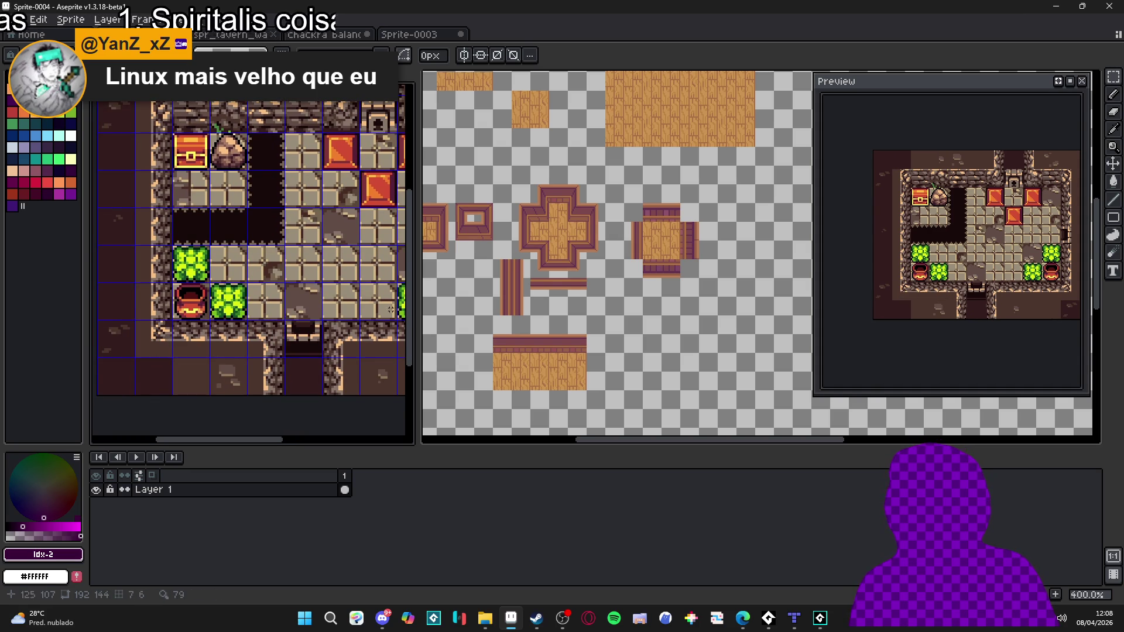
mouse_move(416, 317)
left_mouse_down()
mouse_move(266, 315)
mouse_move(282, 316)
left_mouse_up()
key("ctrl+Tab")
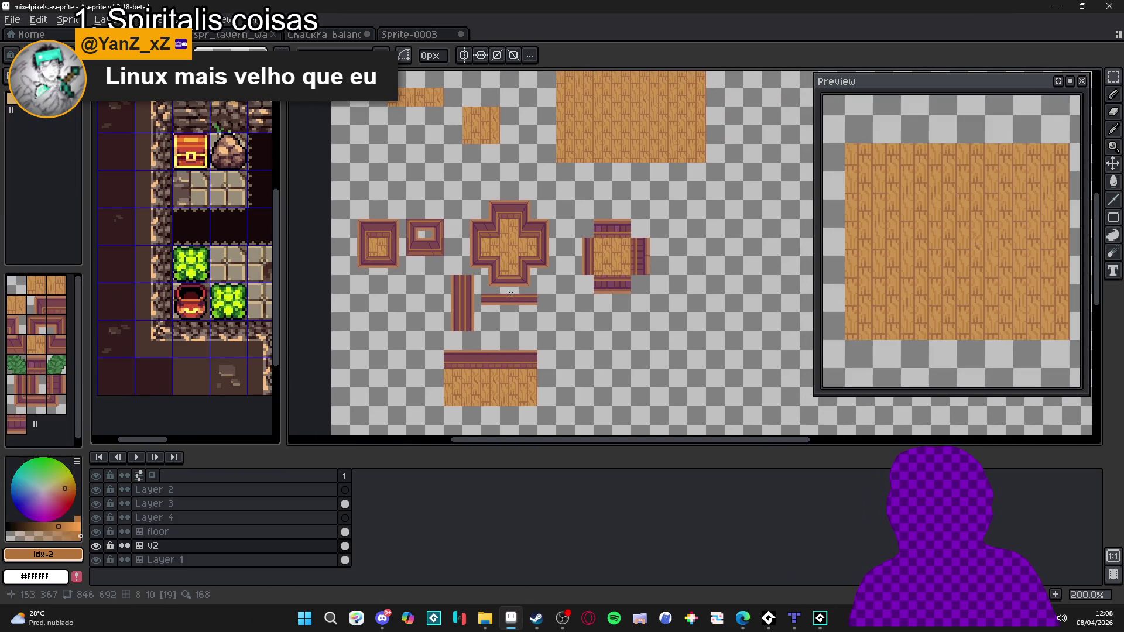
Step: Marquee the cross tile's top-left corner, shift it toward the top-right, then cancel, leaving pixels unchanged
scroll(520, 236, "down", 2)
scroll(518, 251, "up", 2)
scroll(521, 258, "down", 1)
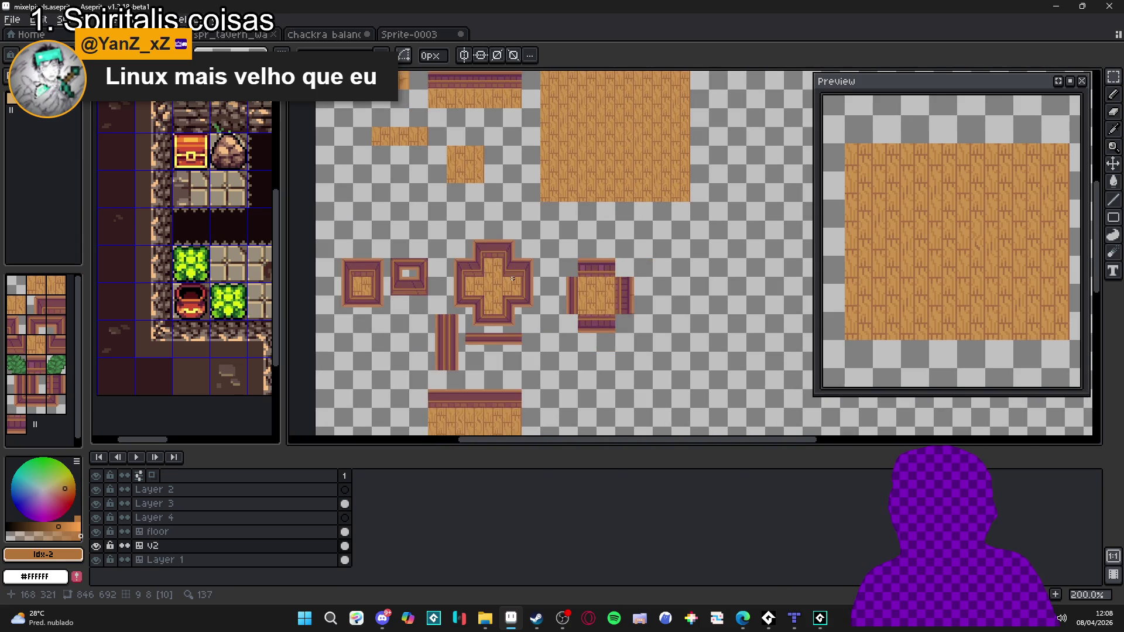
scroll(516, 290, "up", 2)
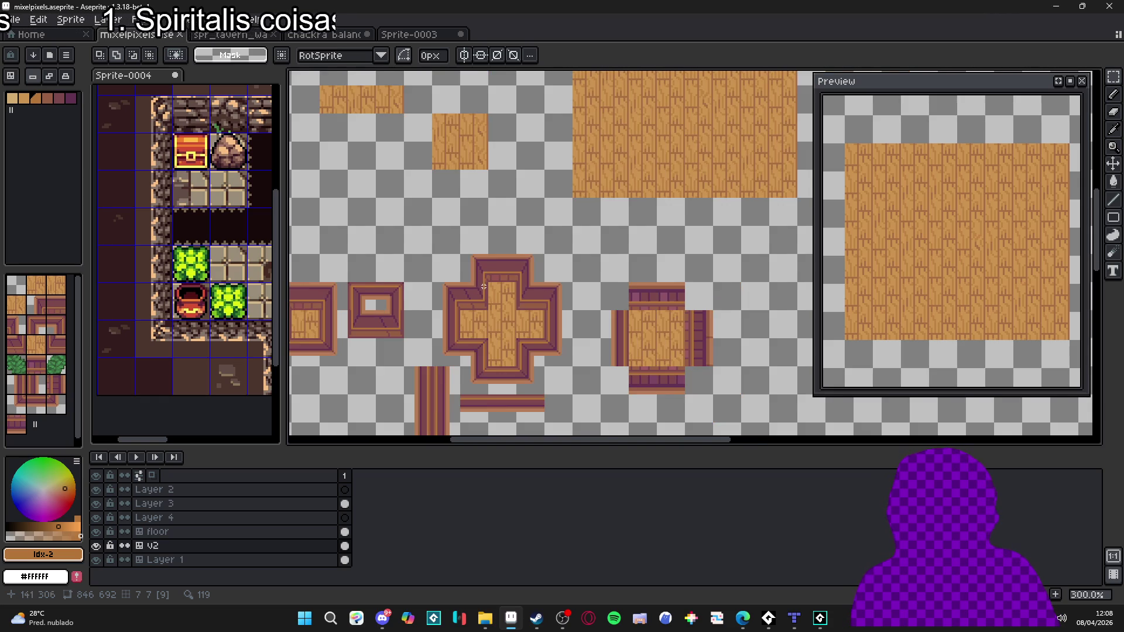
scroll(486, 302, "down", 2)
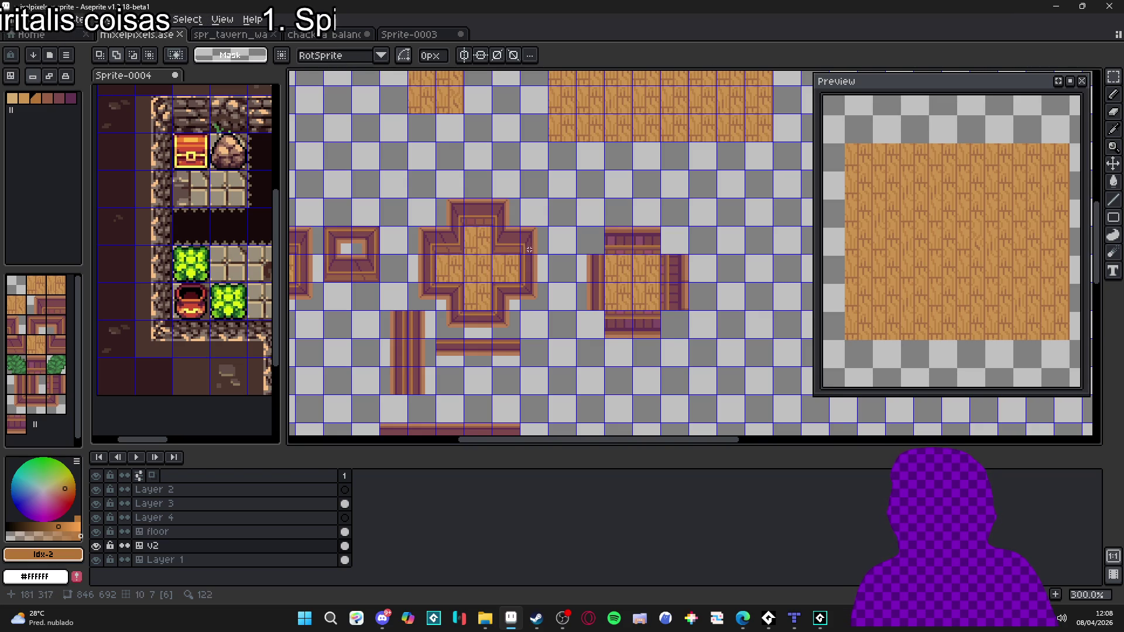
scroll(474, 241, "up", 3)
key("b")
key("m")
left_click_drag(416, 243, 352, 244)
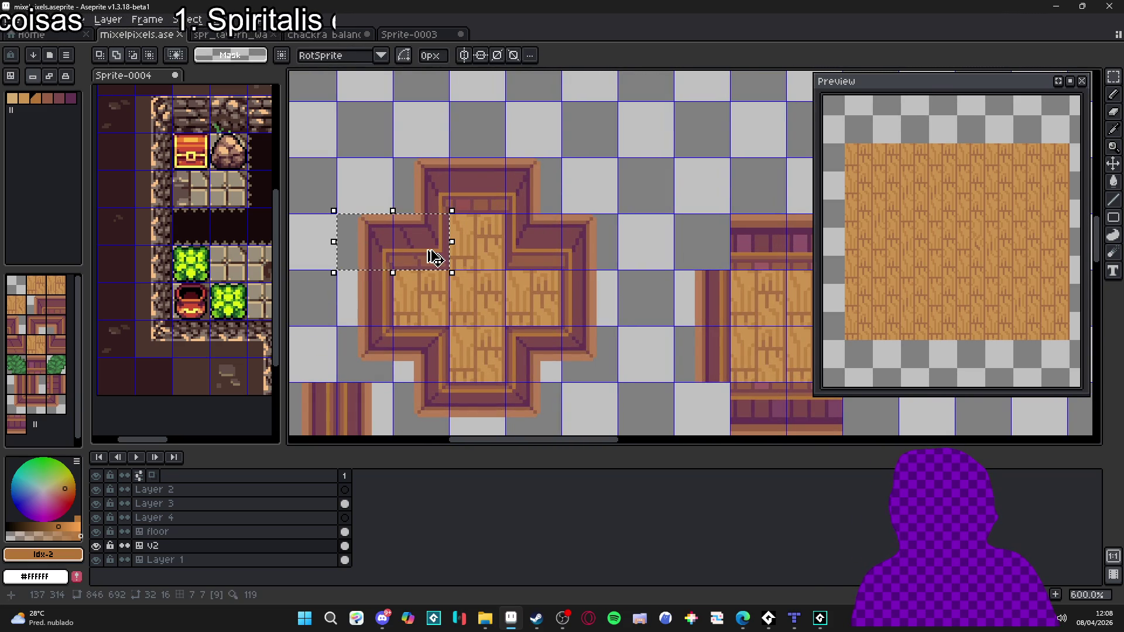
key("shift+Right")
key("shift+Right")
key("shift+Right")
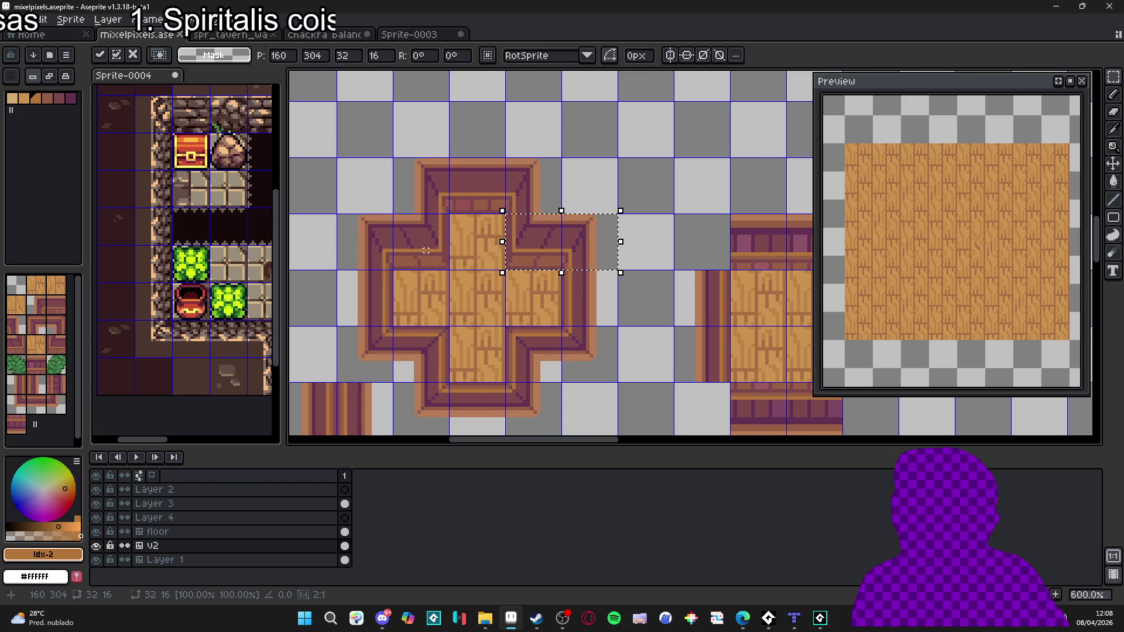
key("ctrl+d")
Step: Sample #633253 and draw two dark vertical lines on the cross's top rim with the Pencil
scroll(496, 261, "up", 3)
key("b")
left_click(491, 193, "alt")
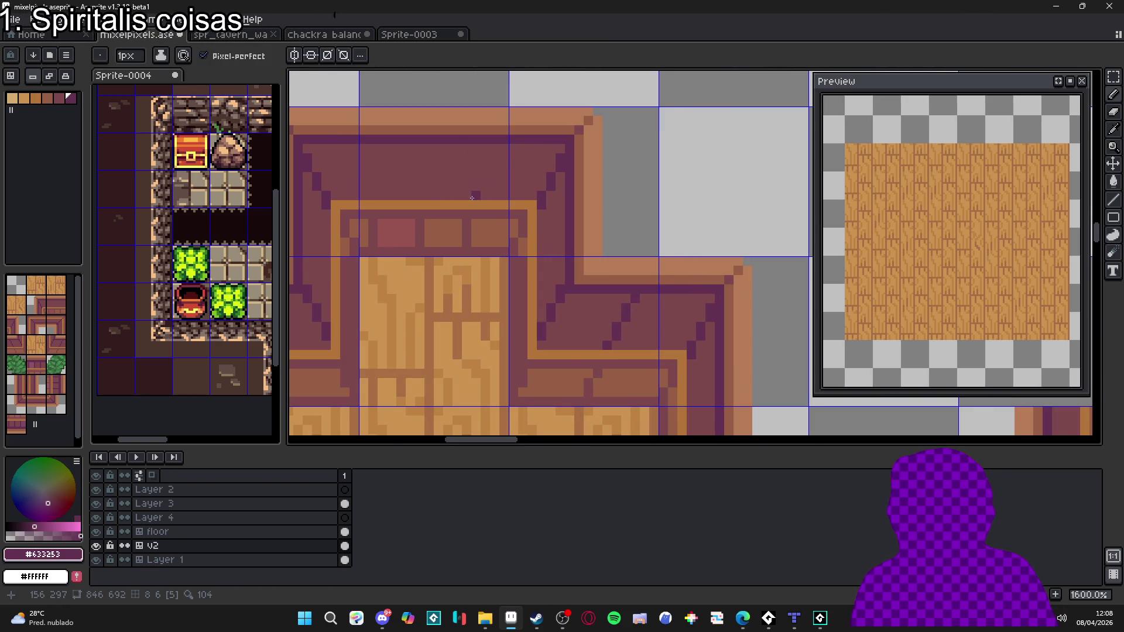
left_click_drag(474, 198, 475, 146)
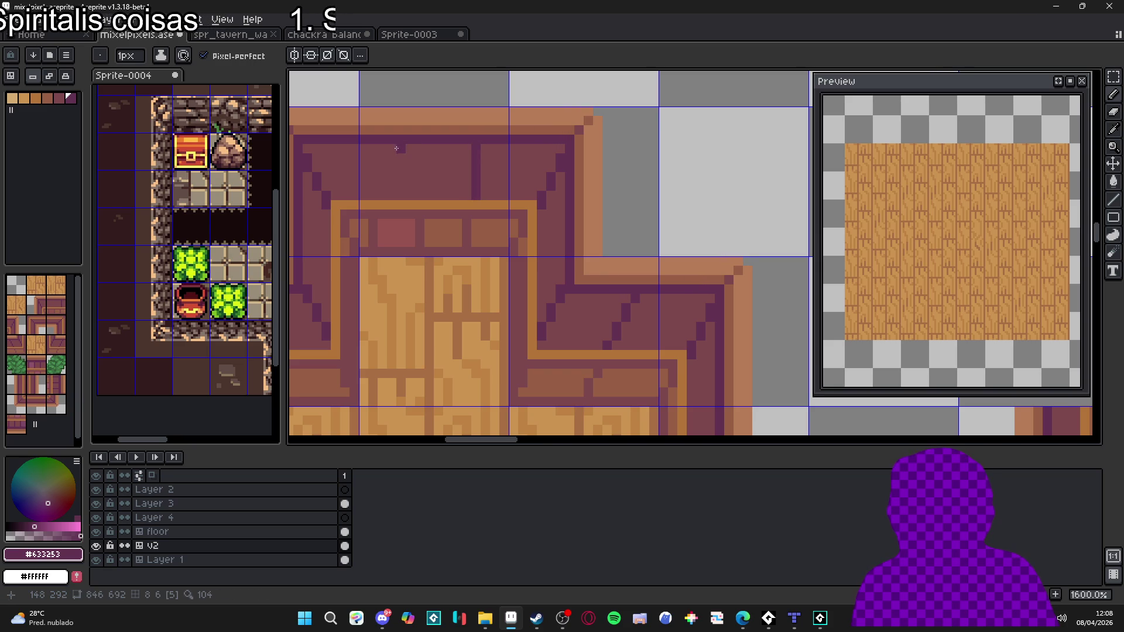
left_click_drag(400, 148, 401, 200)
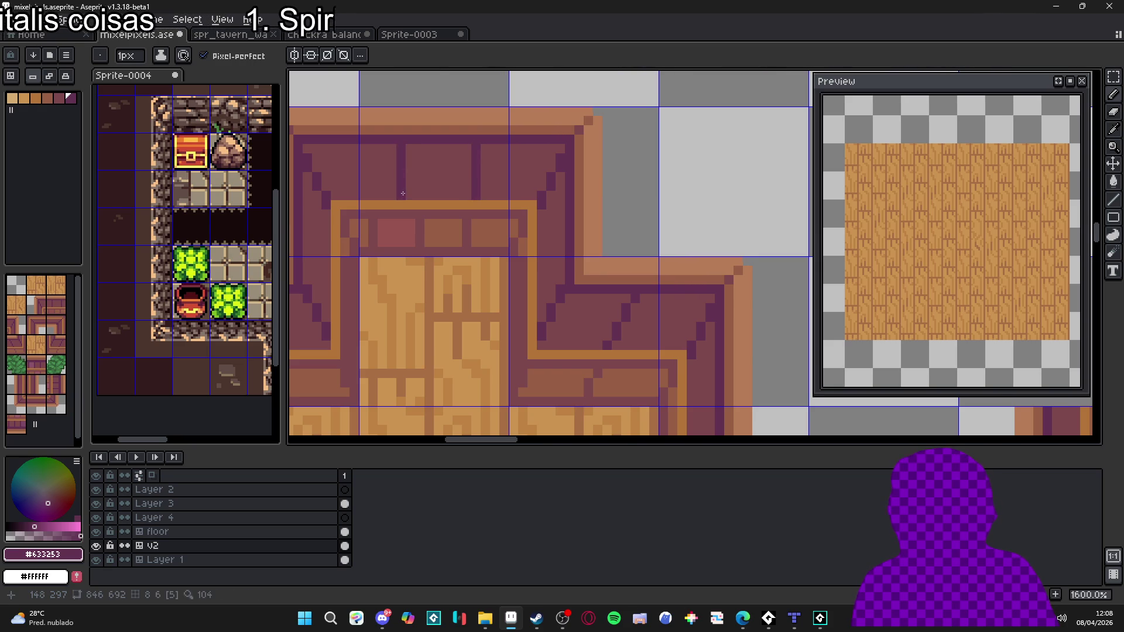
scroll(429, 236, "down", 6)
scroll(431, 246, "down", 3)
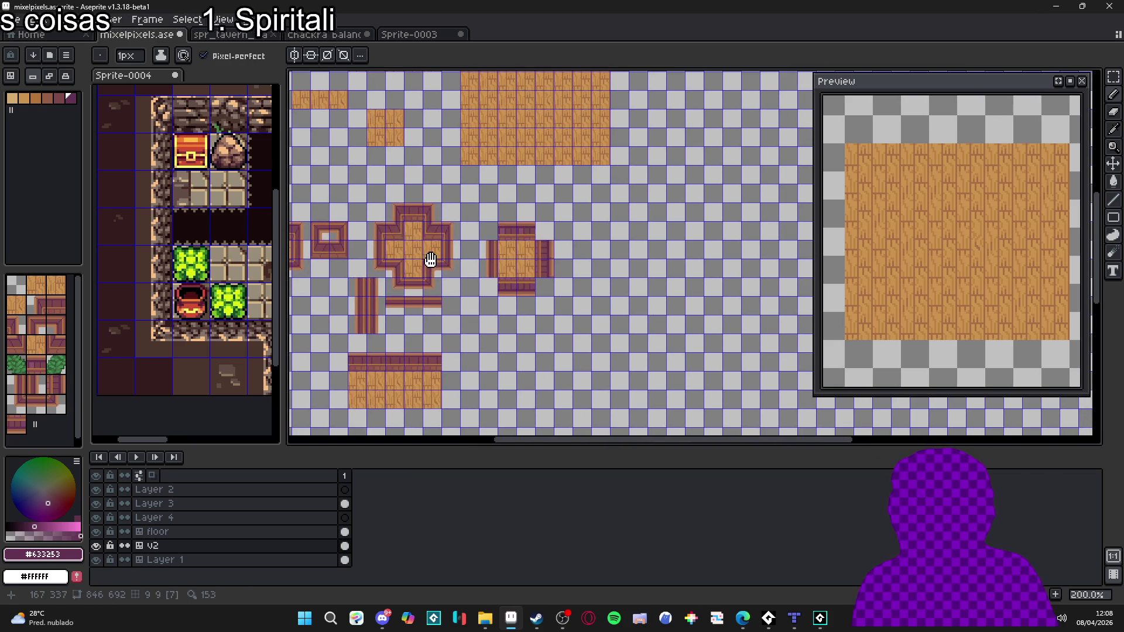
scroll(463, 307, "up", 3)
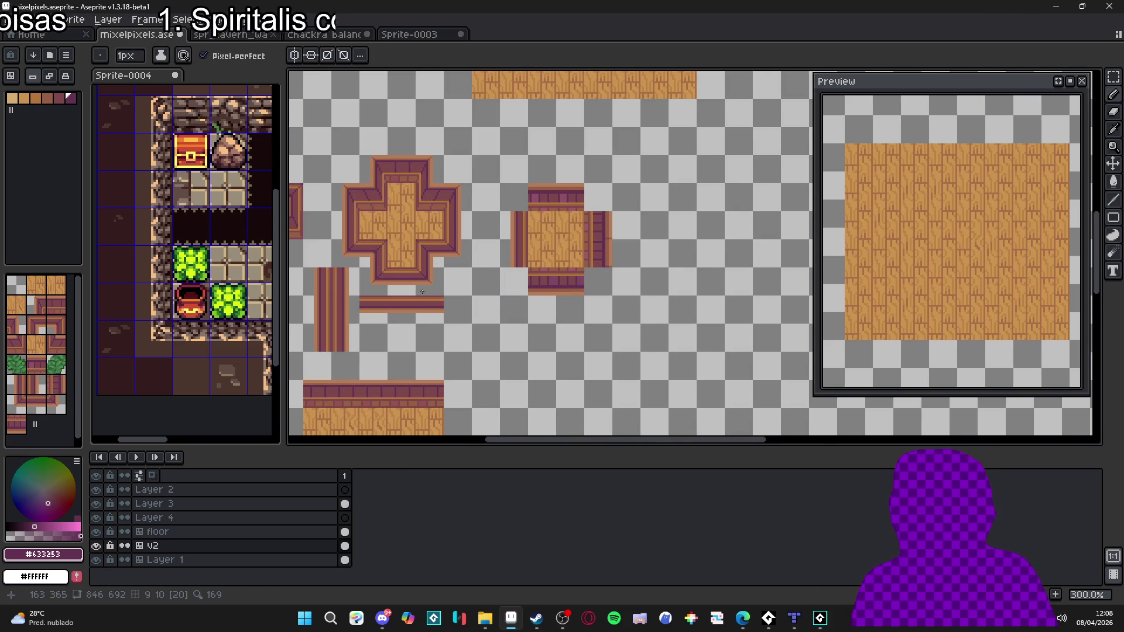
scroll(438, 291, "down", 1)
scroll(414, 231, "up", 1)
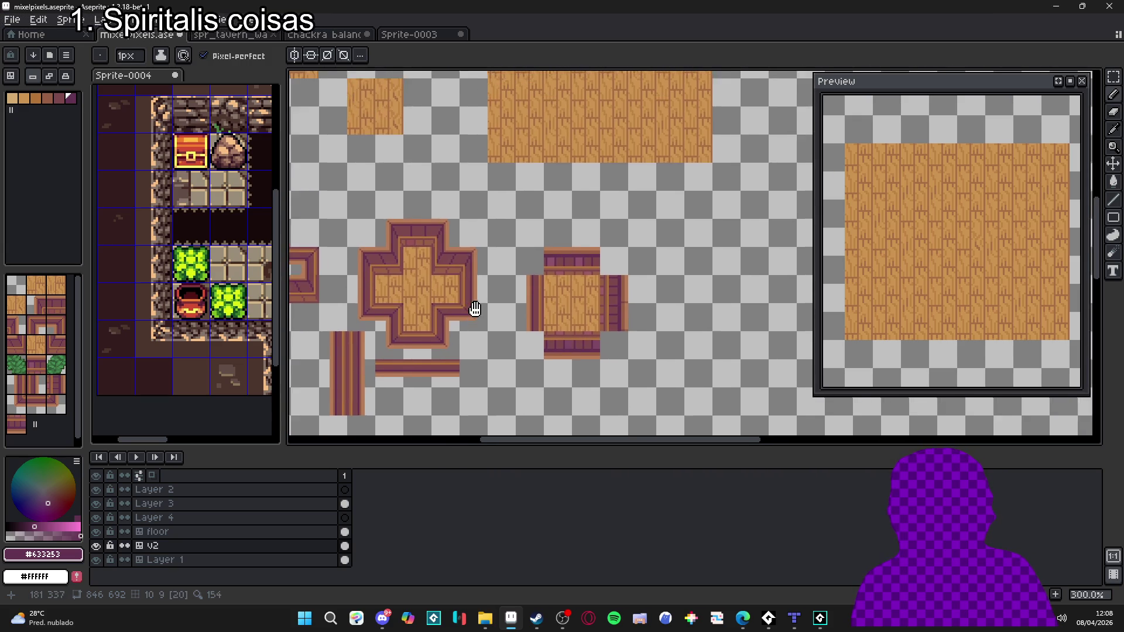
scroll(469, 306, "down", 1)
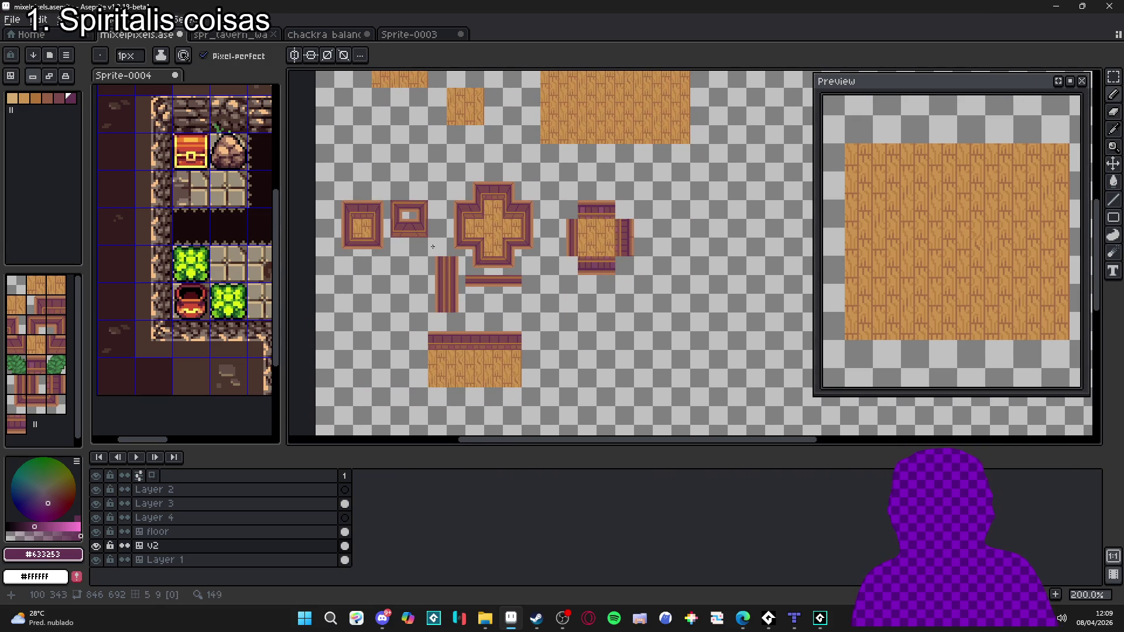
scroll(496, 313, "up", 2)
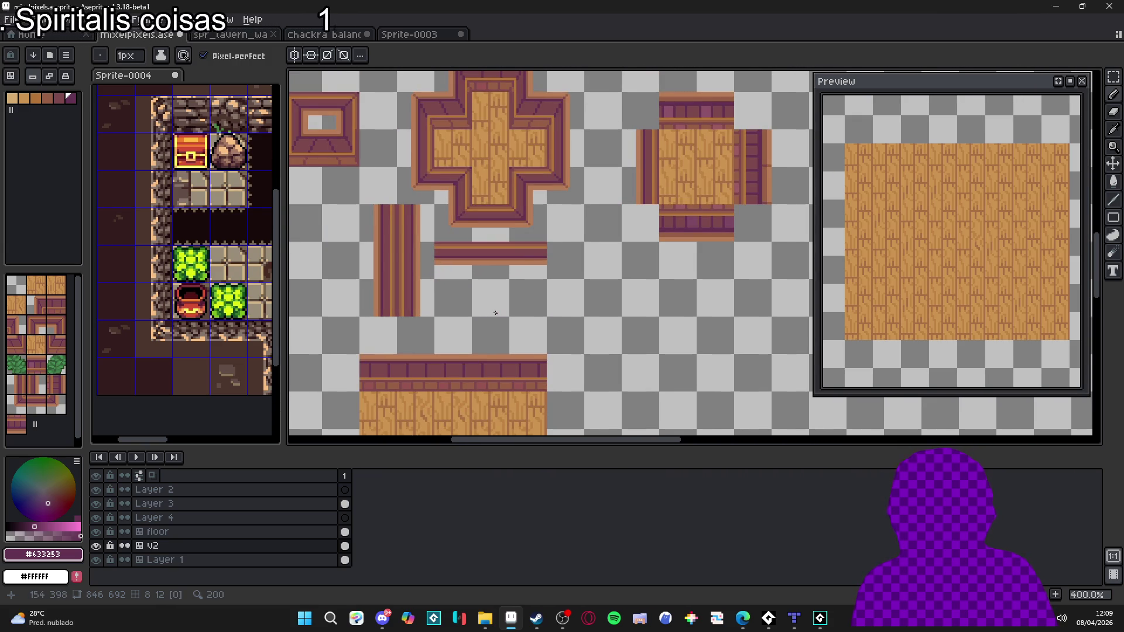
scroll(496, 313, "down", 1)
key("ctrl")
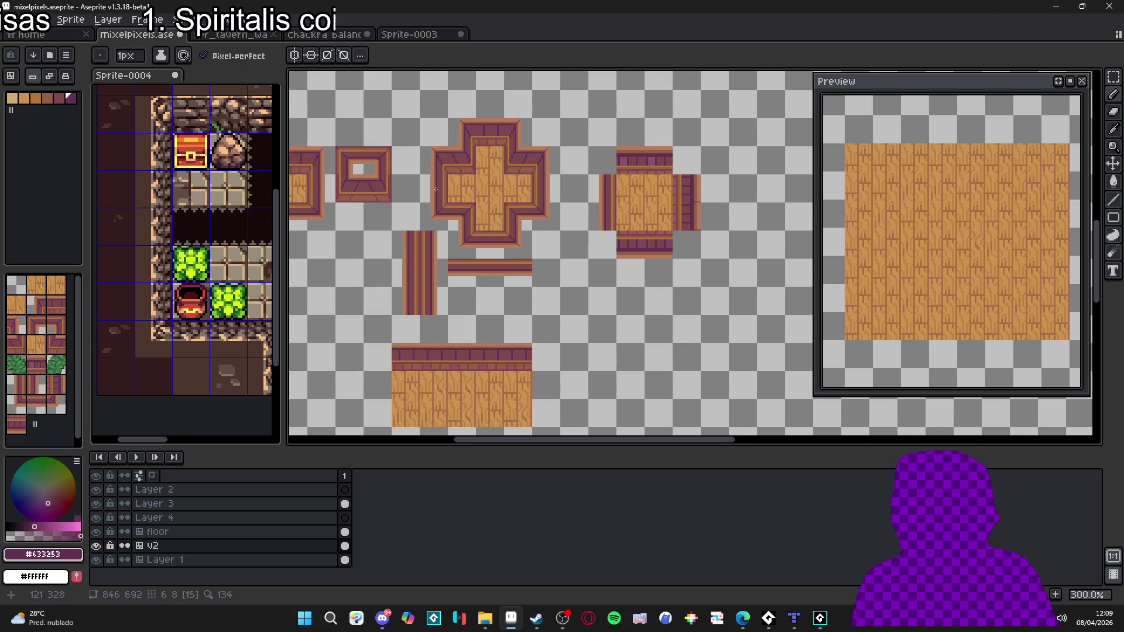
scroll(446, 177, "up", 3)
scroll(446, 177, "up", 1)
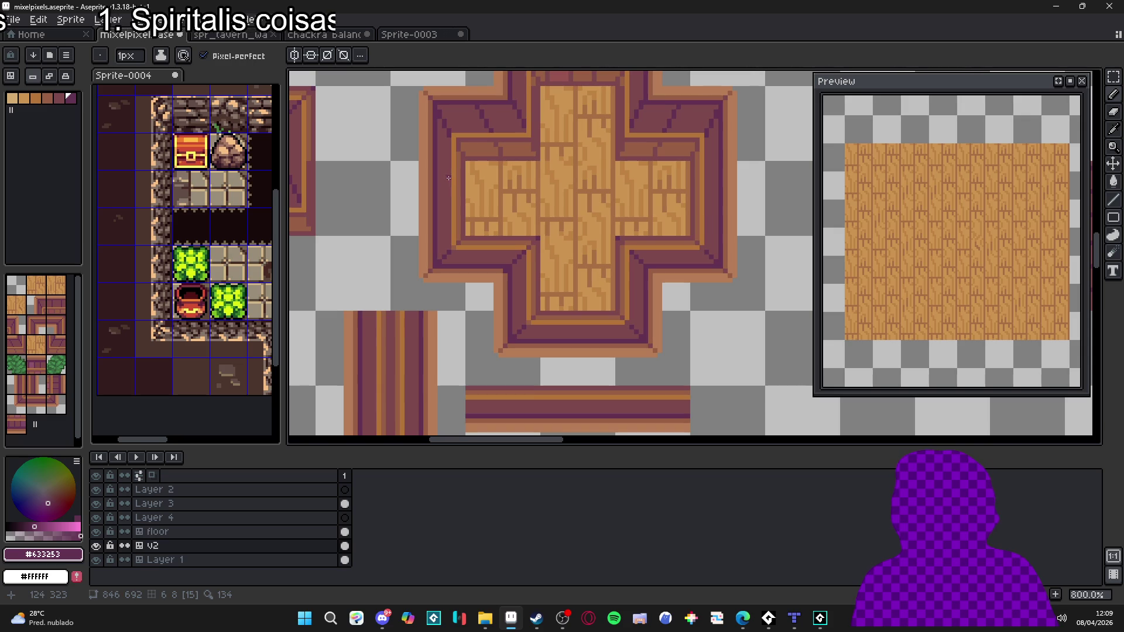
left_click(444, 179)
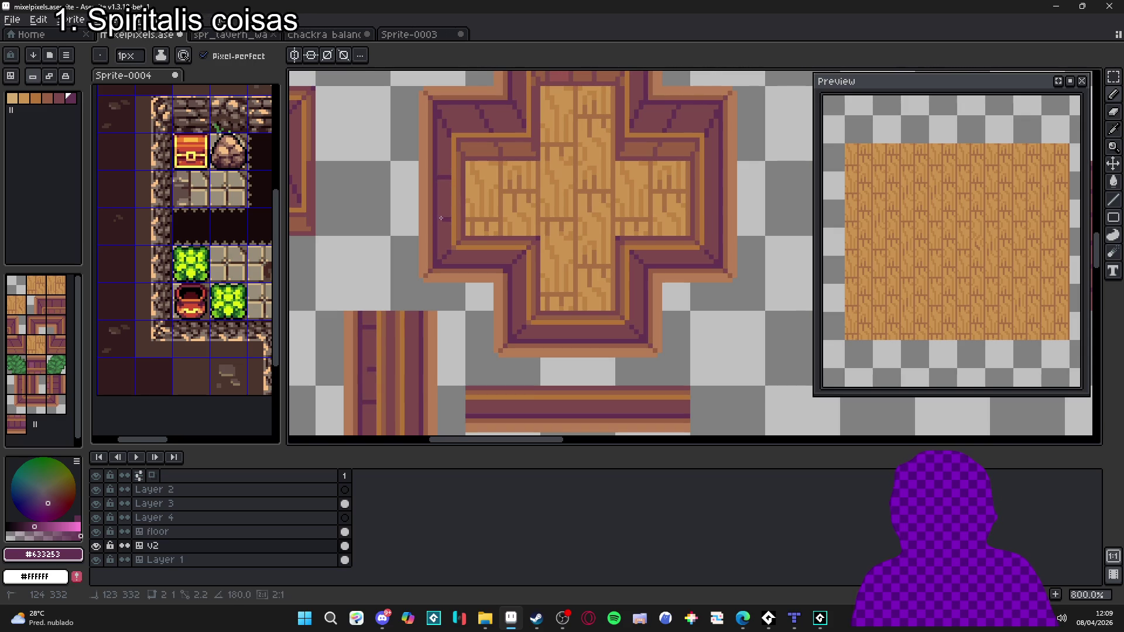
scroll(443, 217, "down", 3)
scroll(443, 218, "up", 2)
scroll(445, 196, "up", 1)
key("ctrl+y")
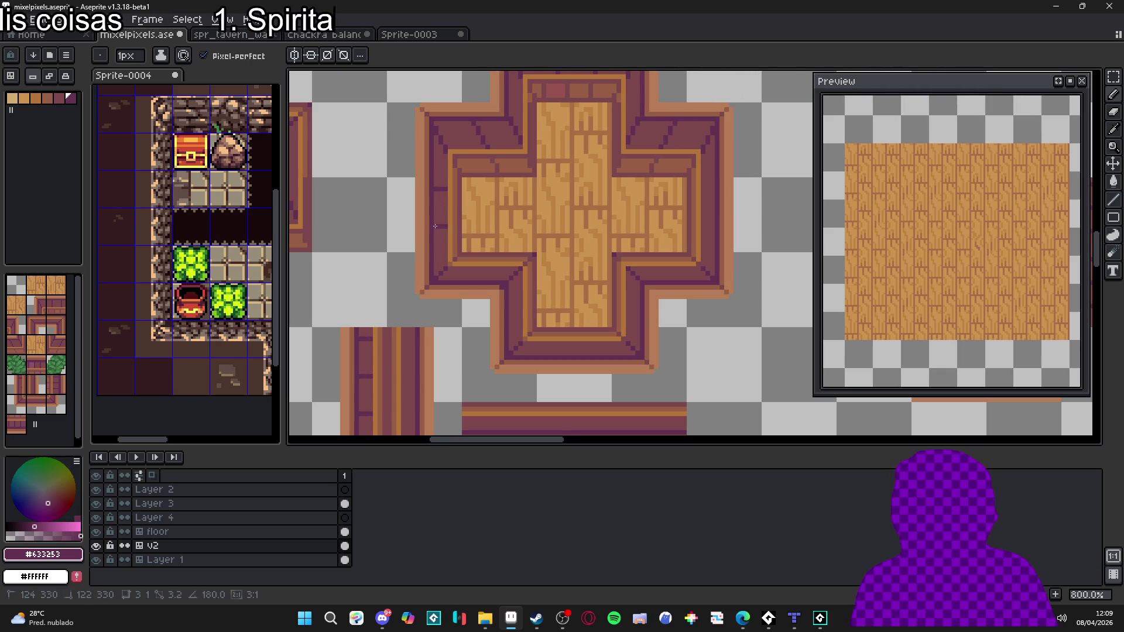
key("ctrl+z")
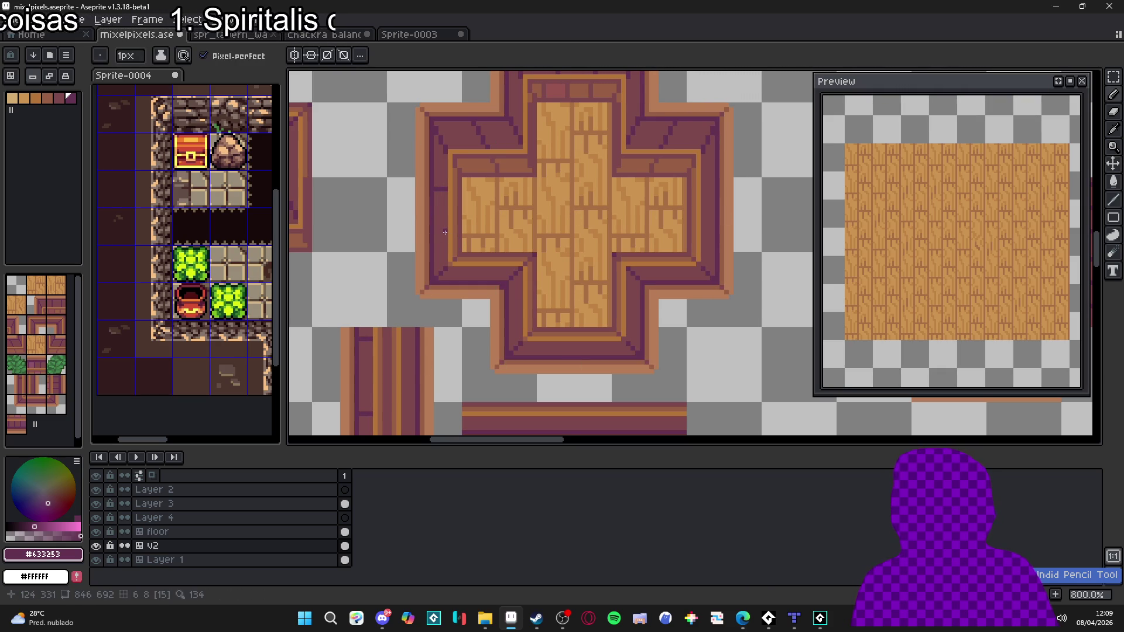
scroll(476, 253, "down", 2)
scroll(476, 252, "down", 1)
scroll(485, 253, "up", 2)
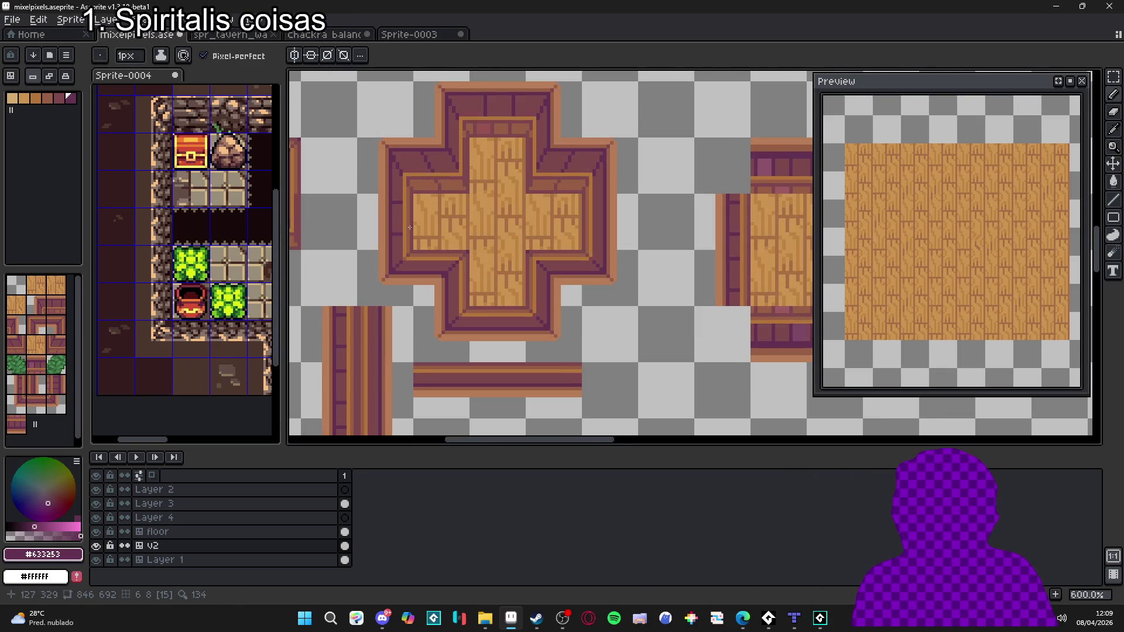
scroll(409, 234, "down", 2)
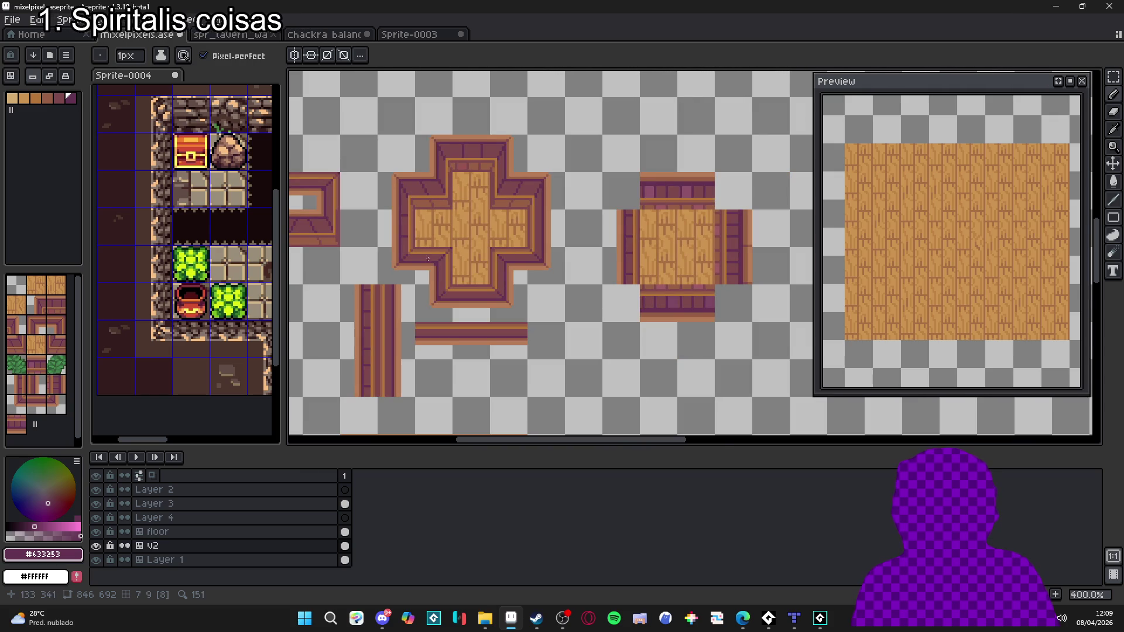
scroll(433, 239, "down", 2)
scroll(410, 217, "up", 5)
scroll(404, 207, "up", 5)
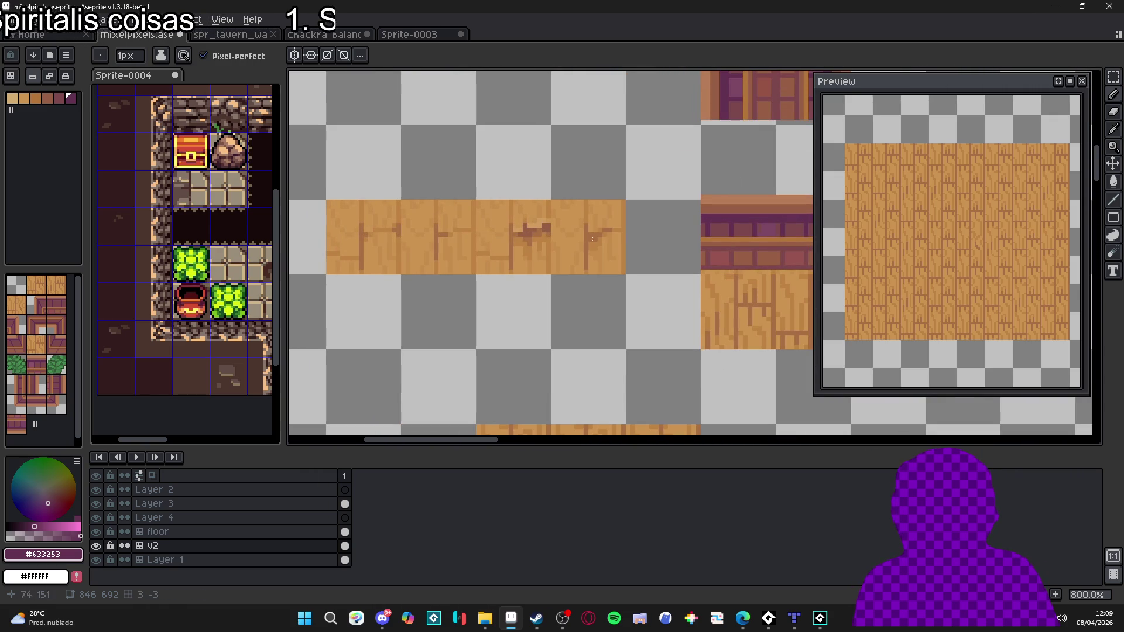
scroll(420, 247, "down", 5)
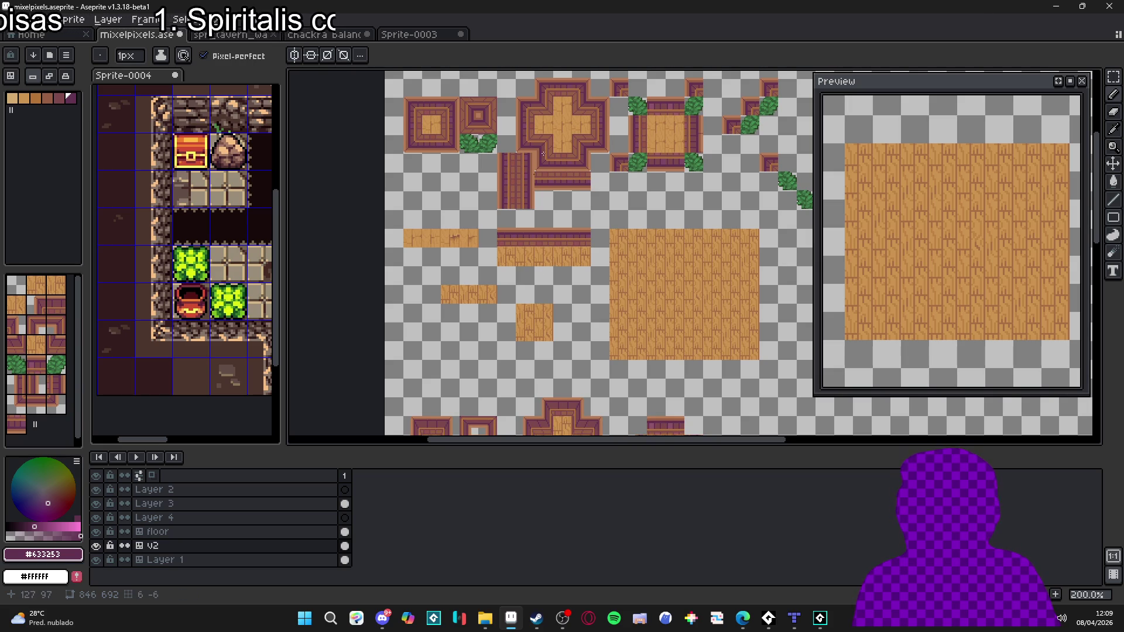
scroll(534, 172, "up", 4)
left_click_drag(534, 172, 553, 282)
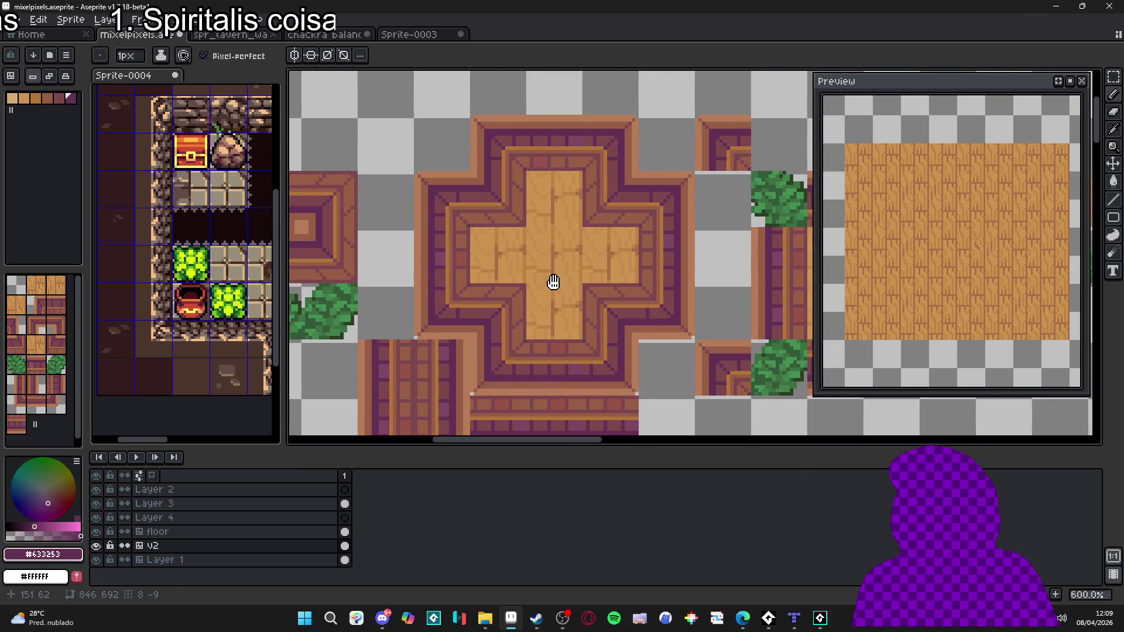
scroll(554, 282, "down", 4)
left_click_drag(468, 427, 474, 147)
scroll(567, 305, "up", 1)
left_click_drag(567, 306, 538, 223)
scroll(537, 224, "up", 1)
scroll(538, 223, "down", 1)
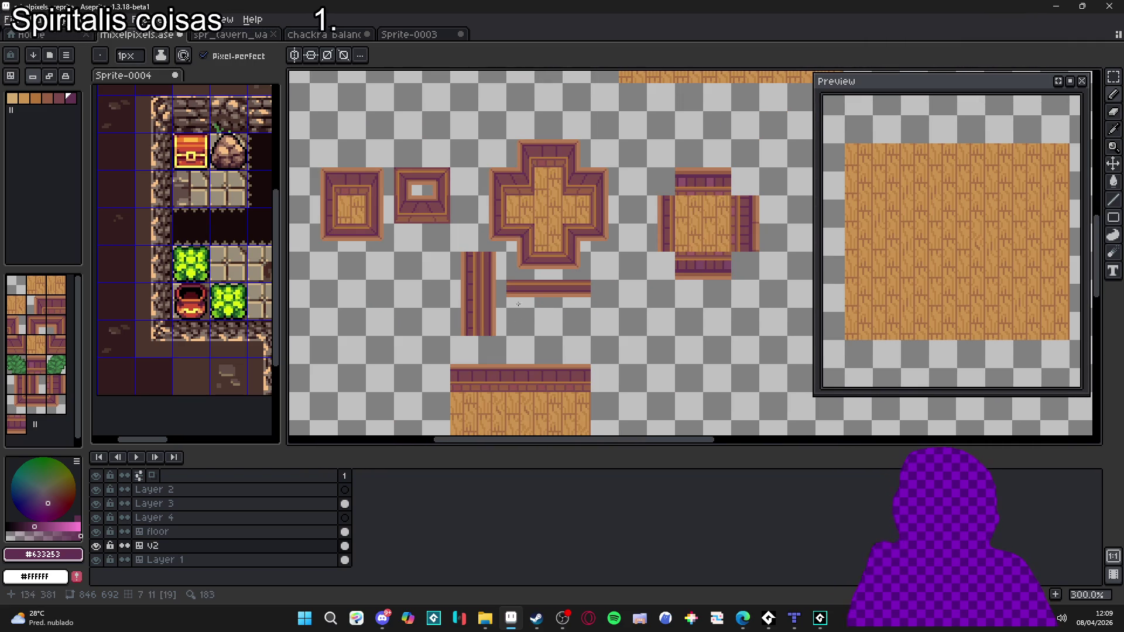
scroll(504, 211, "up", 4)
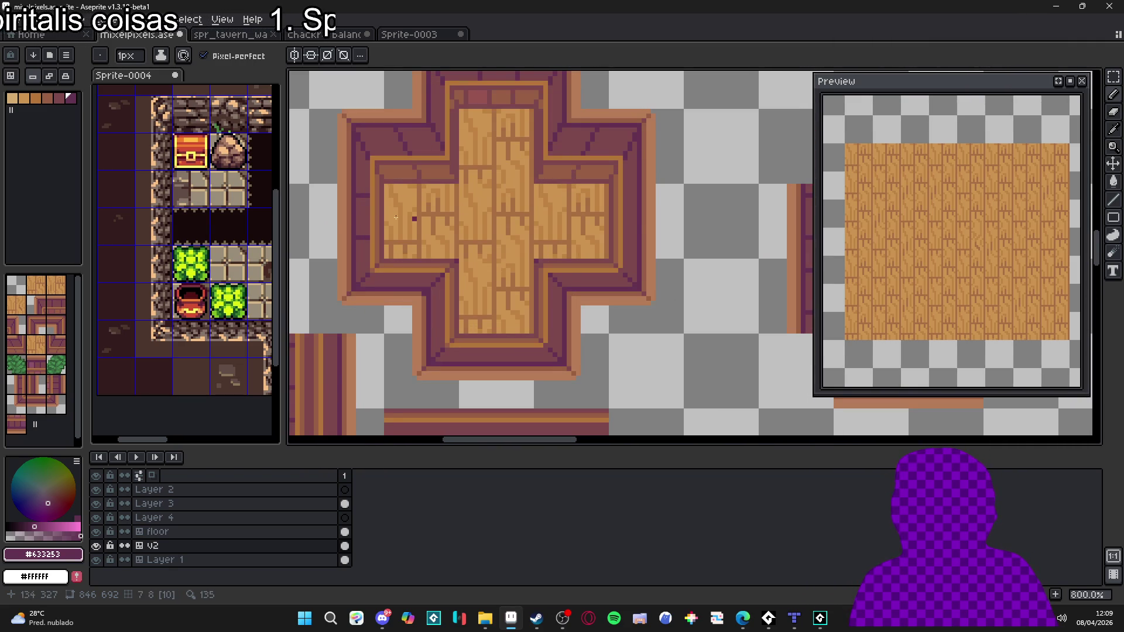
key("ctrl")
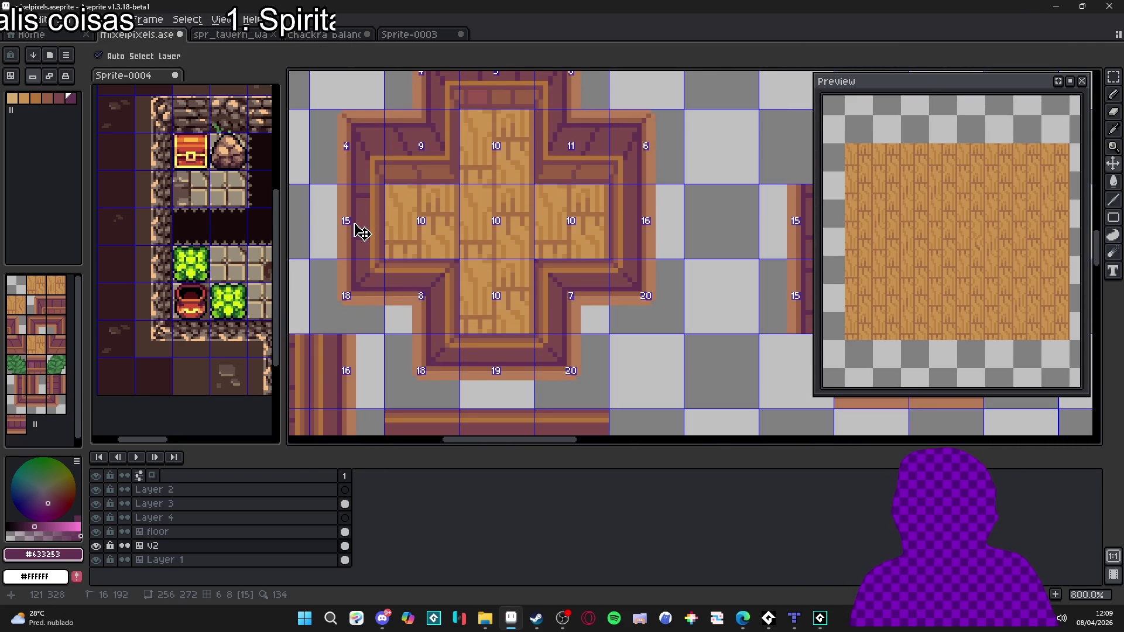
Step: Move the cross's left-edge rim tile to a new position and drop it
left_click(355, 224, "ctrl")
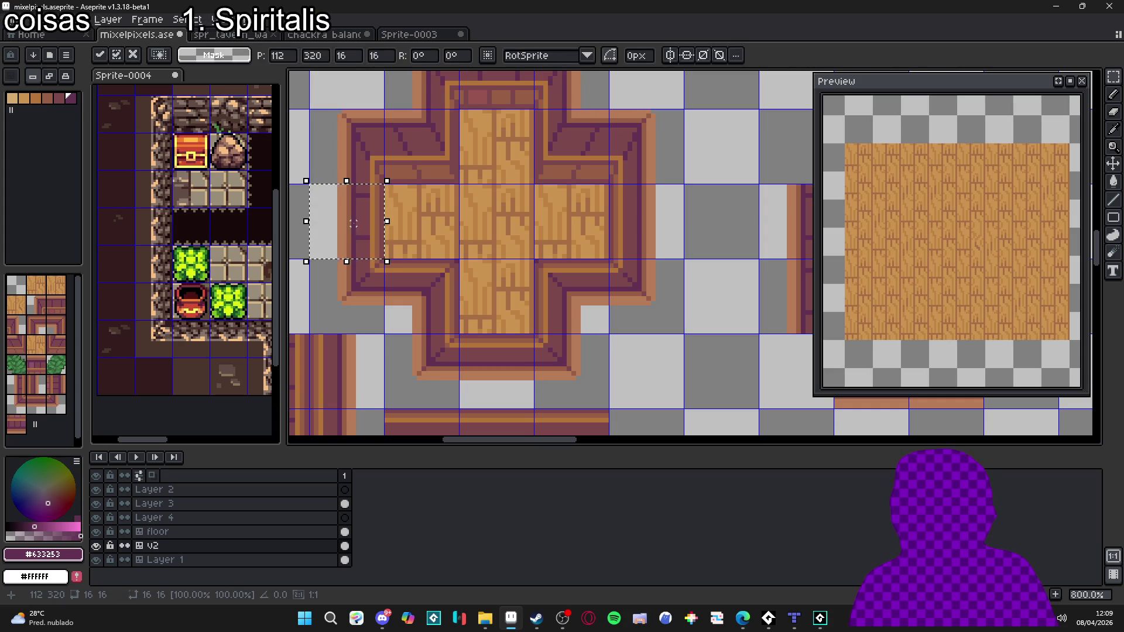
left_click_drag(353, 222, 654, 223)
key("Return")
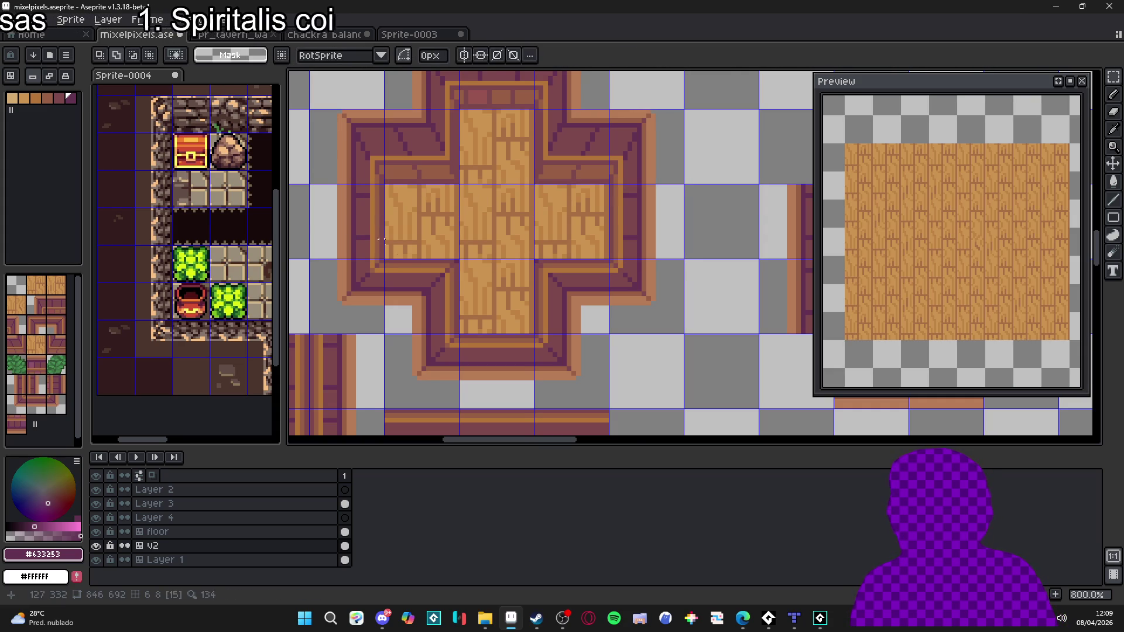
scroll(517, 336, "down", 2)
scroll(517, 336, "down", 2)
Step: Rotate the right-edge rim tile by -90°, nudge it into place and commit
left_click(579, 229, "ctrl")
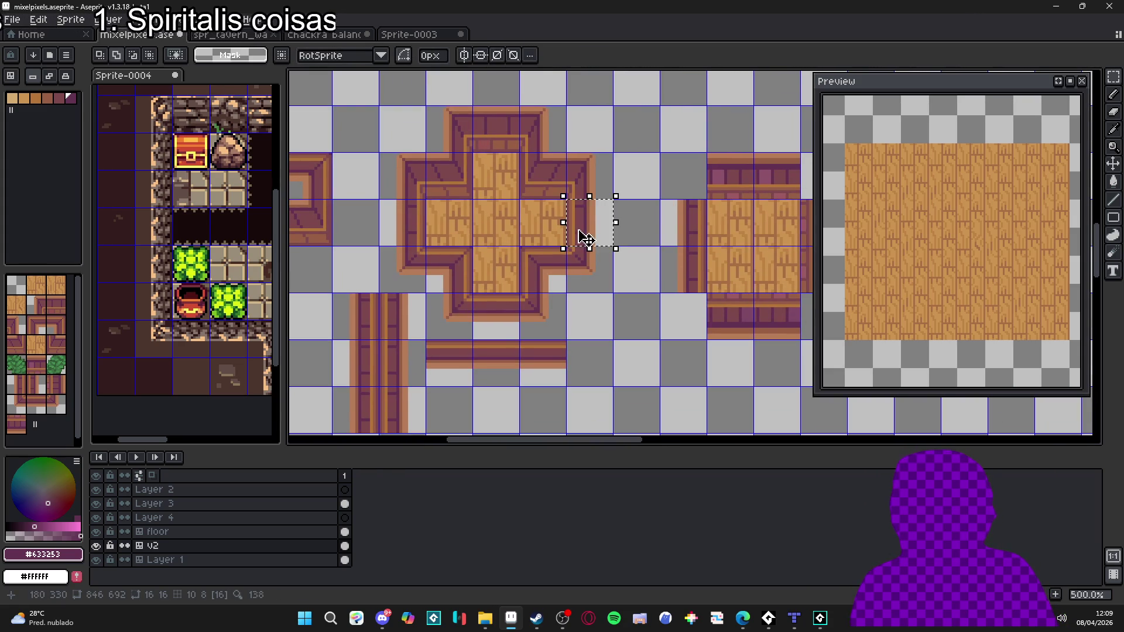
mouse_move(632, 189)
left_mouse_down()
mouse_move(637, 248)
mouse_move(608, 220)
mouse_move(515, 314)
left_mouse_up()
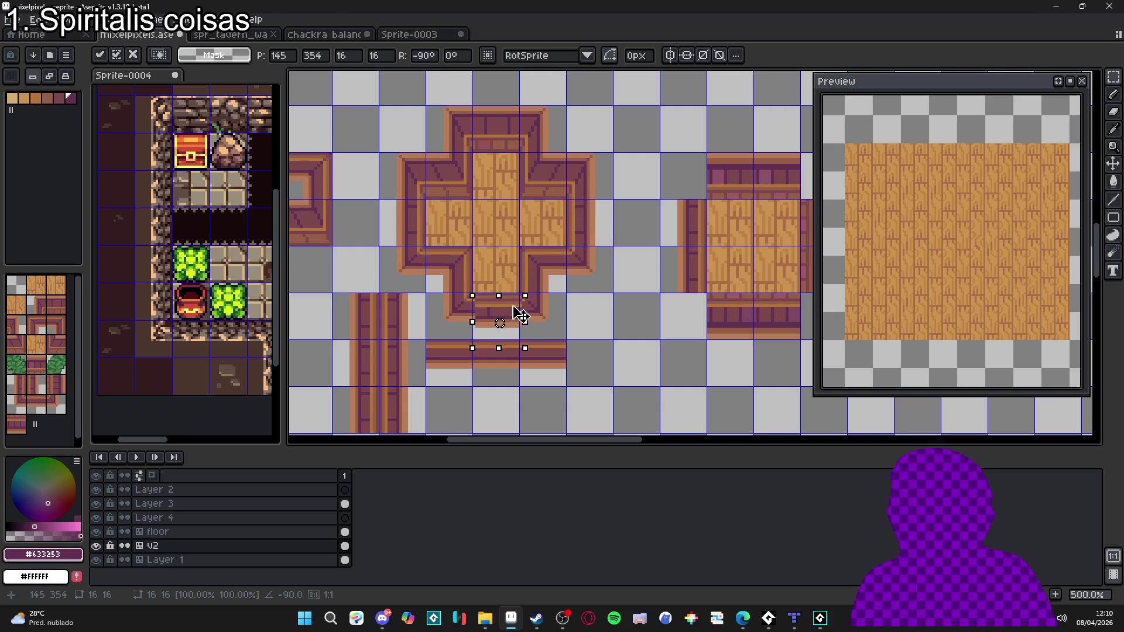
scroll(516, 314, "up", 6)
left_click_drag(498, 267, 506, 265)
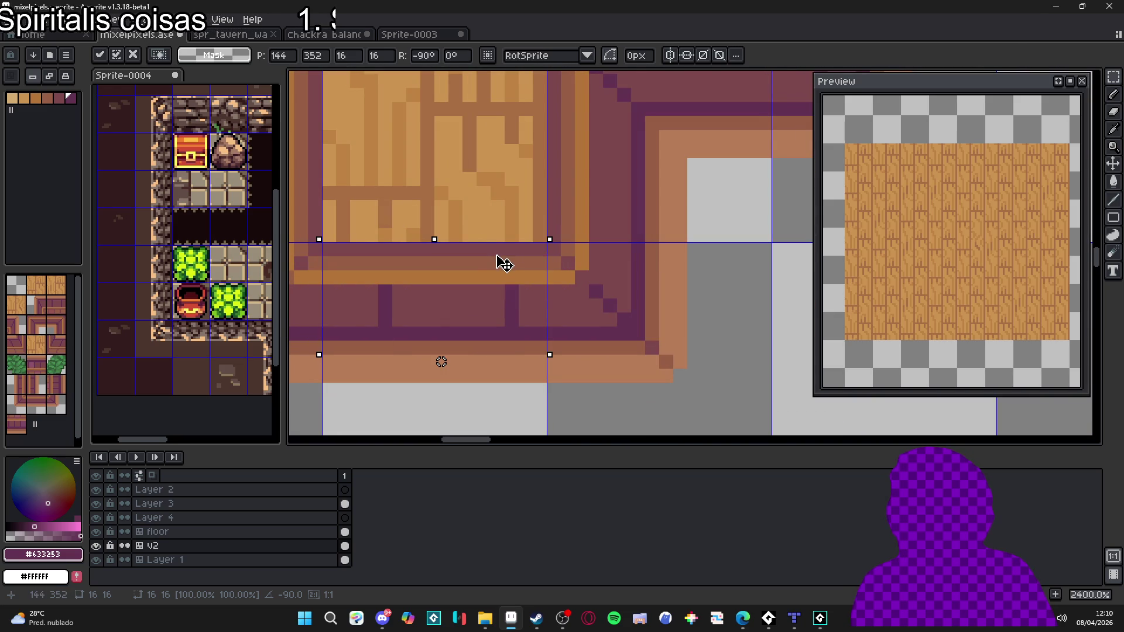
key("Return")
scroll(498, 261, "down", 6)
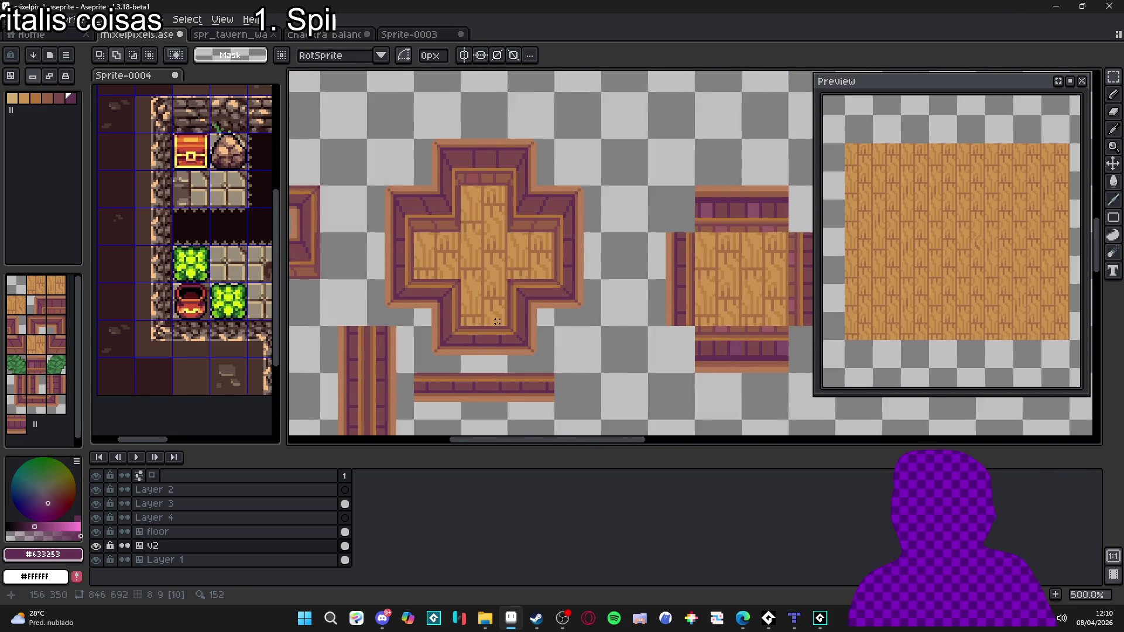
Step: Sample the rim purple #7C484C and draw a darker vertical line along the rim
key("b")
scroll(497, 318, "up", 4)
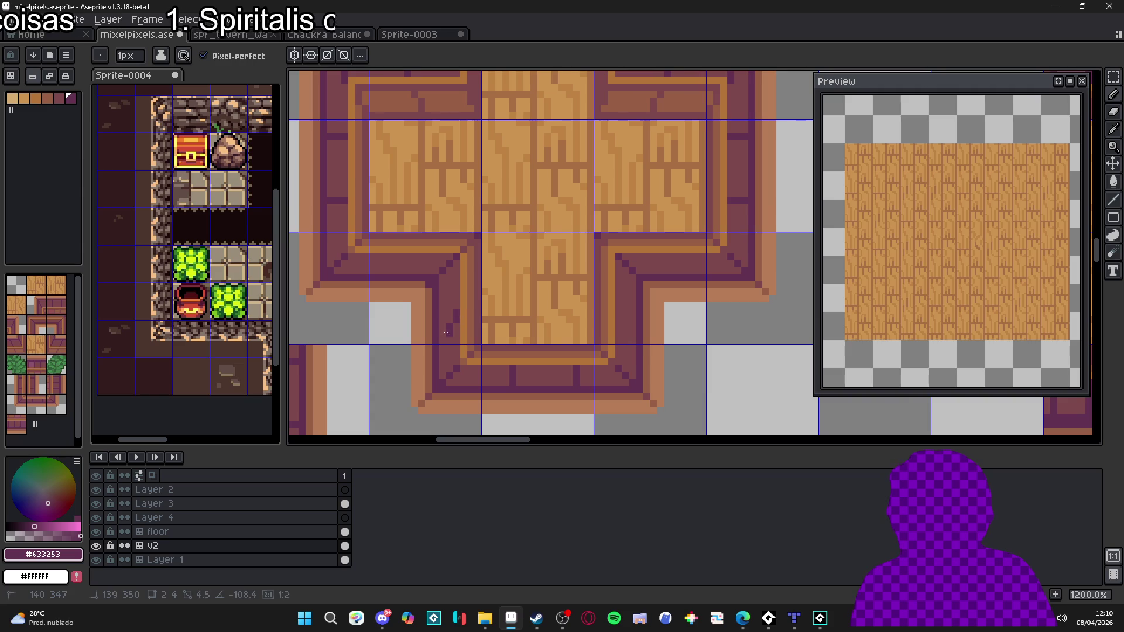
key("m")
scroll(485, 248, "down", 2)
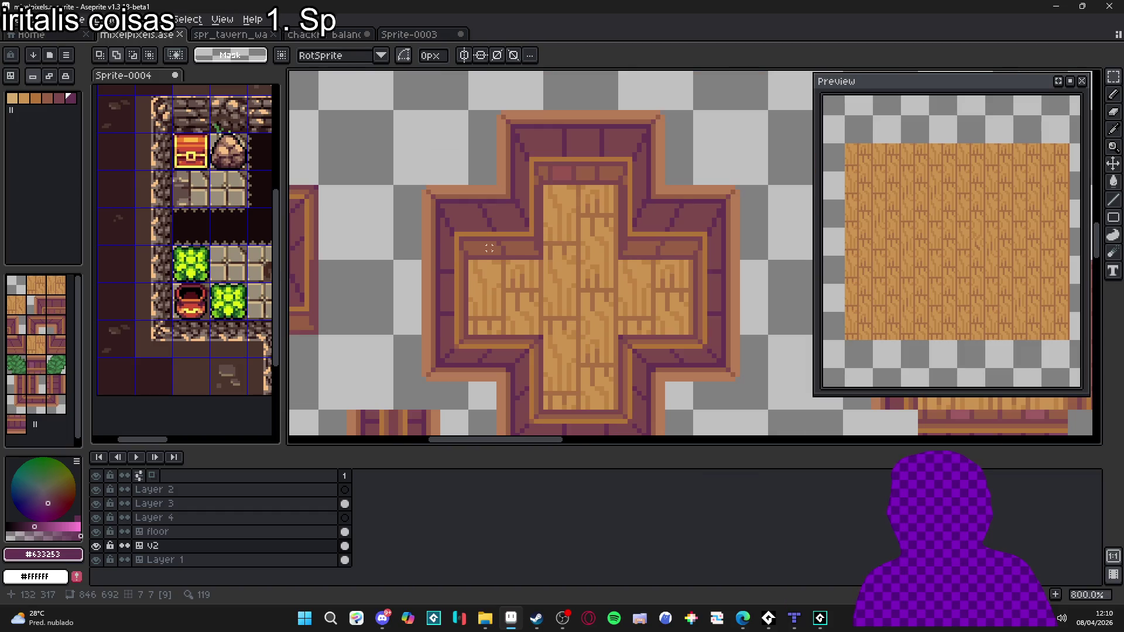
scroll(499, 249, "up", 2)
key("b")
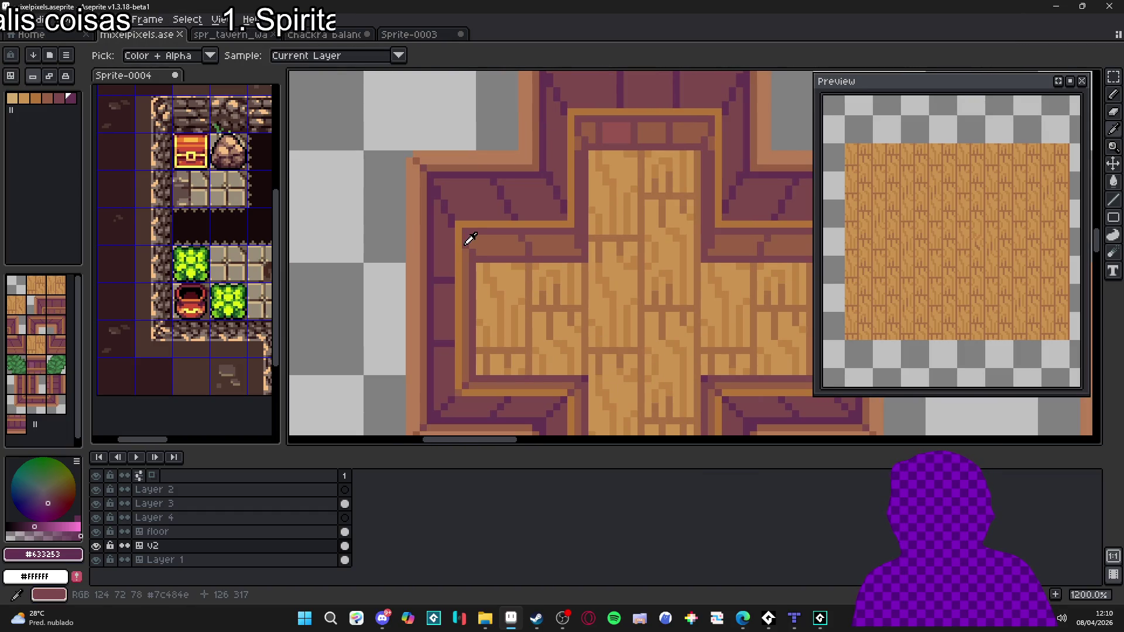
left_click(467, 241, "alt")
left_click(464, 371, "shift")
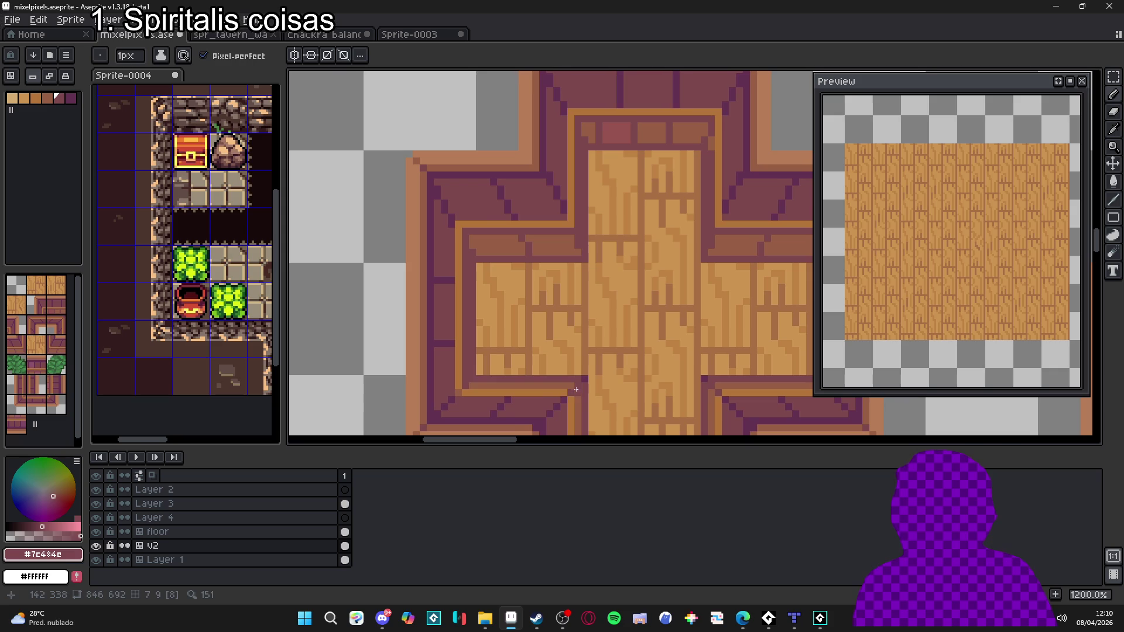
scroll(516, 352, "down", 2)
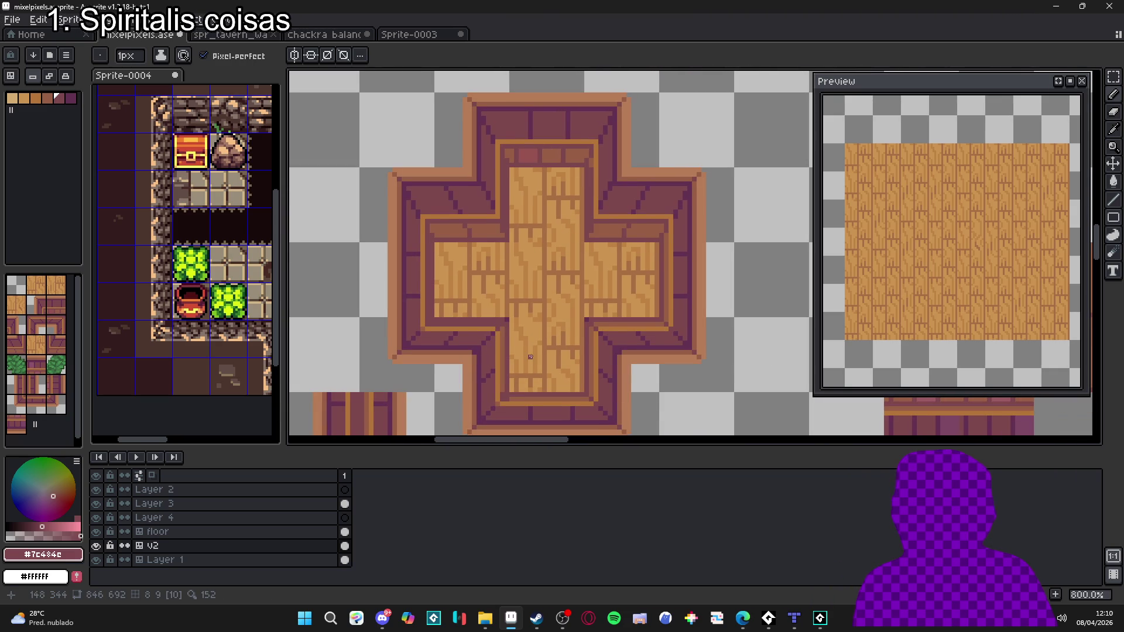
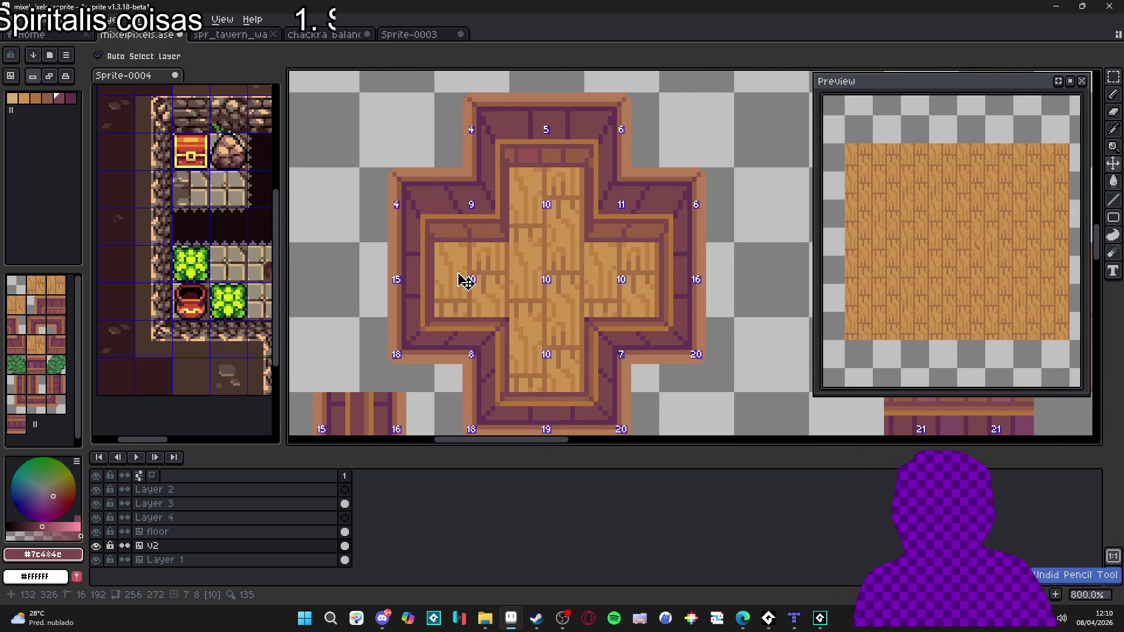
Step: Sample the brown #975F44 and draw a pixel and straight line along the inner border
scroll(431, 250, "up", 3)
key("i")
left_click(419, 238)
key("b")
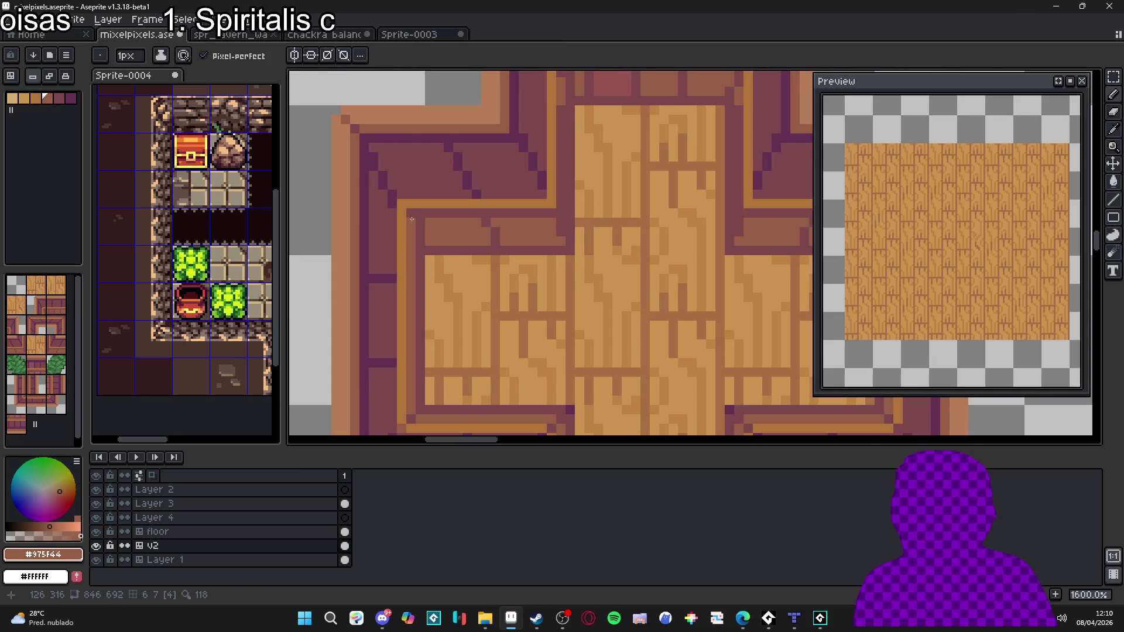
left_click(421, 213)
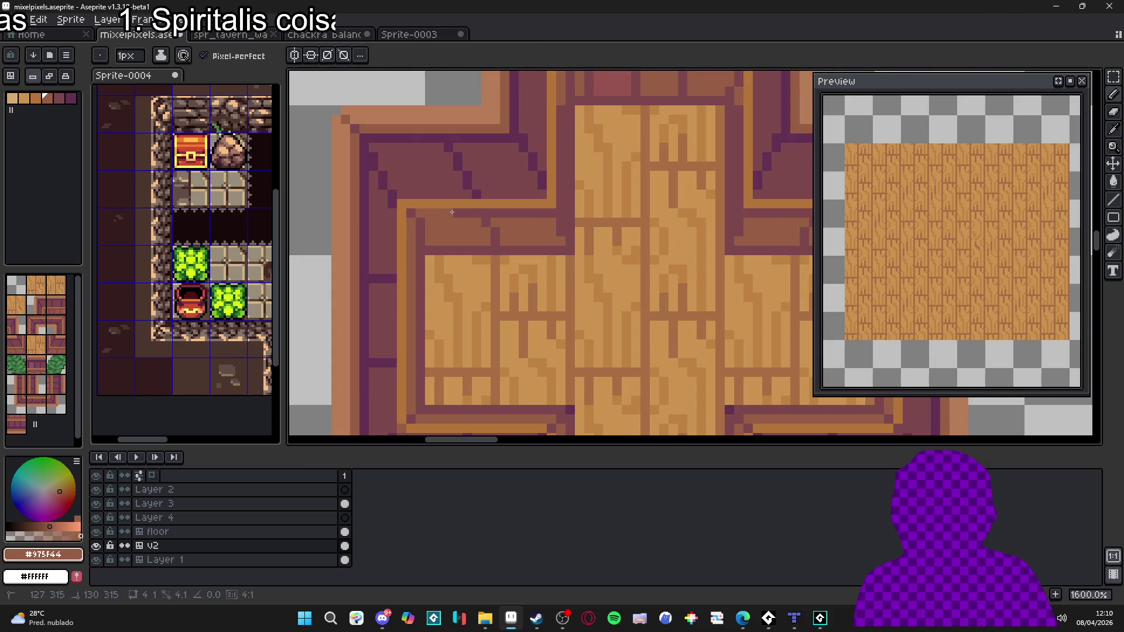
left_click(494, 217, "shift")
scroll(494, 220, "down", 1)
scroll(495, 220, "up", 1)
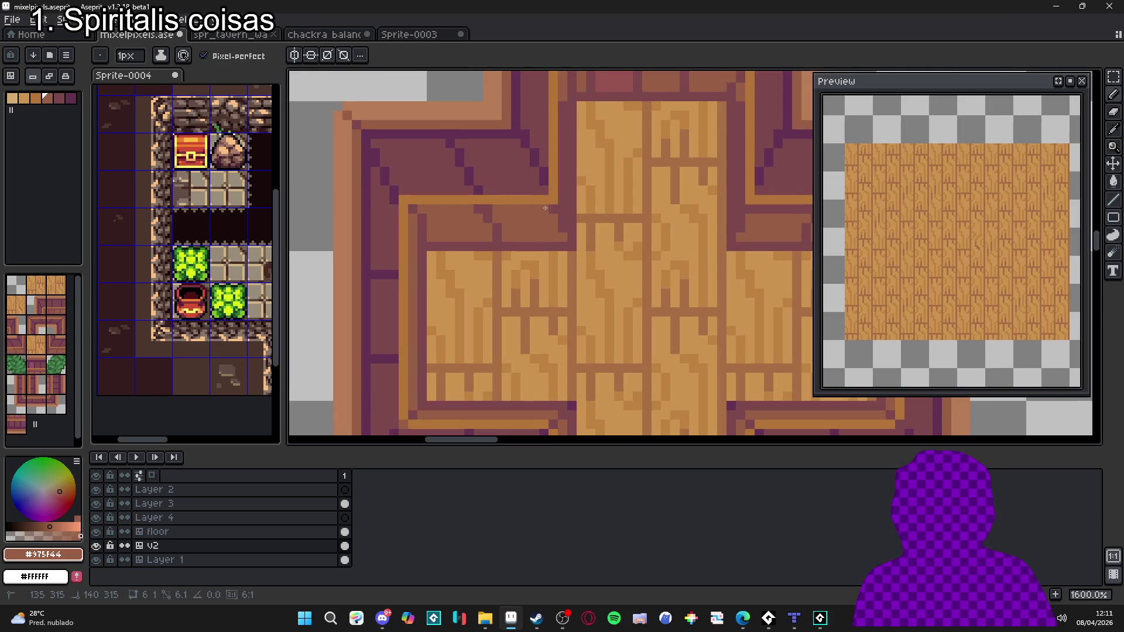
scroll(432, 228, "down", 1)
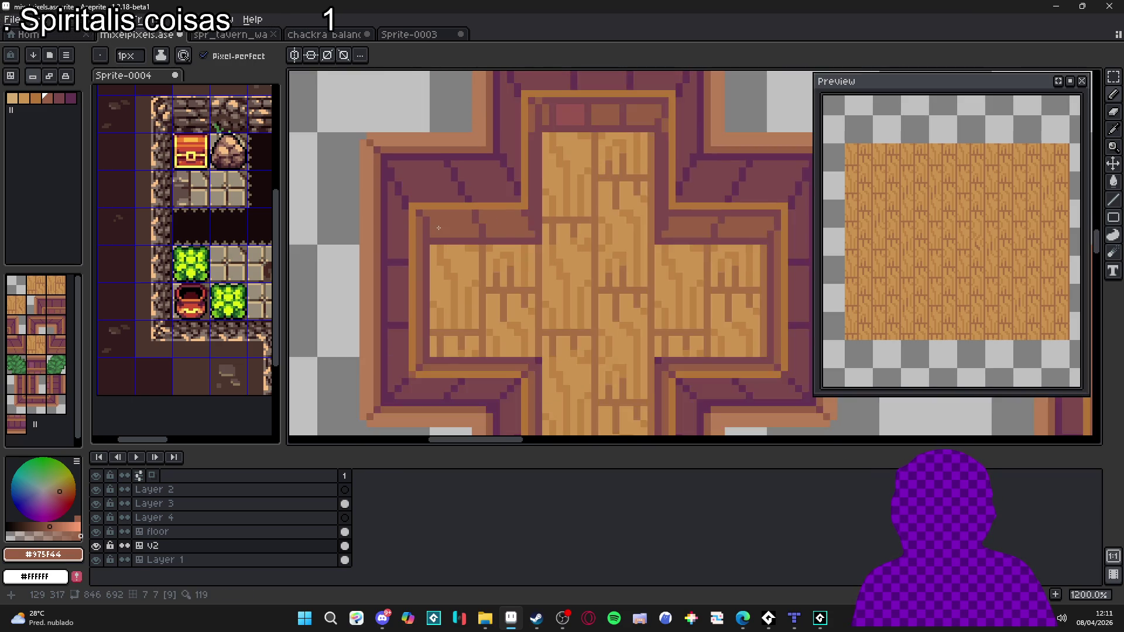
scroll(432, 228, "up", 3)
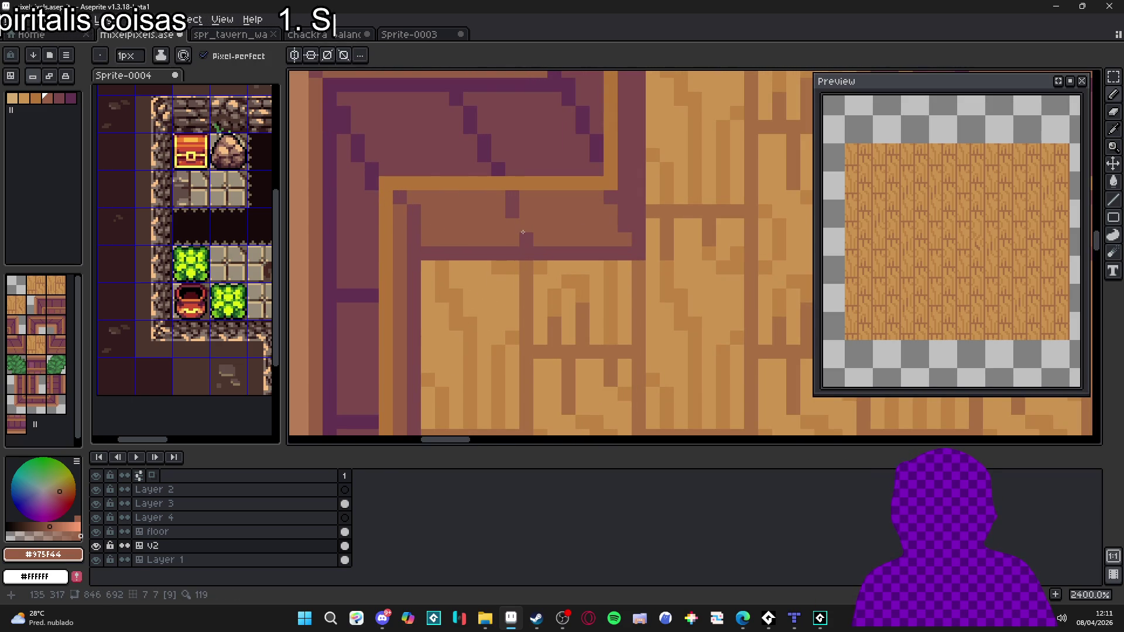
Step: Nudge two border pixels up-left with the Rectangular Marquee, then return to the 1px Pencil
key("m")
mouse_move(519, 226)
left_mouse_down()
mouse_move(533, 252)
mouse_move(517, 177)
left_mouse_up()
scroll(522, 235, "up", 3)
scroll(516, 176, "down", 3)
key("b")
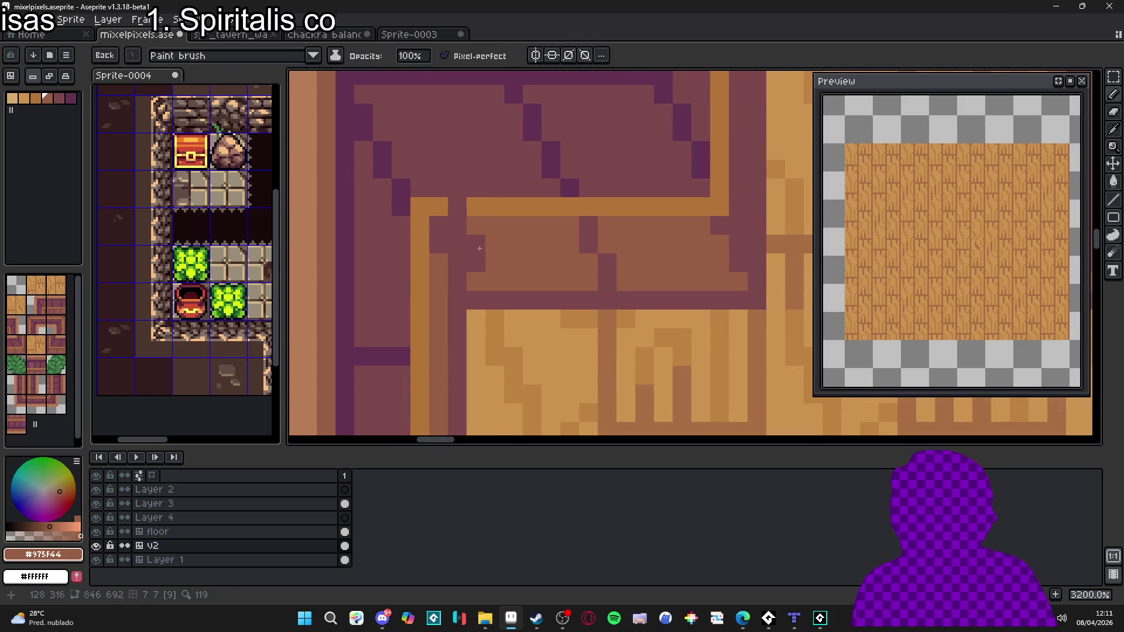
key("b")
scroll(577, 295, "down", 5)
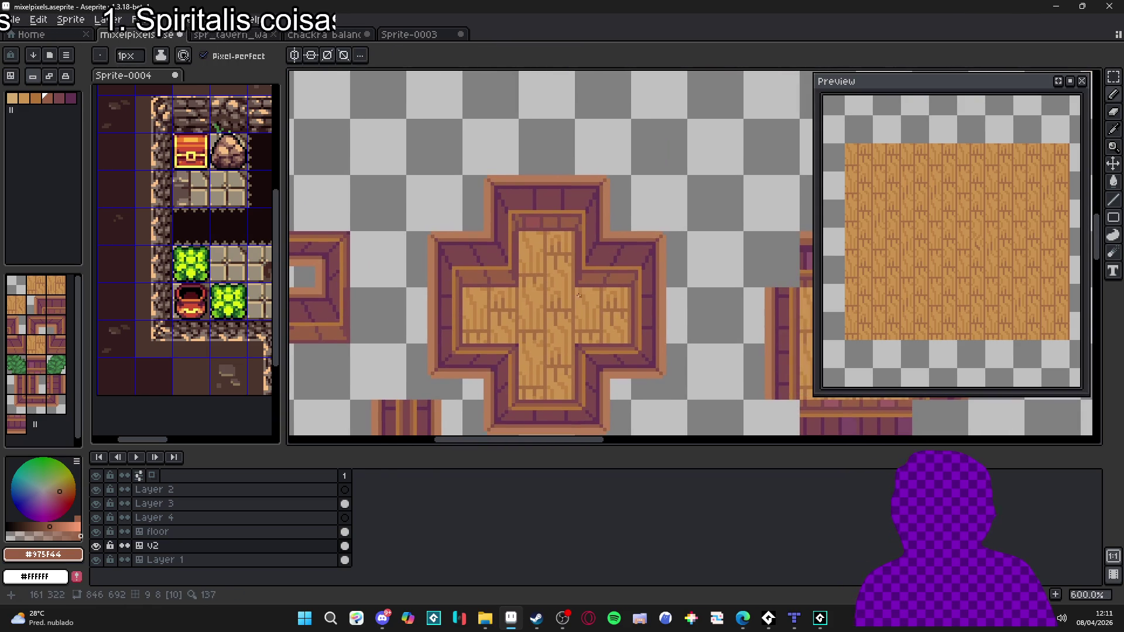
Step: With the tile grid shown, select the 2x2-tile upper-left corner, flip it horizontally and drop it onto the cross
key("m")
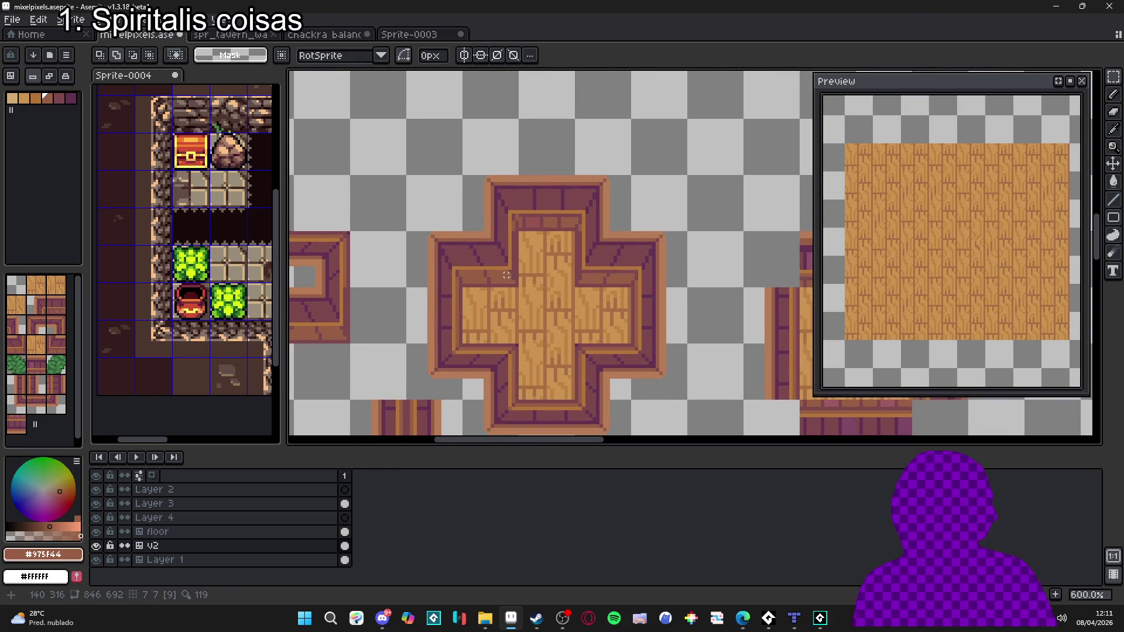
key("ctrl+'")
left_click_drag(506, 274, 409, 182)
left_click(432, 223)
key("shift+h")
left_click_drag(433, 226, 457, 284)
key("ctrl+d")
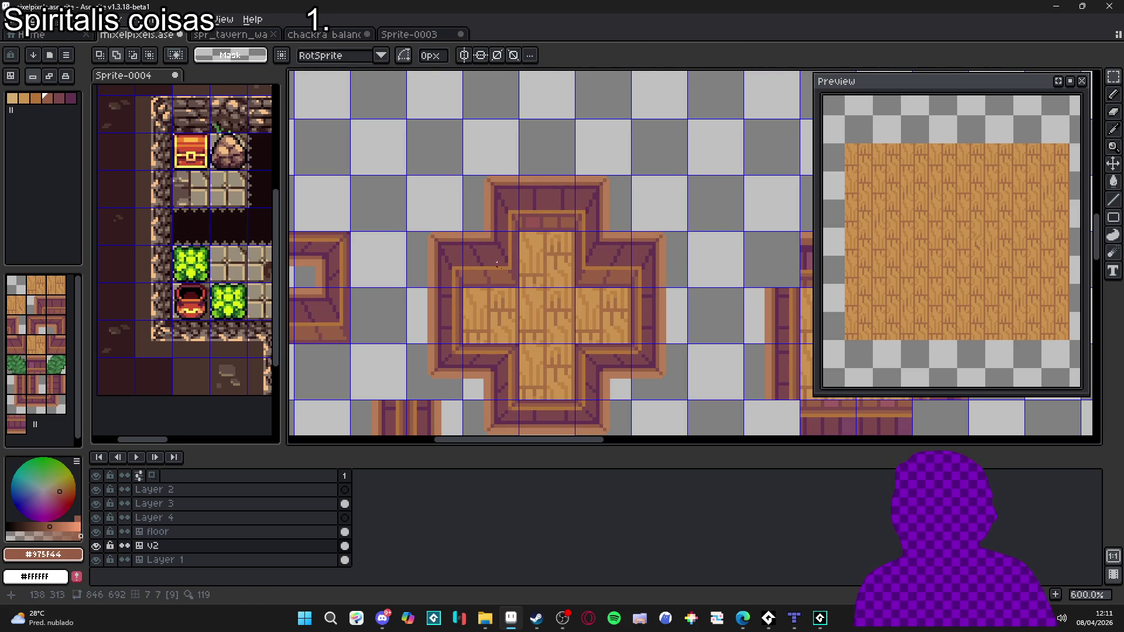
scroll(489, 250, "right", 1)
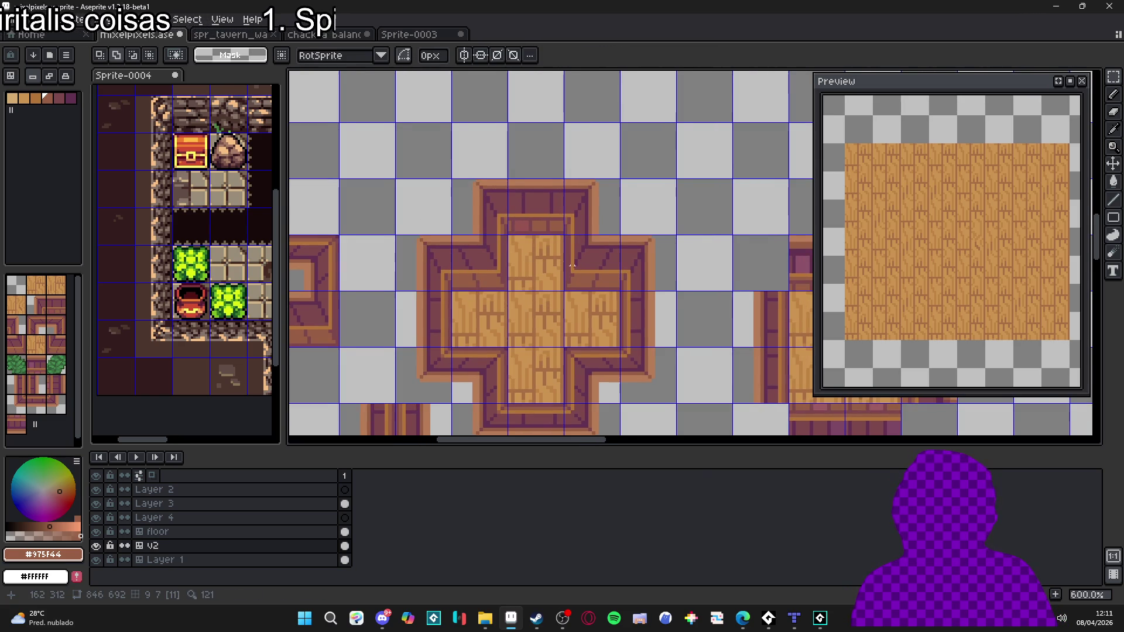
key("b")
scroll(550, 205, "up", 4)
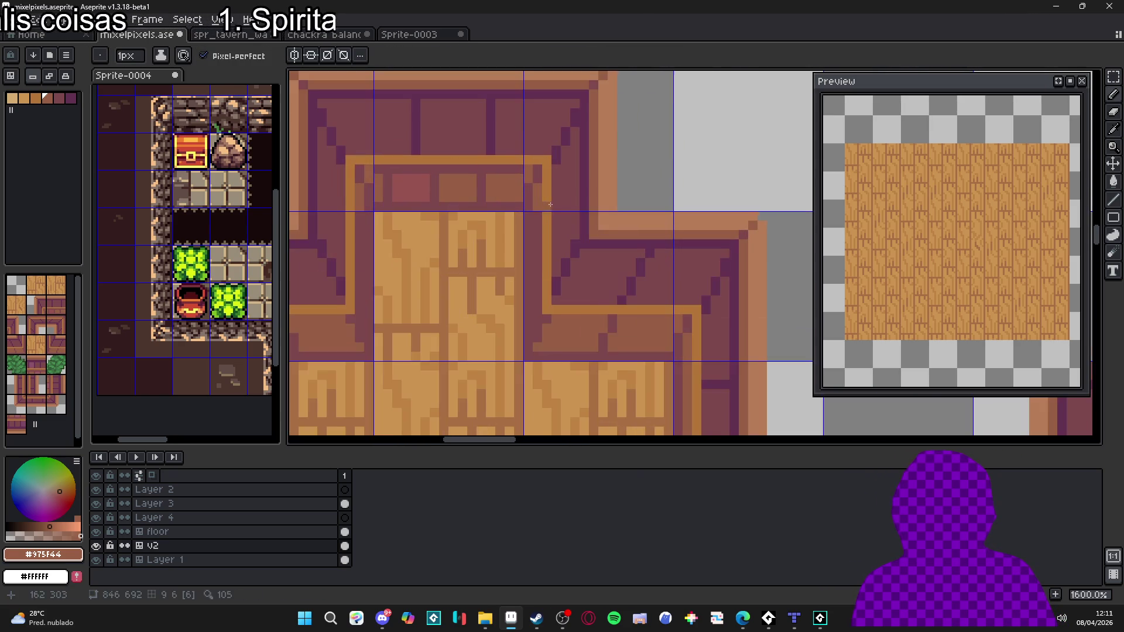
Step: Sample the dark mauve border colour from the tile and hide the tile grid
left_click(549, 206, "alt")
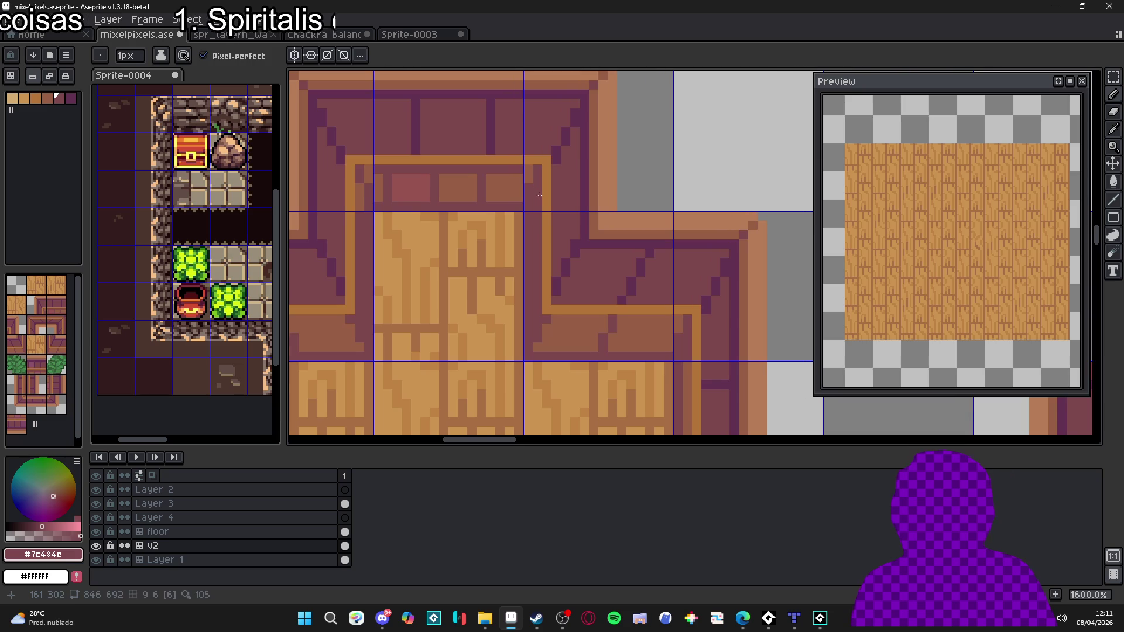
scroll(539, 194, "down", 3)
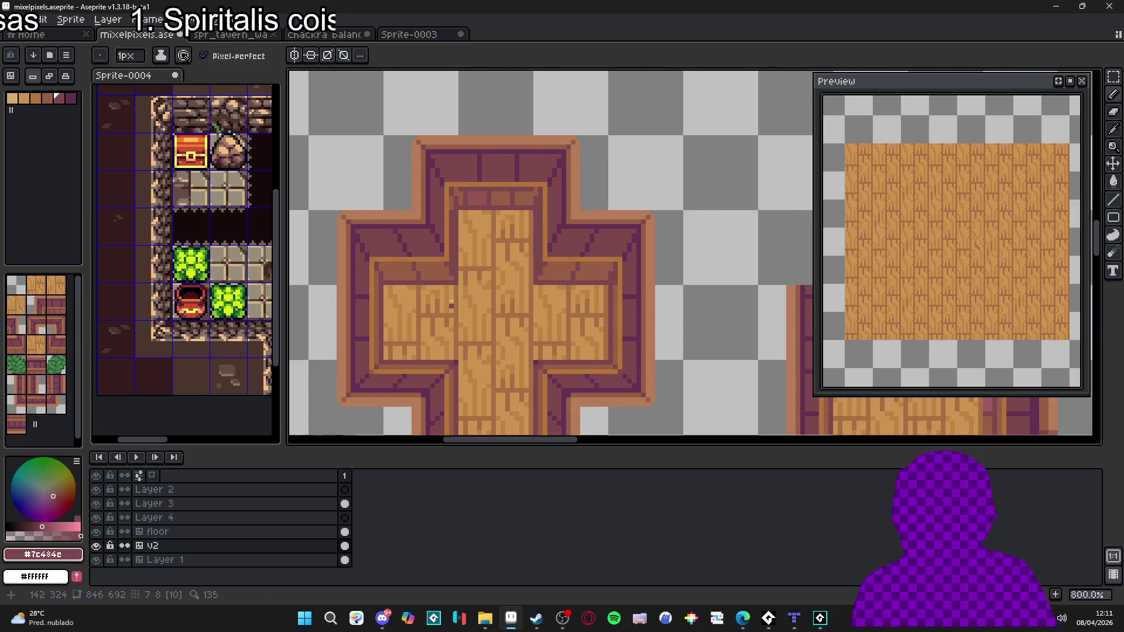
scroll(432, 246, "up", 3)
scroll(457, 254, "down", 4)
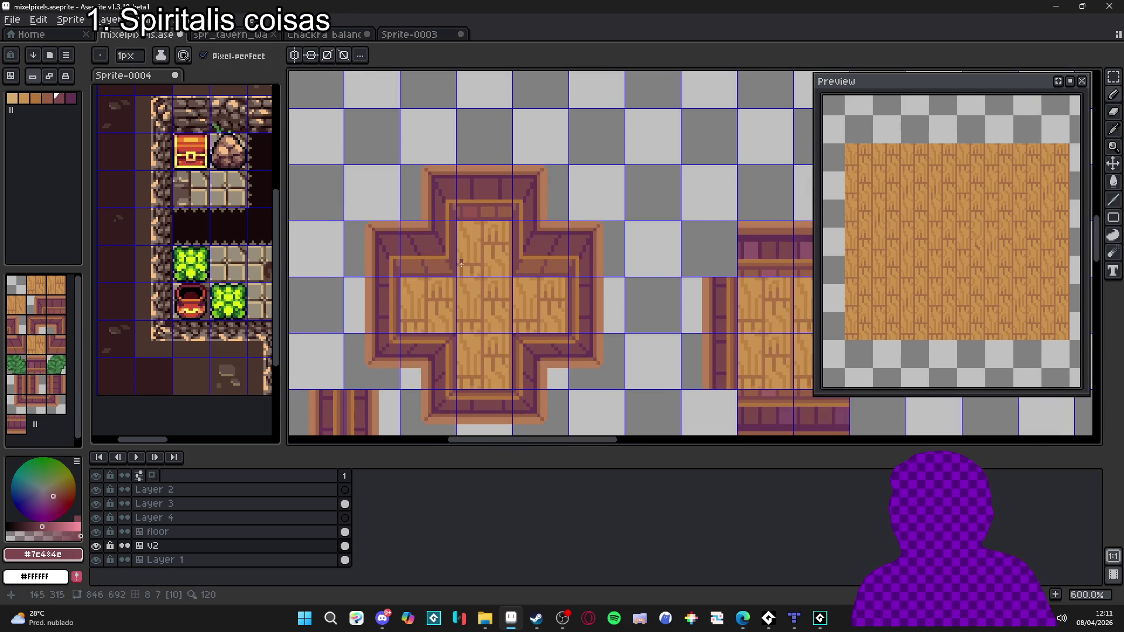
key("ctrl+apostrophe")
scroll(457, 298, "right", 1)
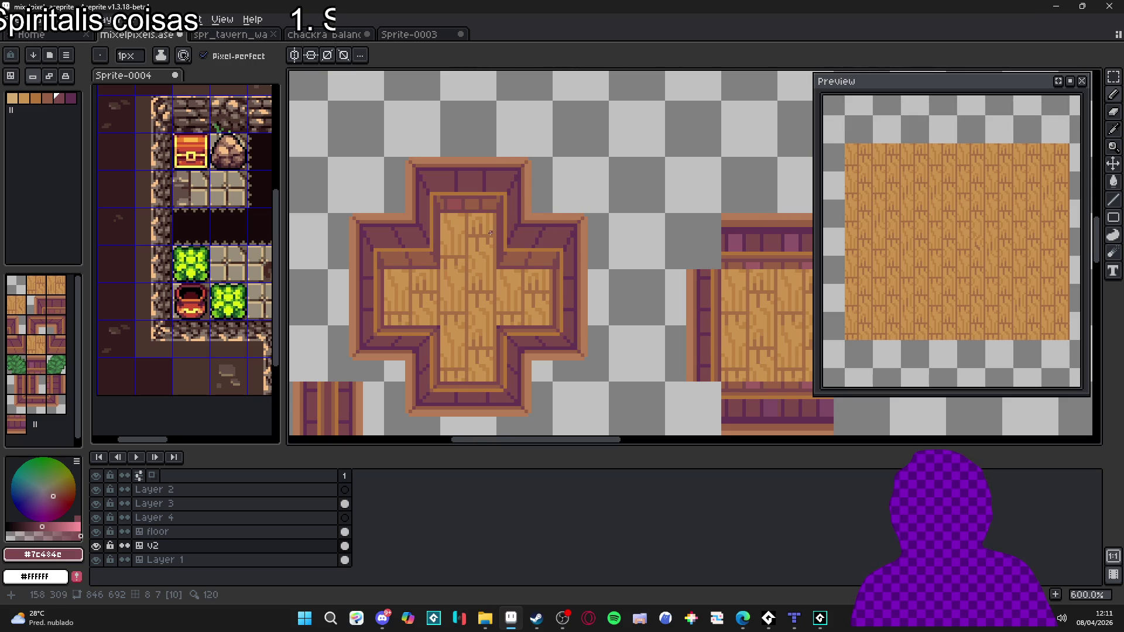
scroll(495, 229, "down", 3)
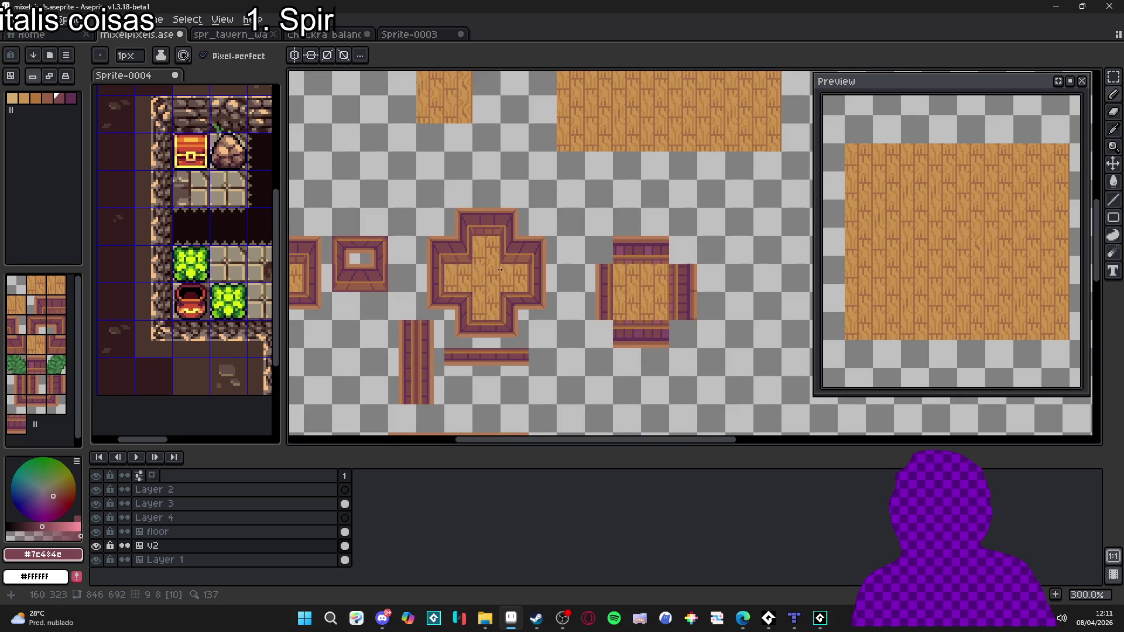
scroll(485, 235, "up", 5)
scroll(457, 259, "down", 2)
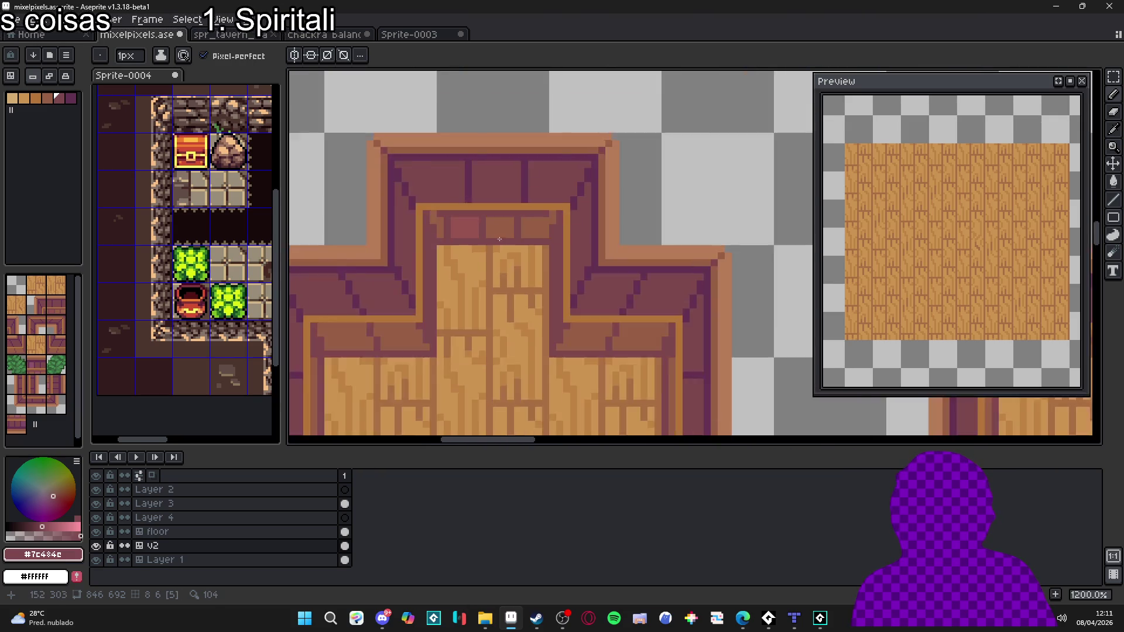
scroll(428, 265, "up", 1)
scroll(442, 277, "down", 3)
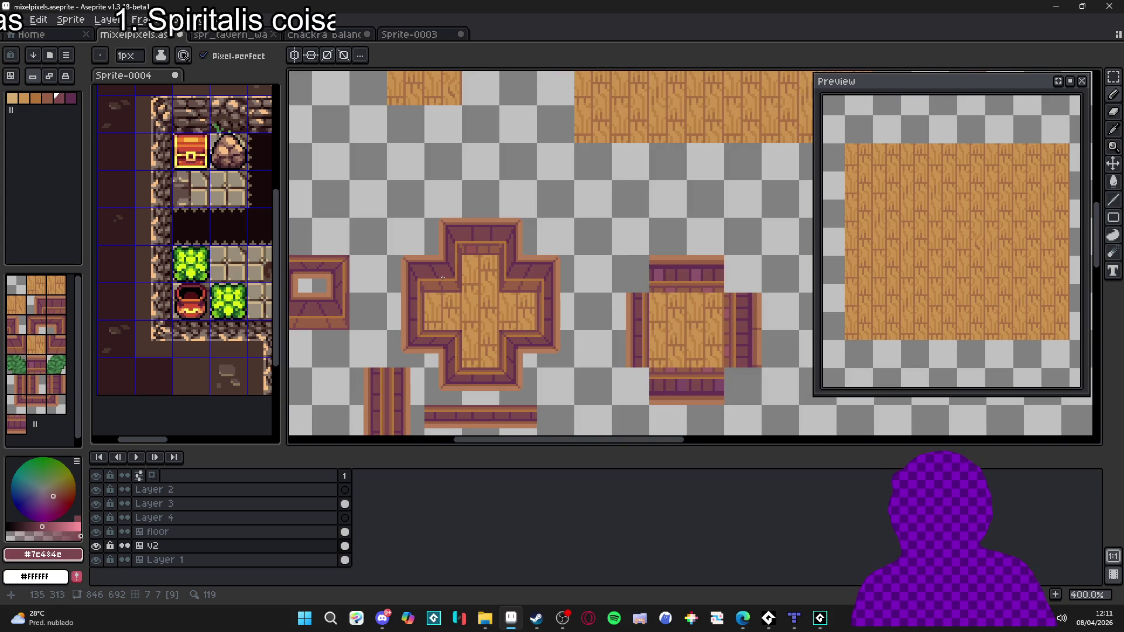
scroll(444, 276, "down", 1)
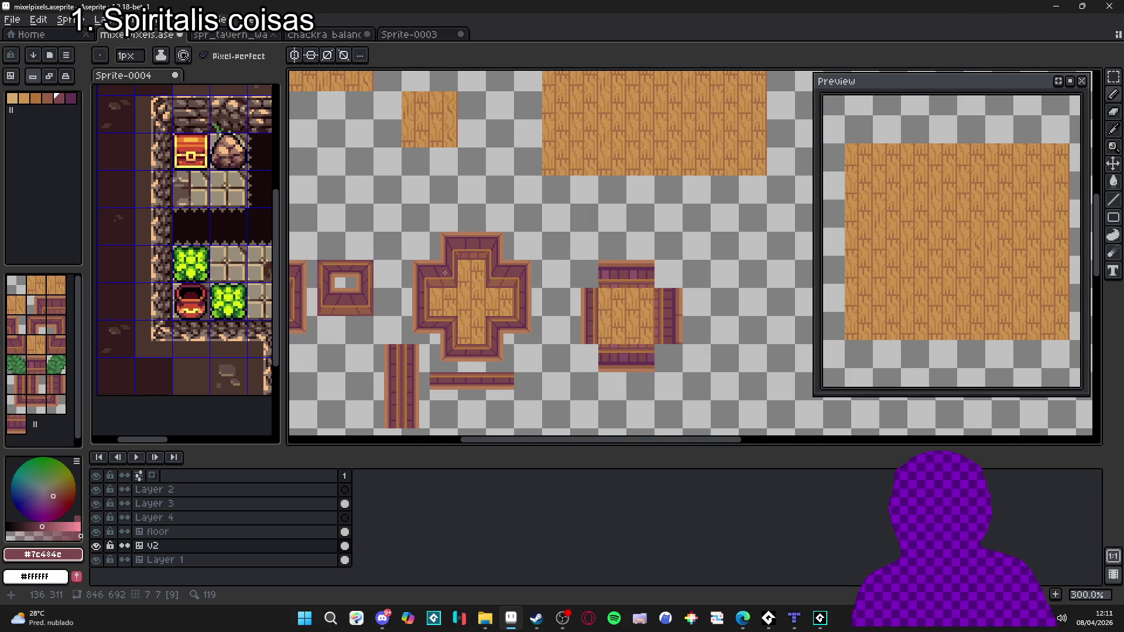
scroll(432, 300, "up", 7)
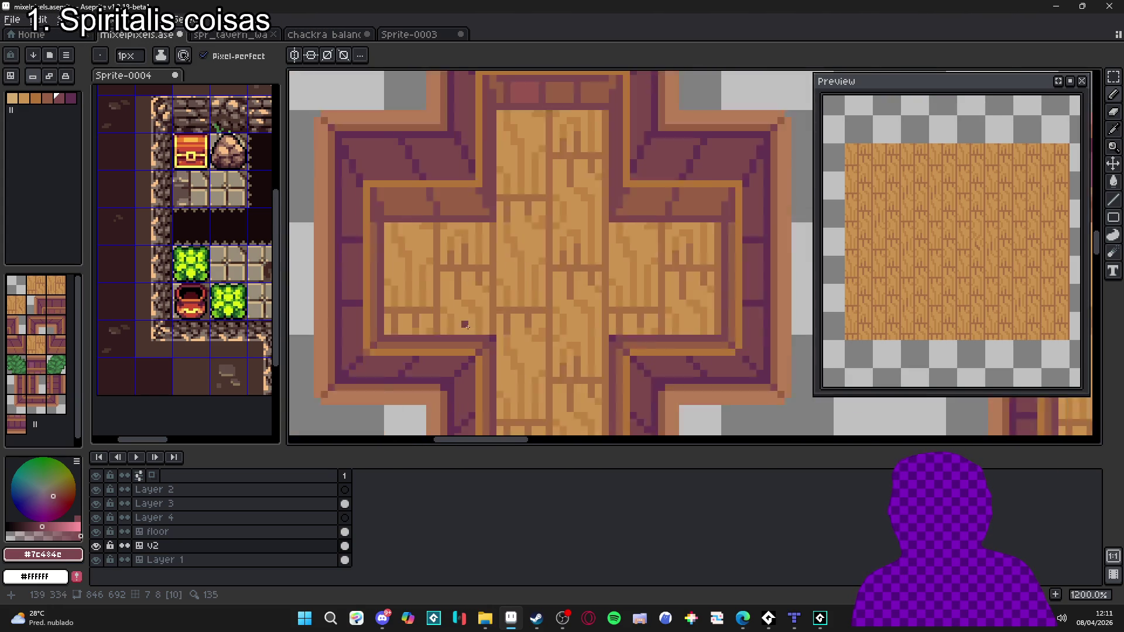
scroll(409, 344, "down", 4)
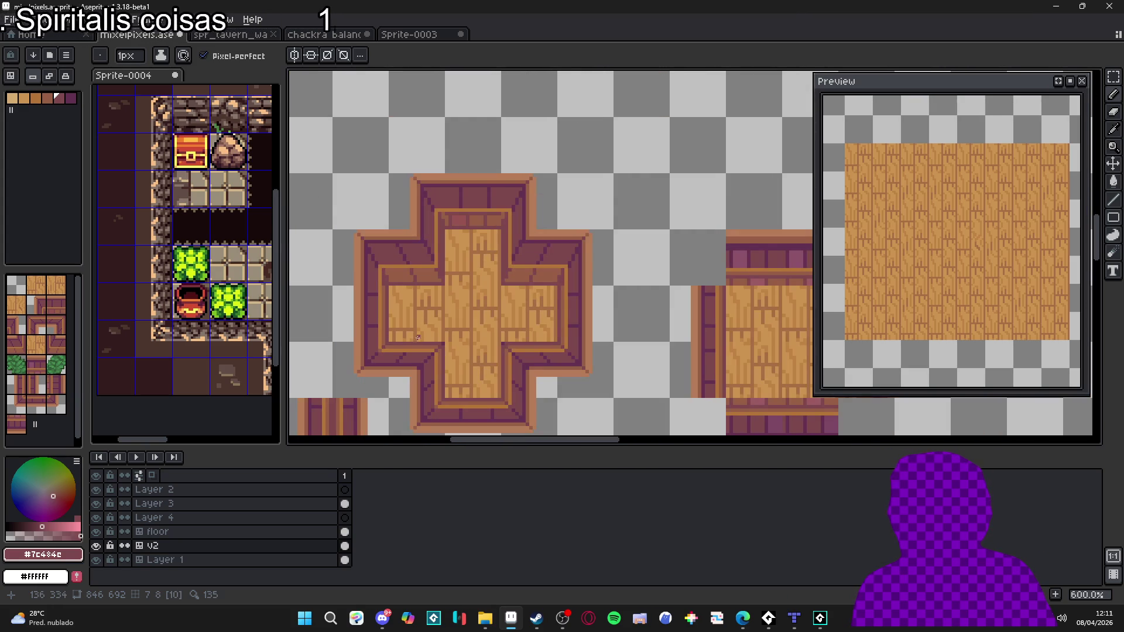
scroll(419, 286, "up", 4)
Step: Pick brown #975F44 and paint over the dark and pinkish border pixels with a 2px brush
left_click(404, 281, "alt")
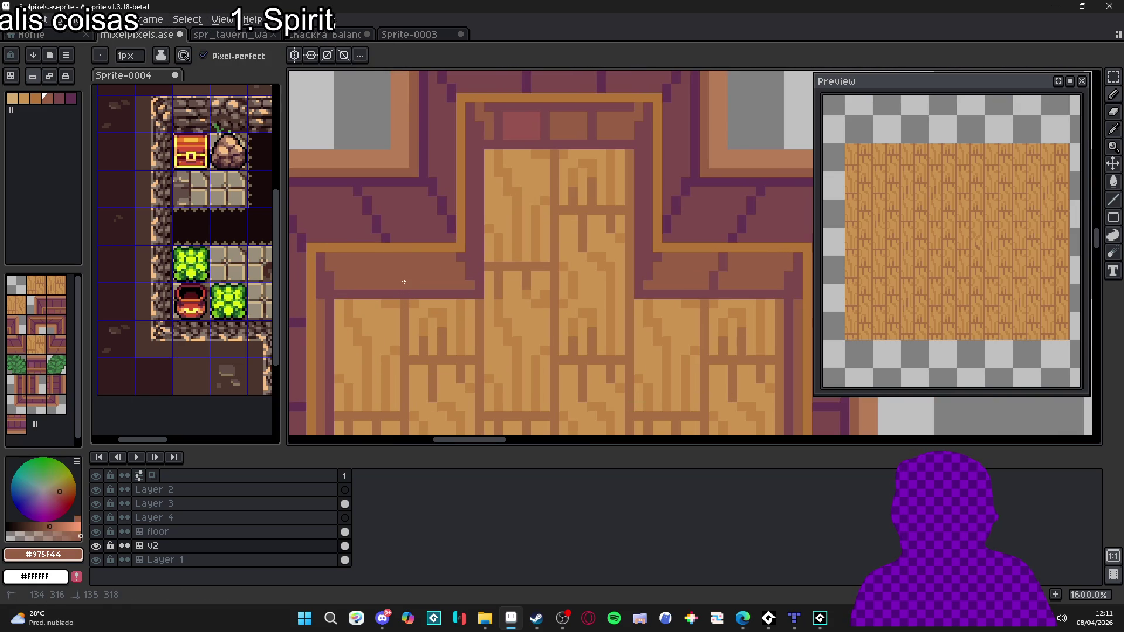
scroll(503, 153, "up", 2)
left_click(550, 164)
left_click(544, 185)
key("plus")
left_click(475, 179)
left_click(475, 158)
left_click(448, 177)
scroll(456, 193, "down", 4)
scroll(463, 231, "up", 2)
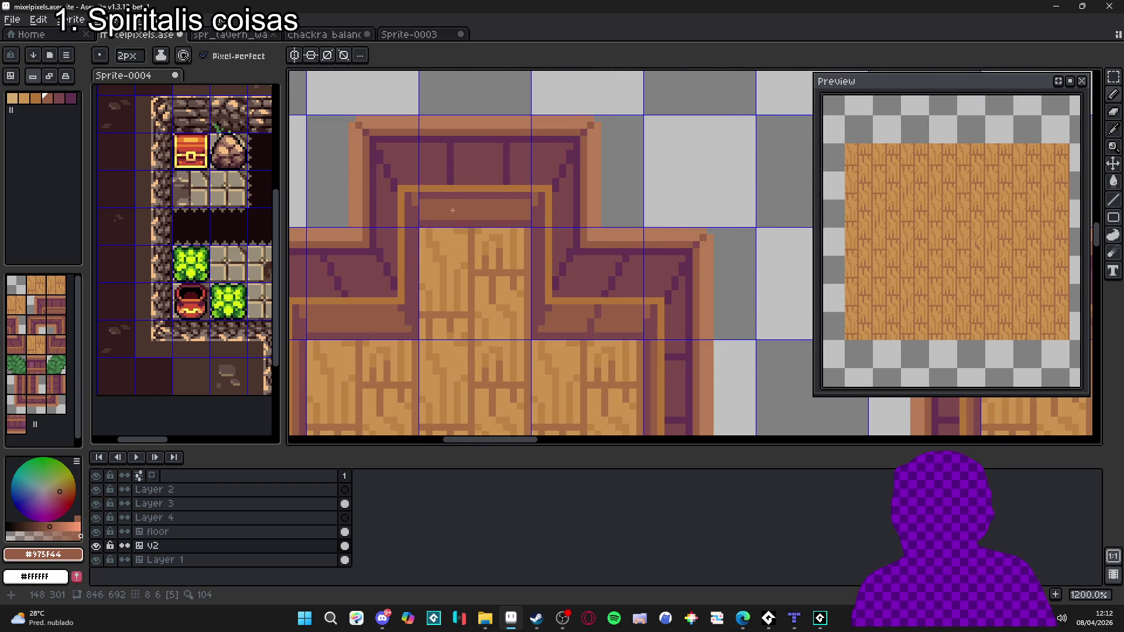
scroll(451, 210, "down", 3)
scroll(494, 233, "up", 3)
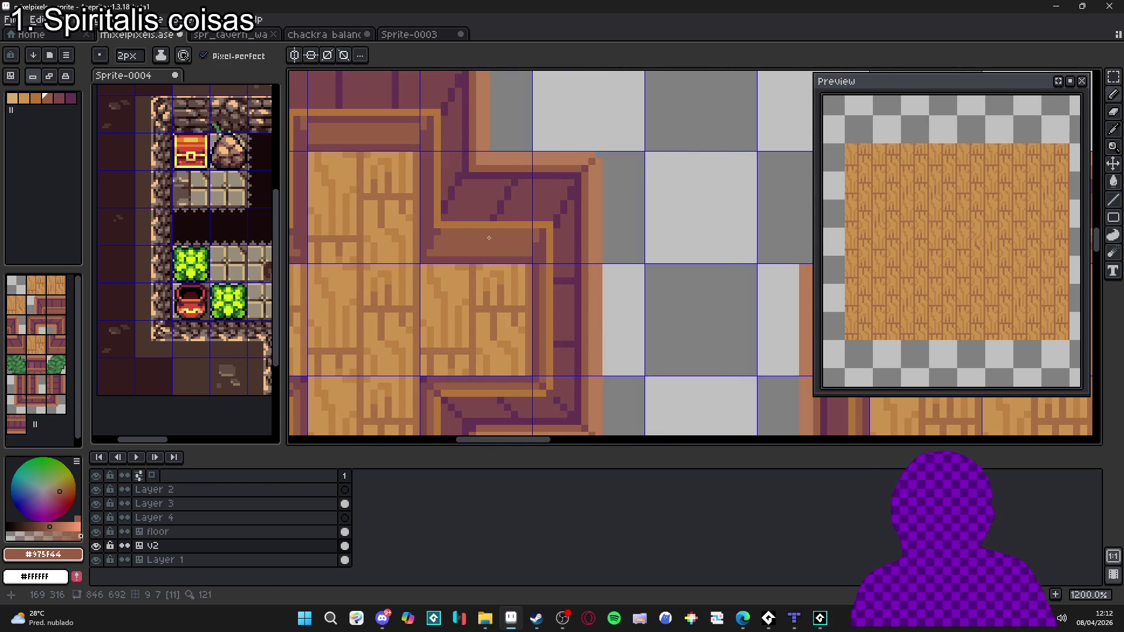
scroll(489, 240, "down", 3)
scroll(362, 244, "up", 3)
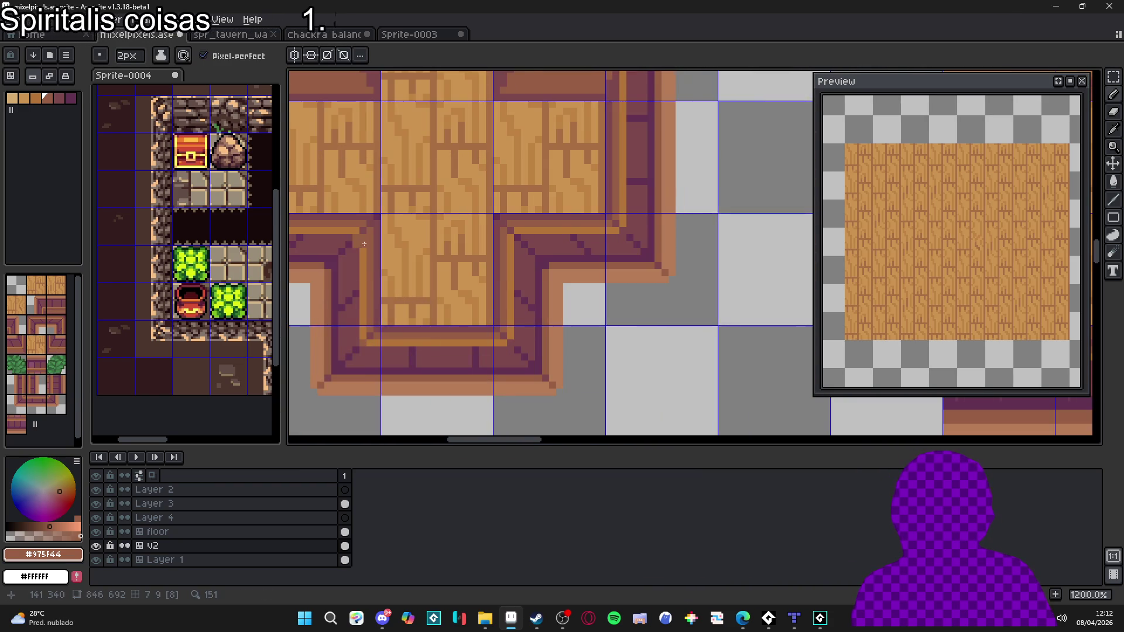
scroll(362, 244, "down", 3)
Step: Reset the brush to 1px and sample the dark mauve #7c484e from the tile
key("minus")
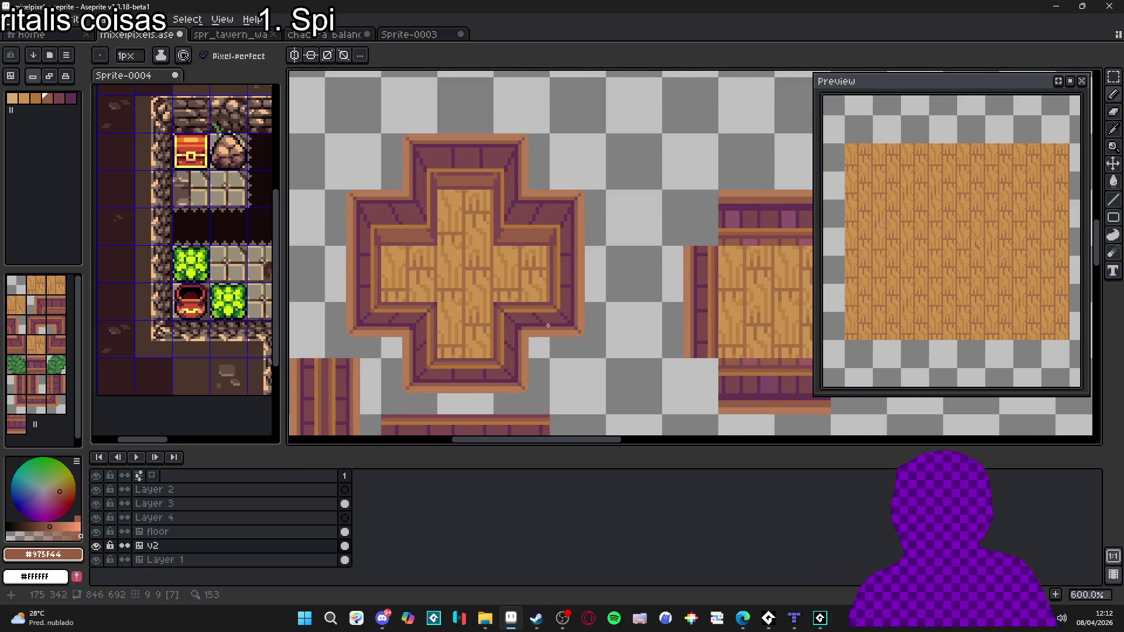
scroll(451, 296, "right", 2)
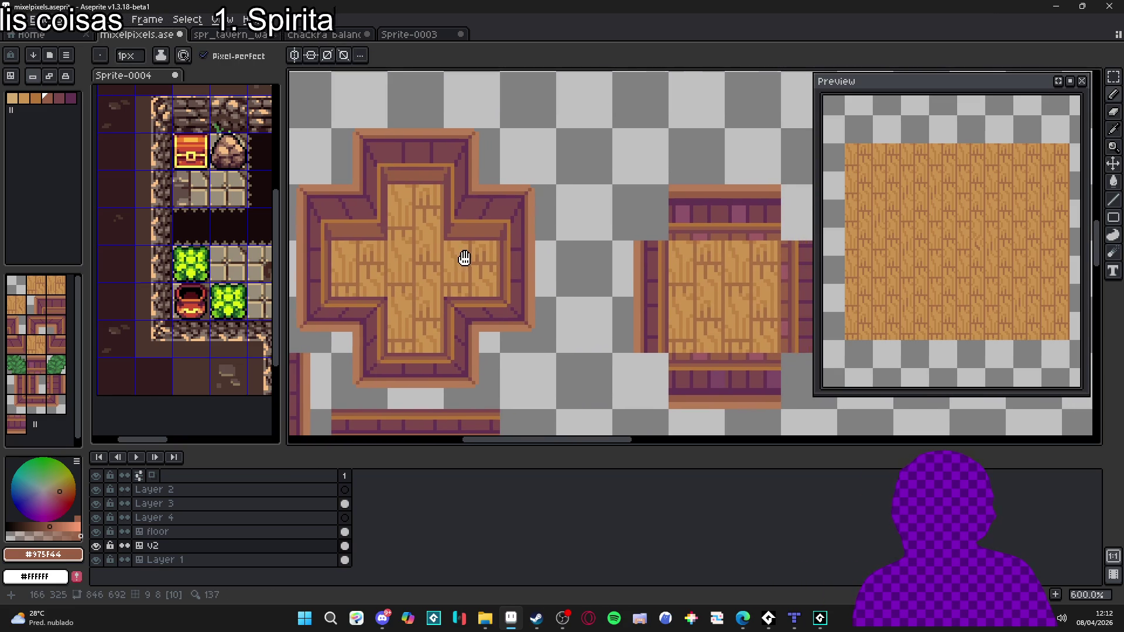
scroll(407, 233, "up", 3)
scroll(448, 246, "down", 4)
scroll(441, 269, "up", 7)
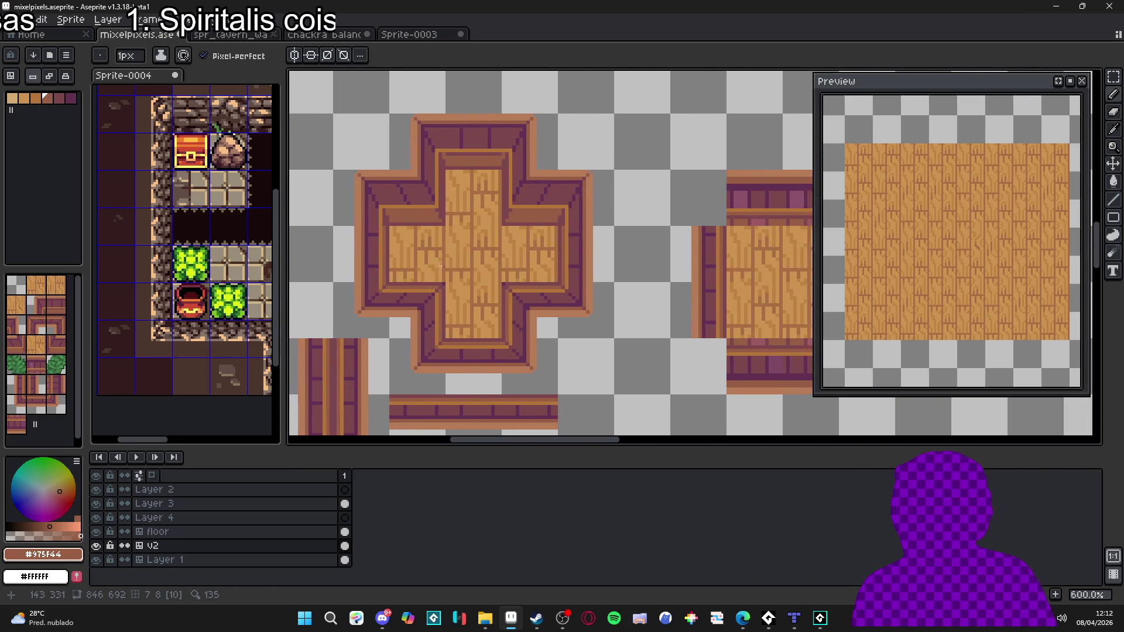
scroll(418, 227, "up", 3)
scroll(566, 246, "left", 2)
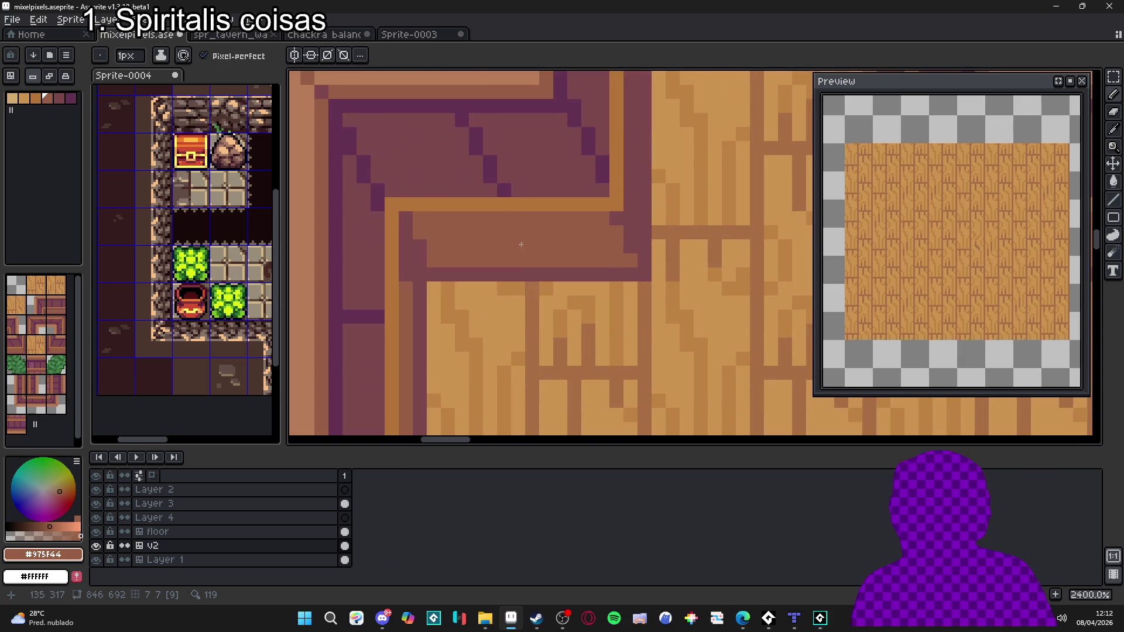
left_click(421, 244, "alt")
scroll(625, 216, "down", 2)
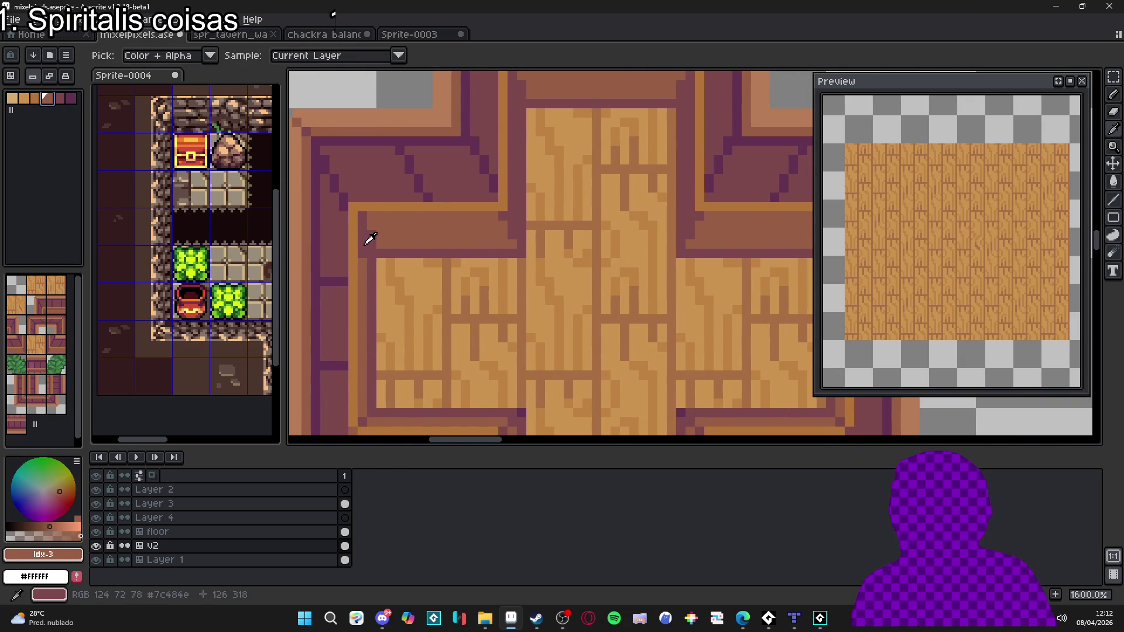
Step: Switch to the palette swatch after #975F44 and draw a dark line plus extra pixels along the upper-left inner border
left_click(47, 98)
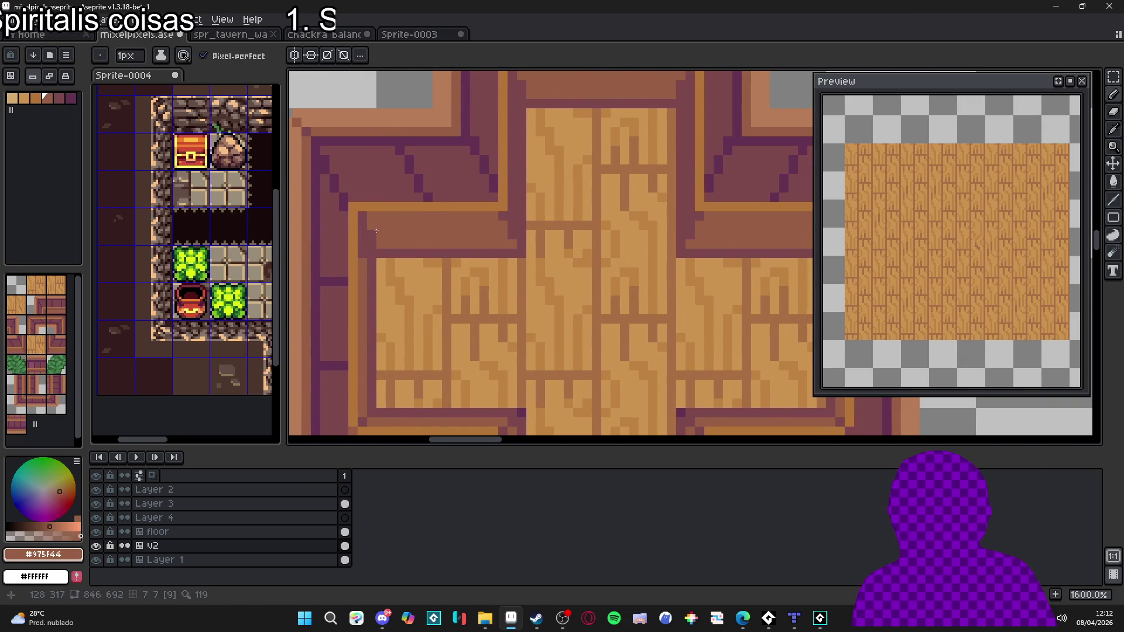
left_click(59, 98)
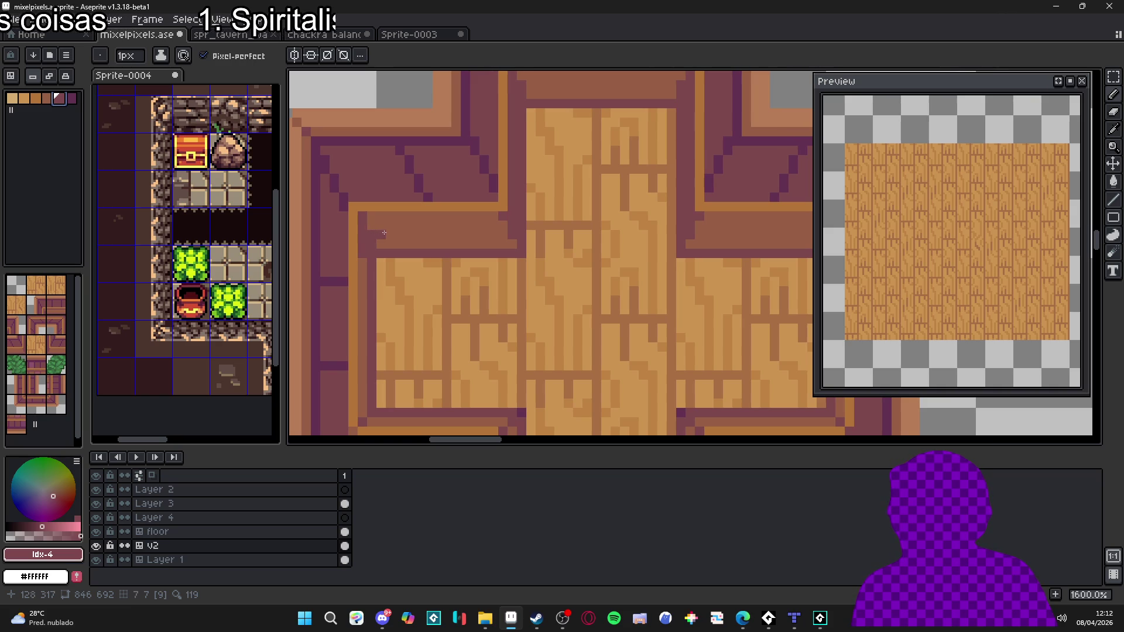
left_click_drag(376, 234, 420, 226)
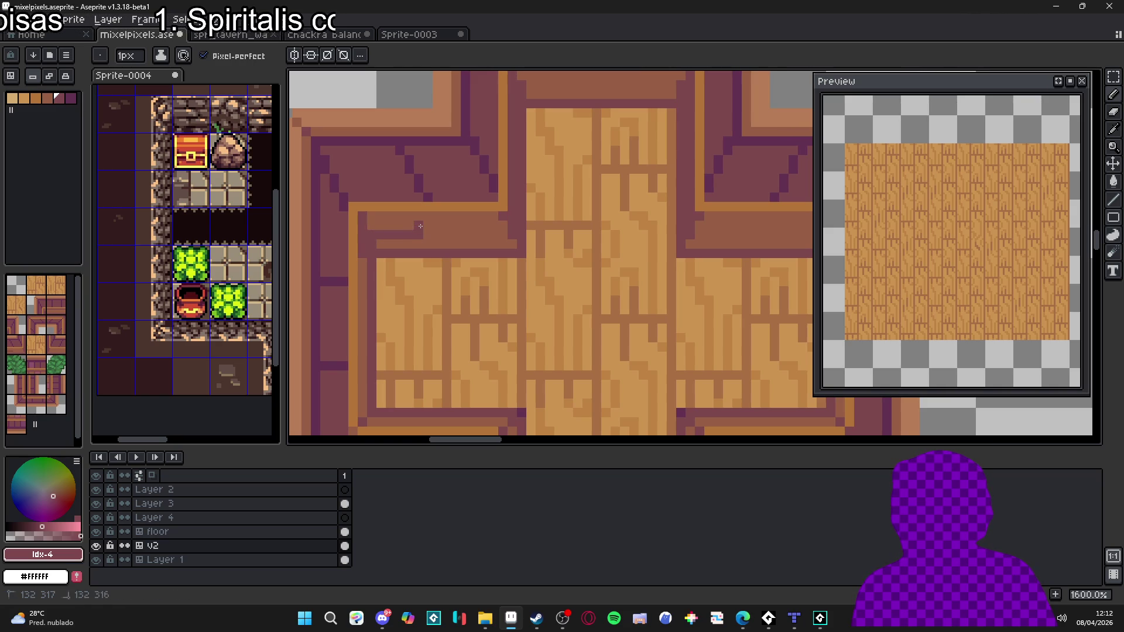
left_click(492, 225)
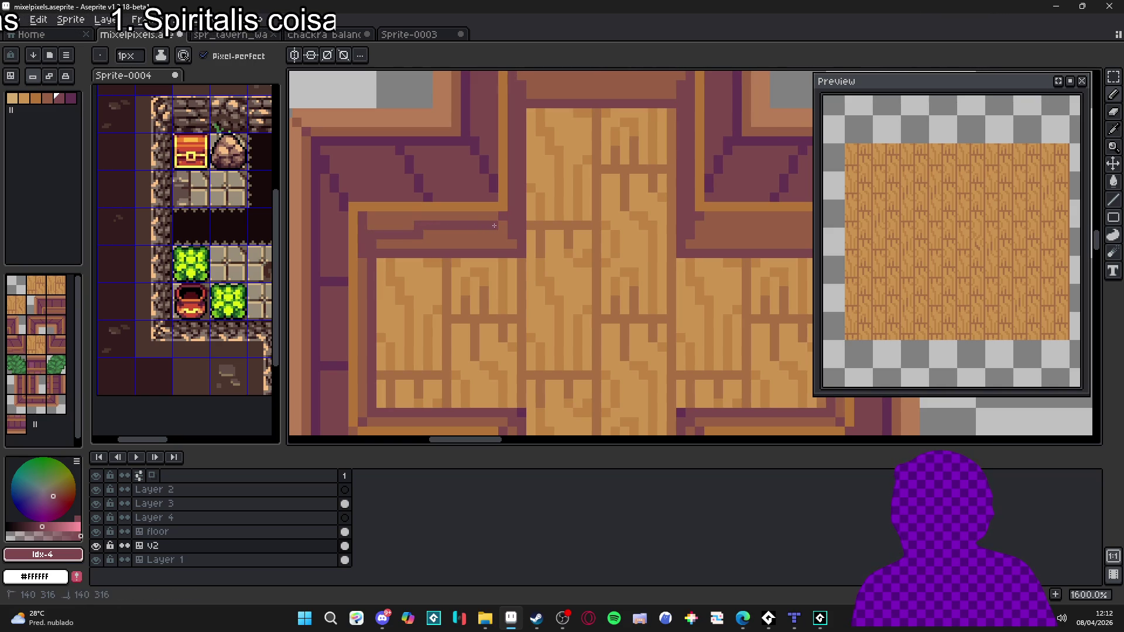
left_click(503, 244)
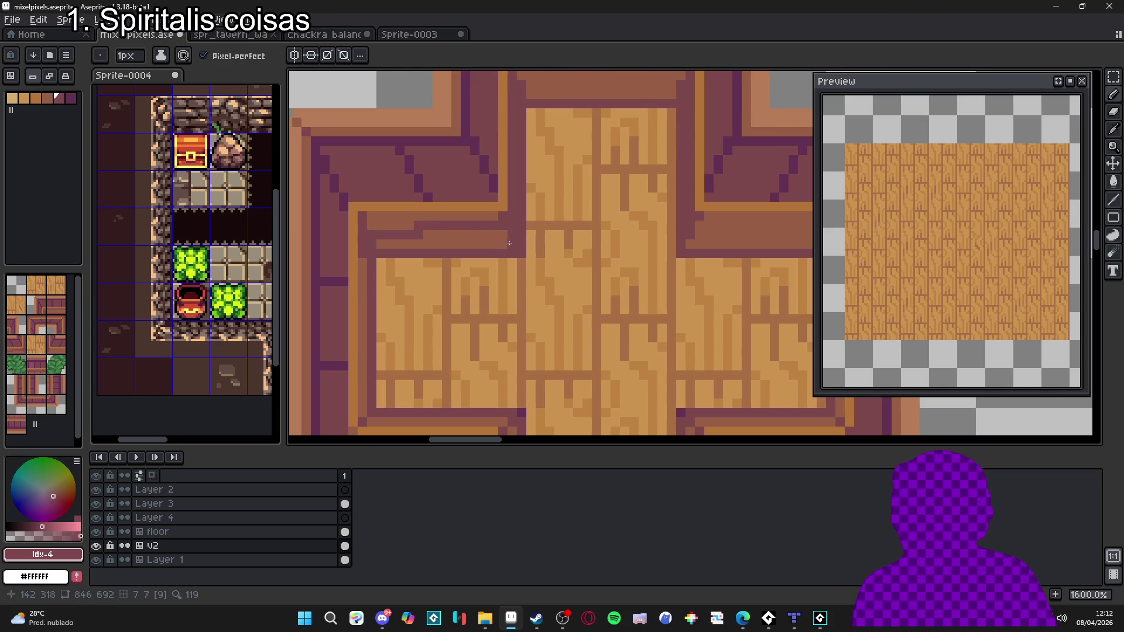
scroll(486, 275, "down", 3)
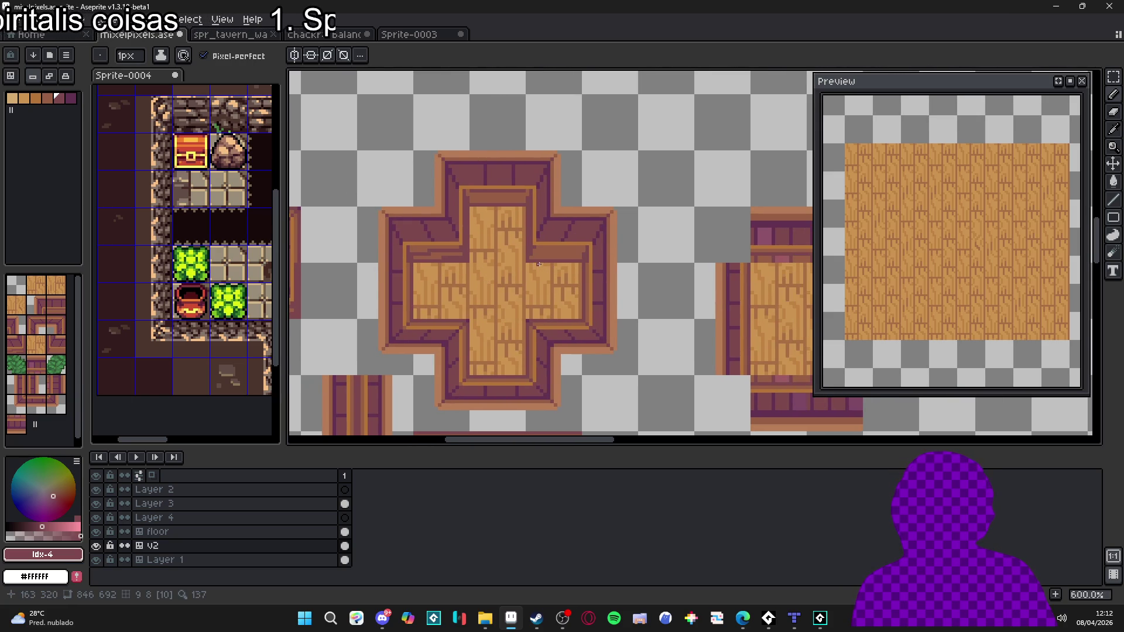
scroll(465, 243, "up", 6)
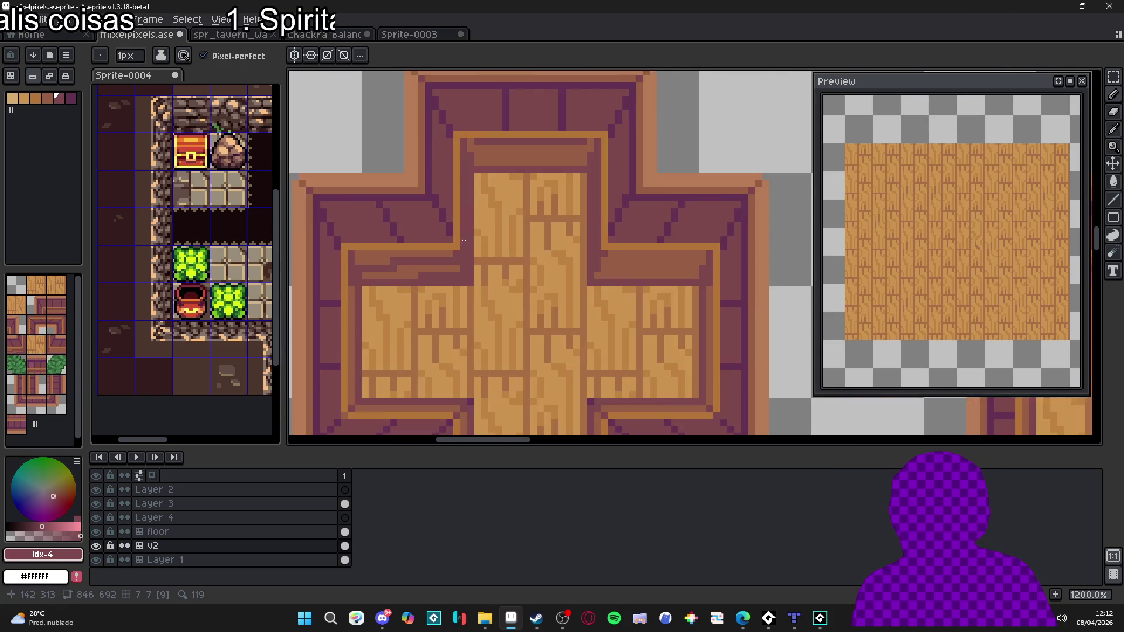
Step: Draw a dark purple vertical line on the border, then undo it
left_click(72, 101)
left_click_drag(469, 139, 483, 267)
scroll(513, 308, "down", 6)
left_click_drag(514, 308, 509, 300)
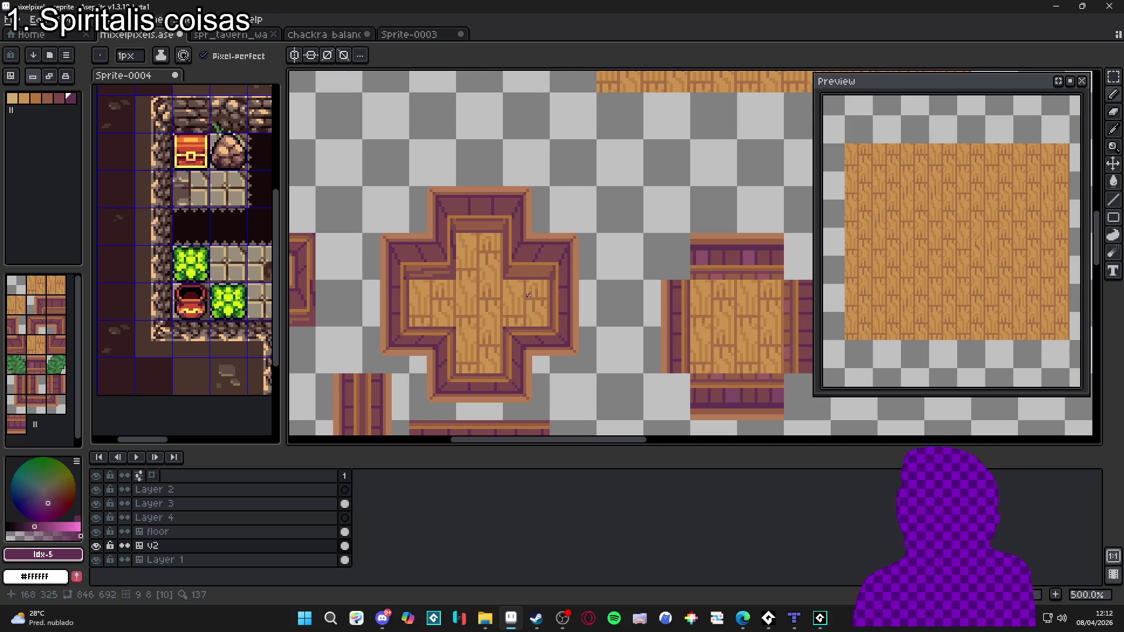
scroll(537, 292, "down", 3)
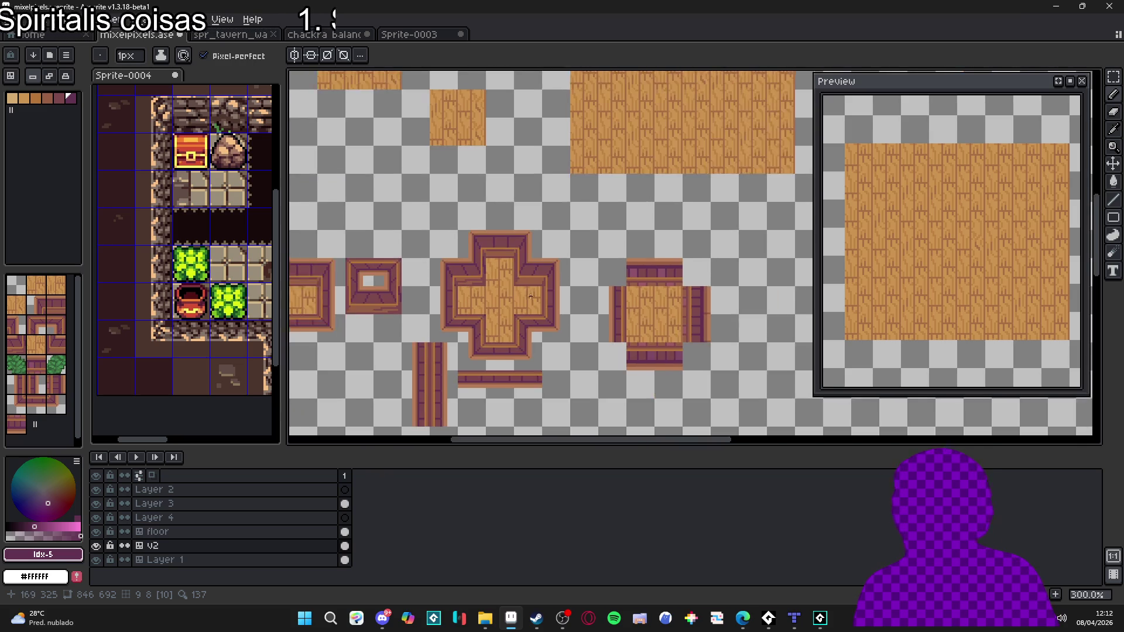
scroll(477, 287, "up", 1)
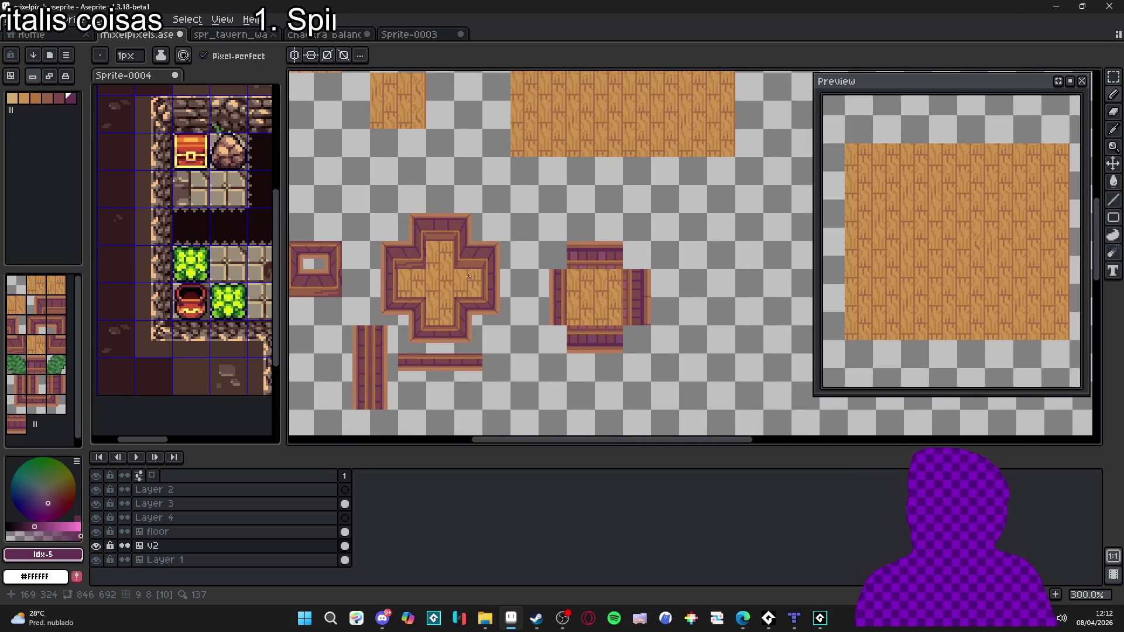
scroll(423, 263, "up", 7)
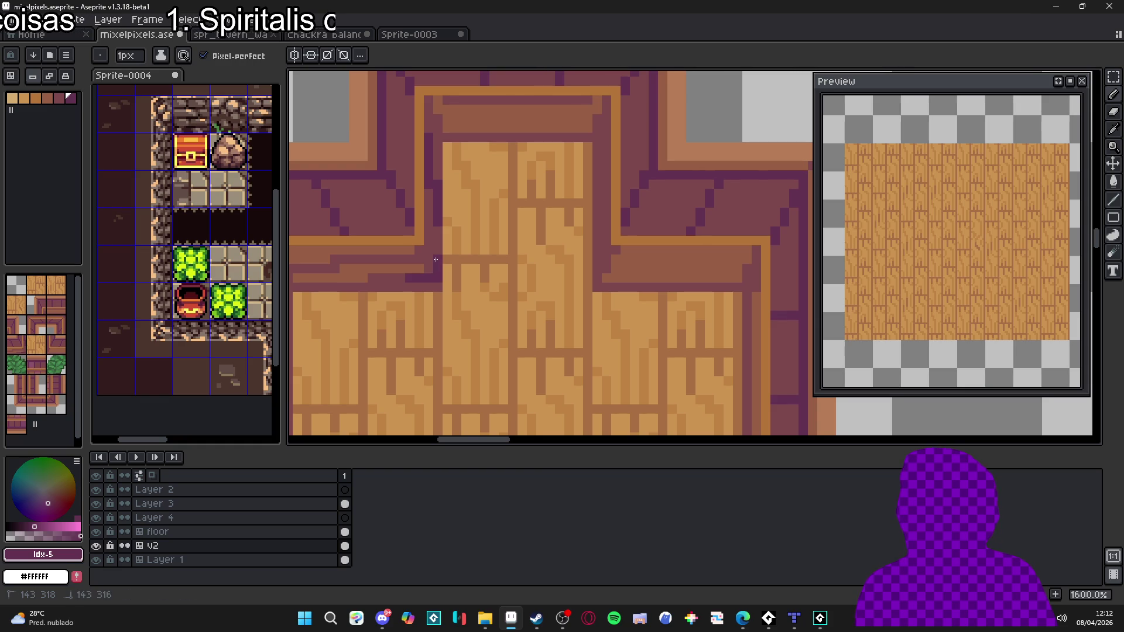
scroll(432, 265, "down", 3)
scroll(431, 263, "up", 1)
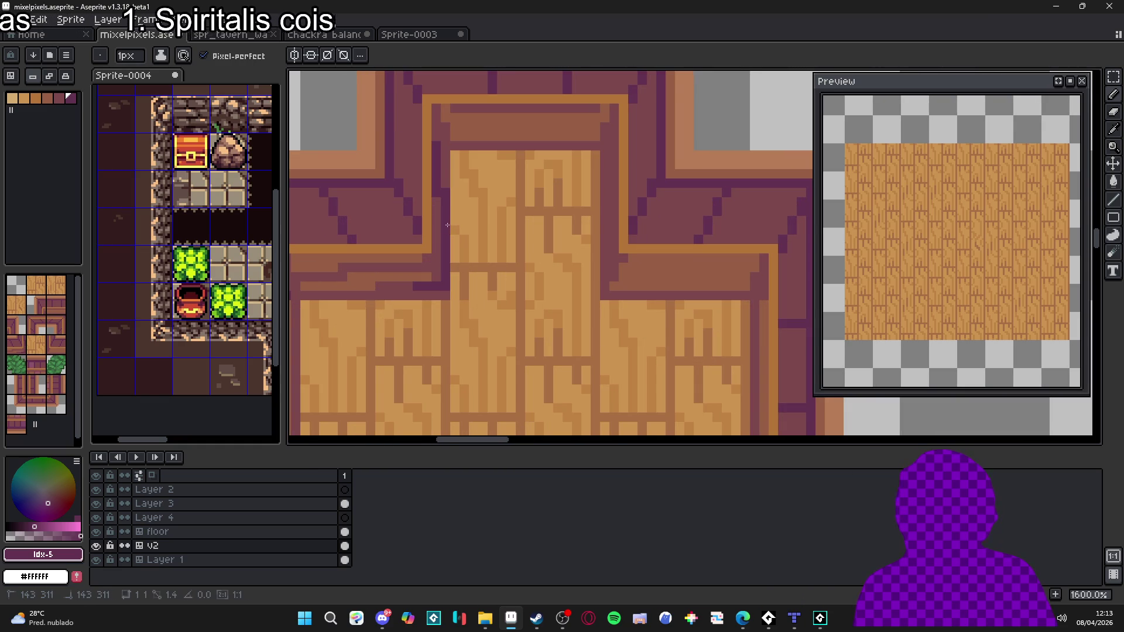
scroll(455, 297, "down", 4)
key("ctrl+z")
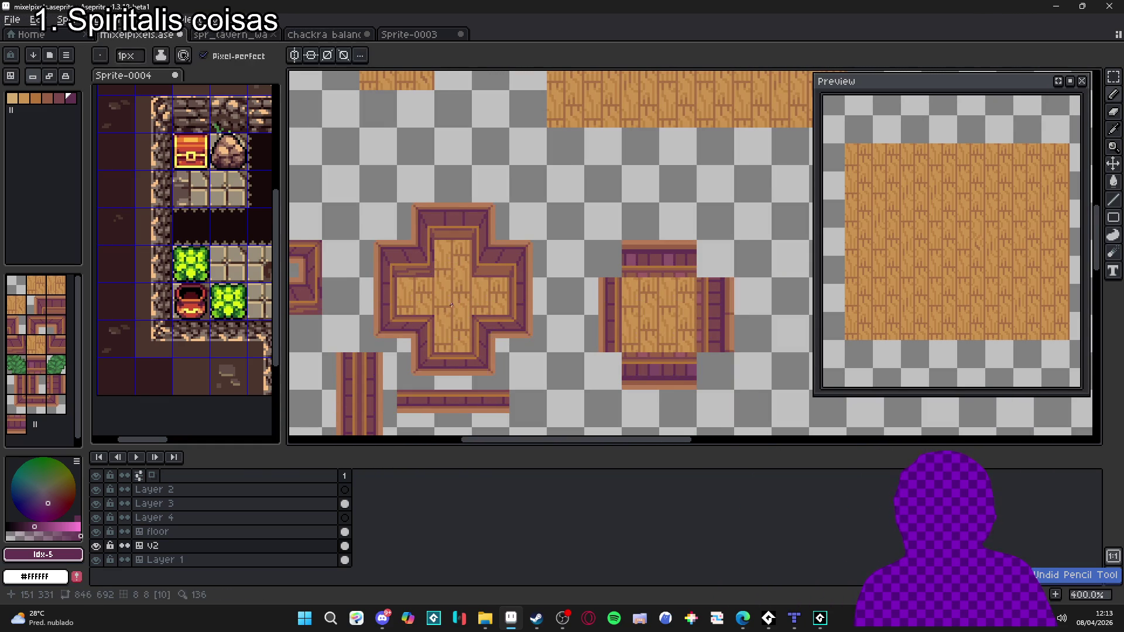
scroll(454, 309, "up", 7)
scroll(443, 257, "down", 6)
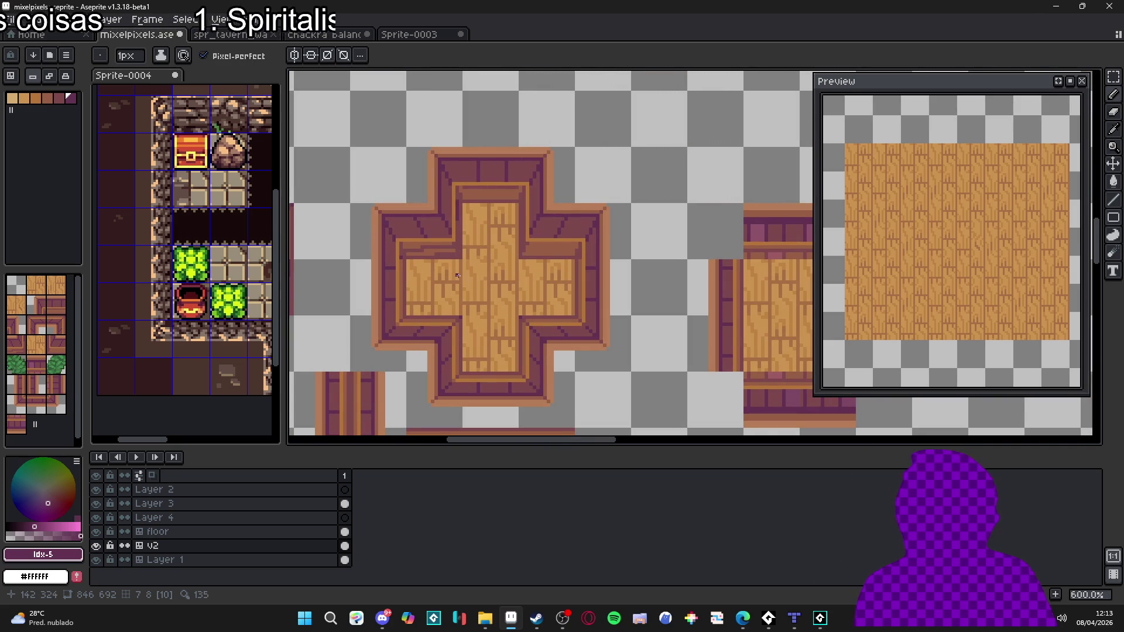
scroll(456, 269, "up", 5)
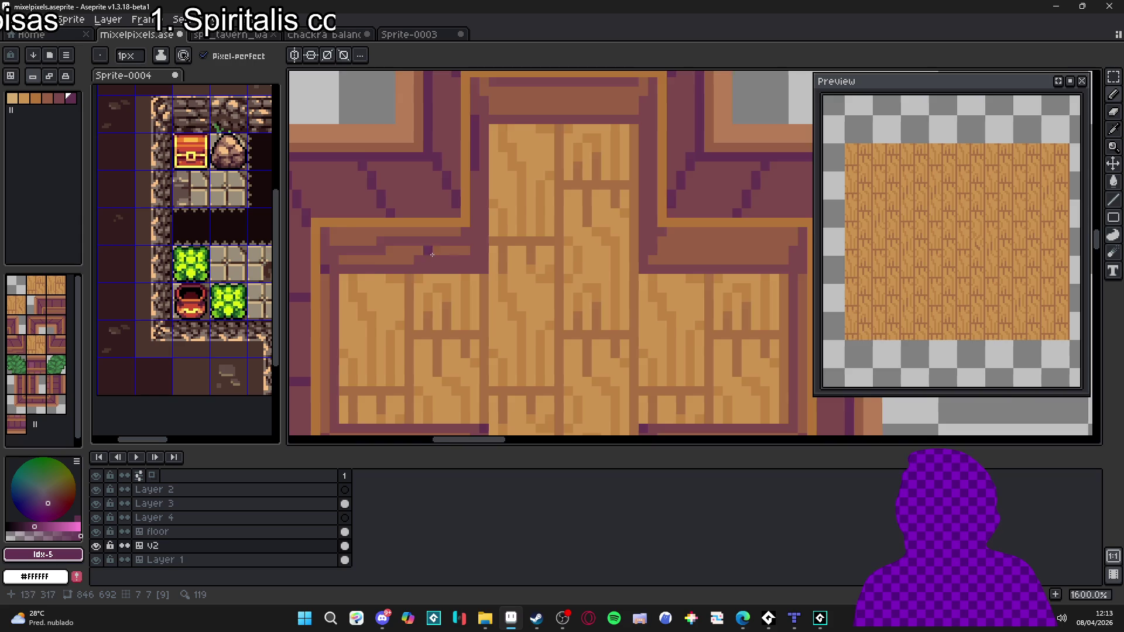
scroll(451, 262, "down", 5)
scroll(451, 261, "up", 3)
scroll(462, 255, "down", 3)
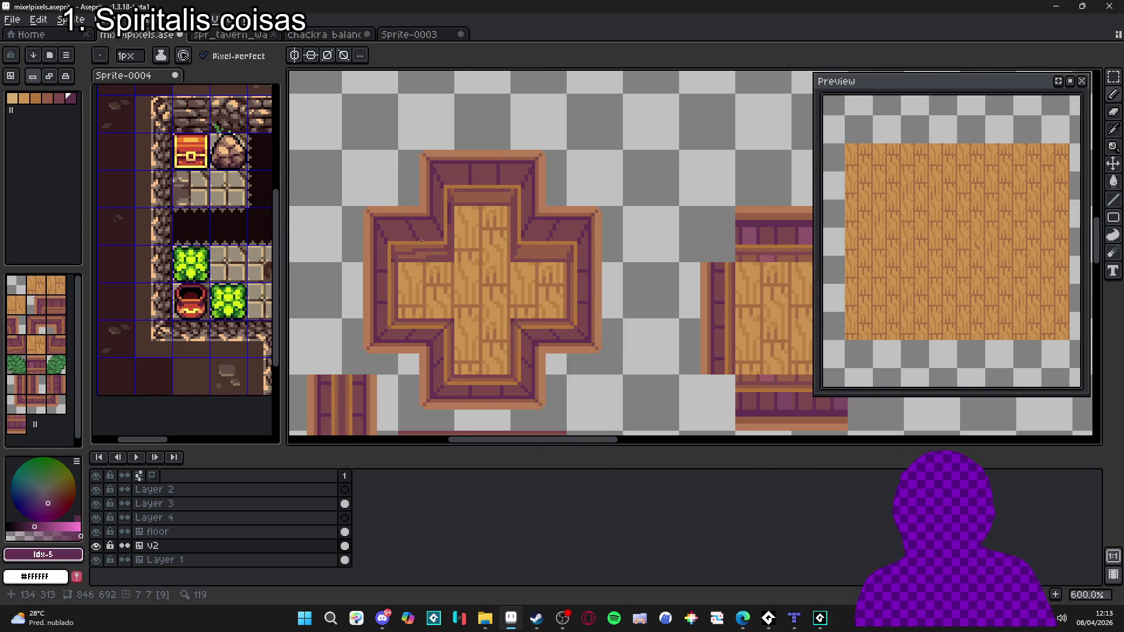
scroll(397, 242, "up", 4)
Step: Sample the brown #975F44 from the tile and toggle the tile numbers overlay
left_click(401, 243, "alt")
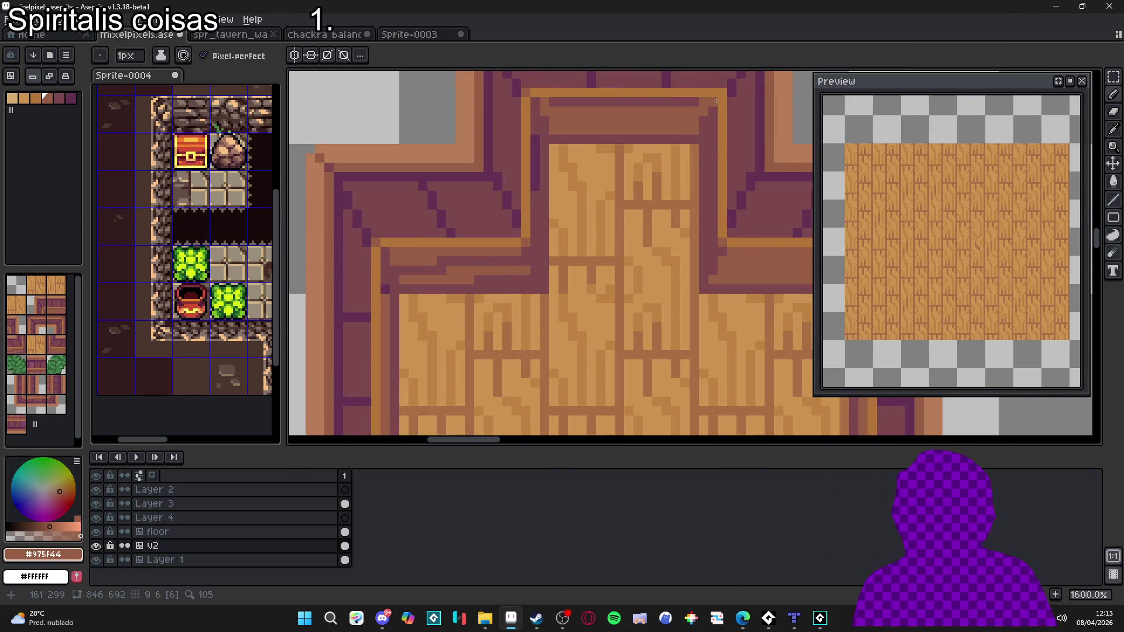
scroll(524, 250, "down", 4)
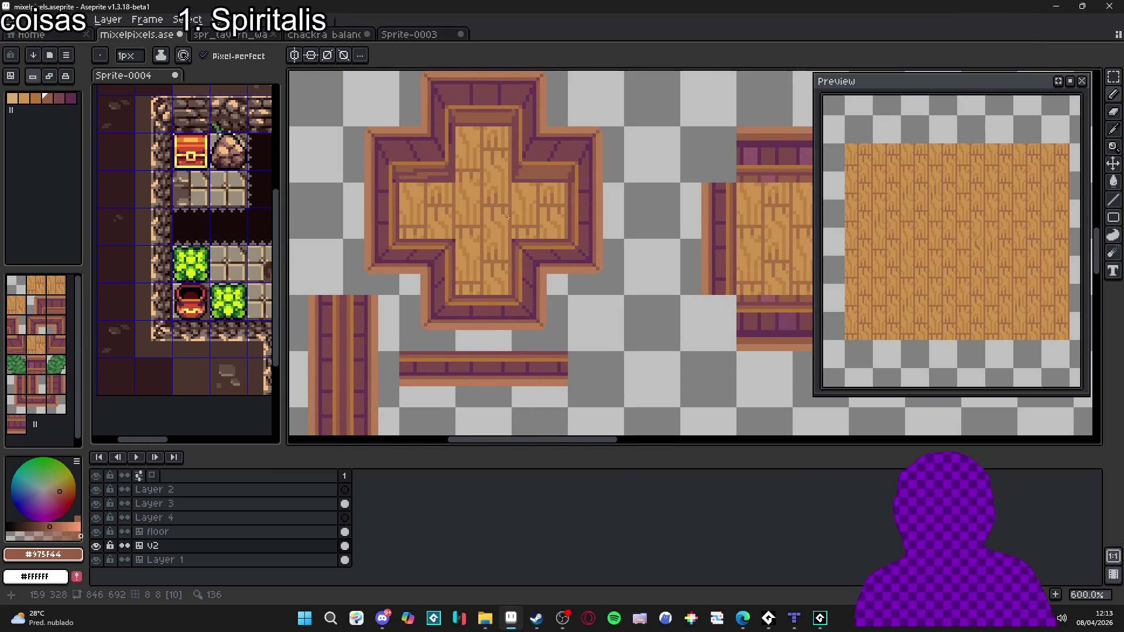
scroll(511, 211, "up", 3)
scroll(492, 252, "down", 1)
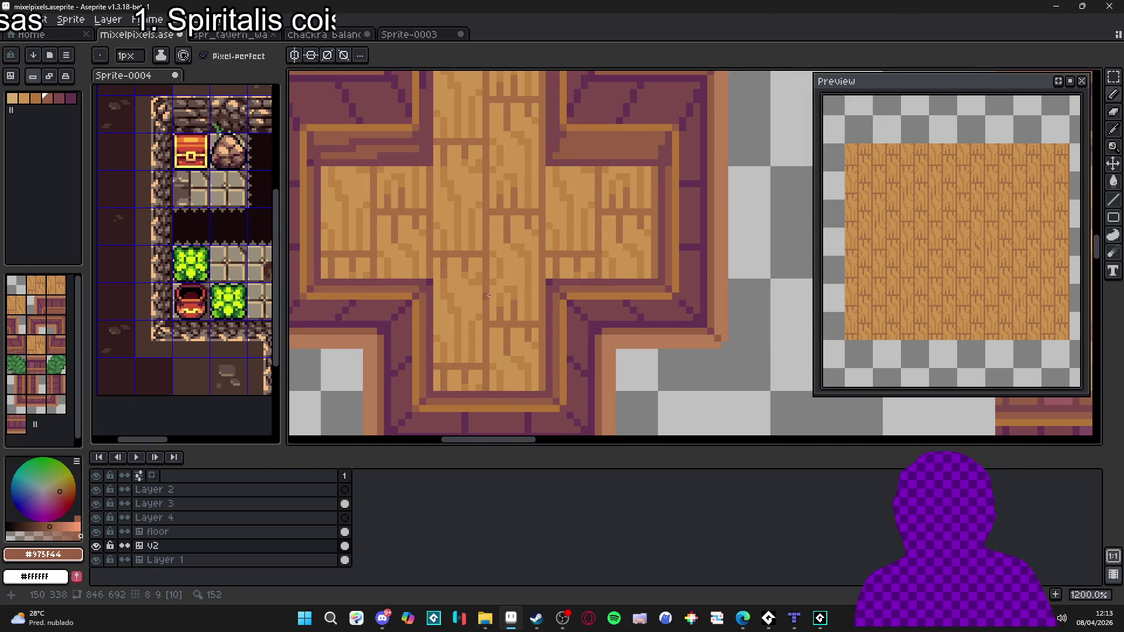
scroll(478, 295, "down", 2)
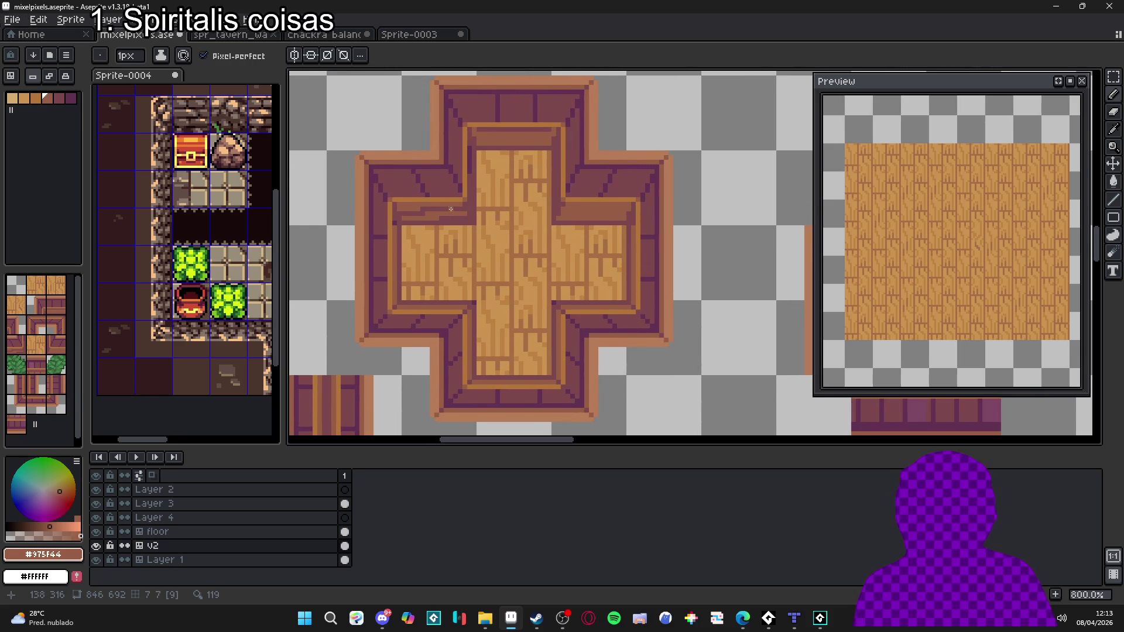
scroll(436, 205, "up", 3)
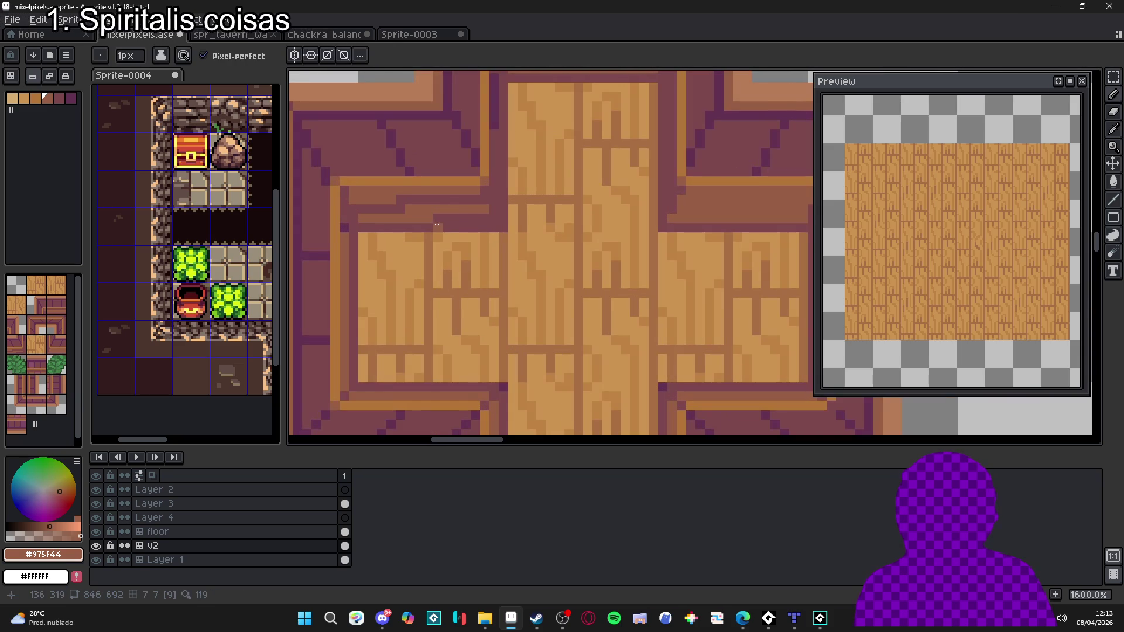
key("v")
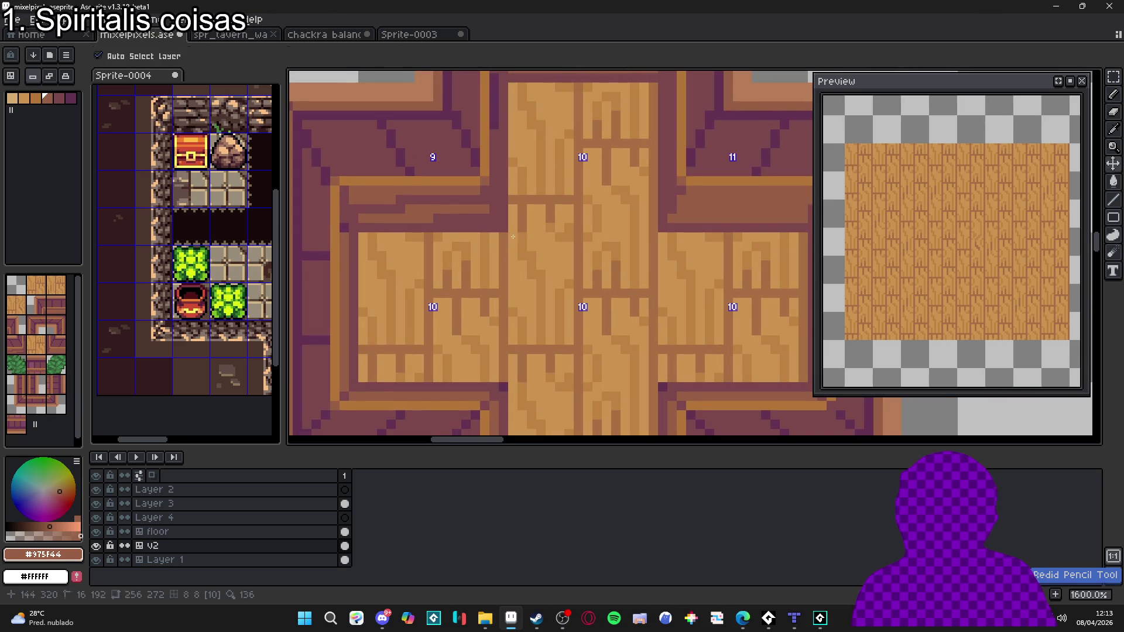
key("b")
scroll(463, 253, "down", 4)
scroll(463, 252, "down", 2)
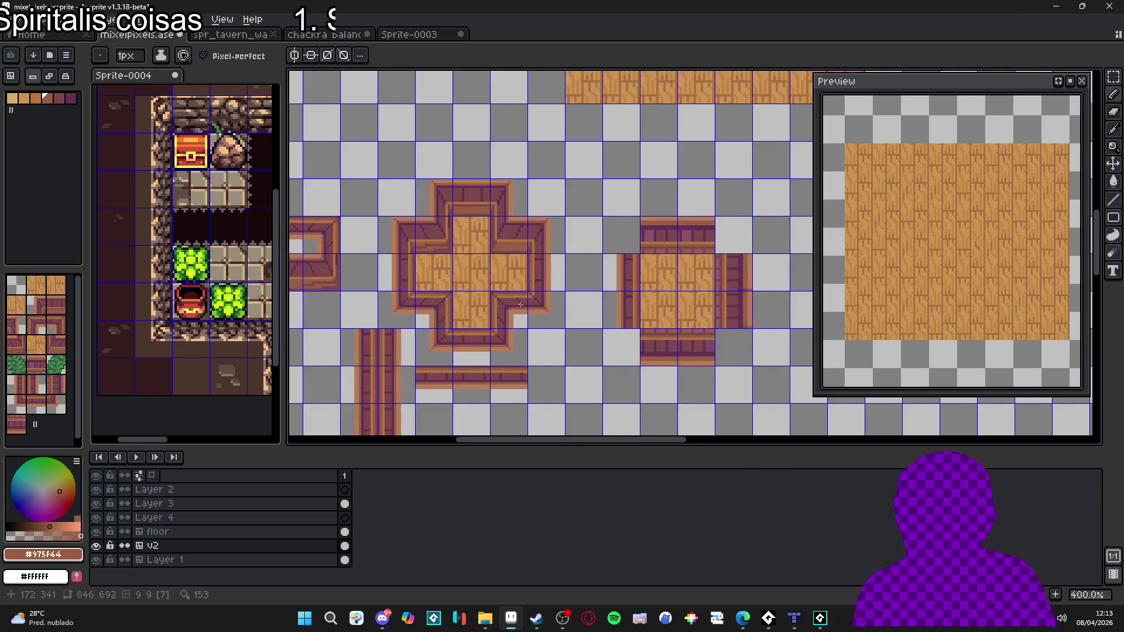
scroll(492, 305, "up", 1)
scroll(452, 302, "up", 6)
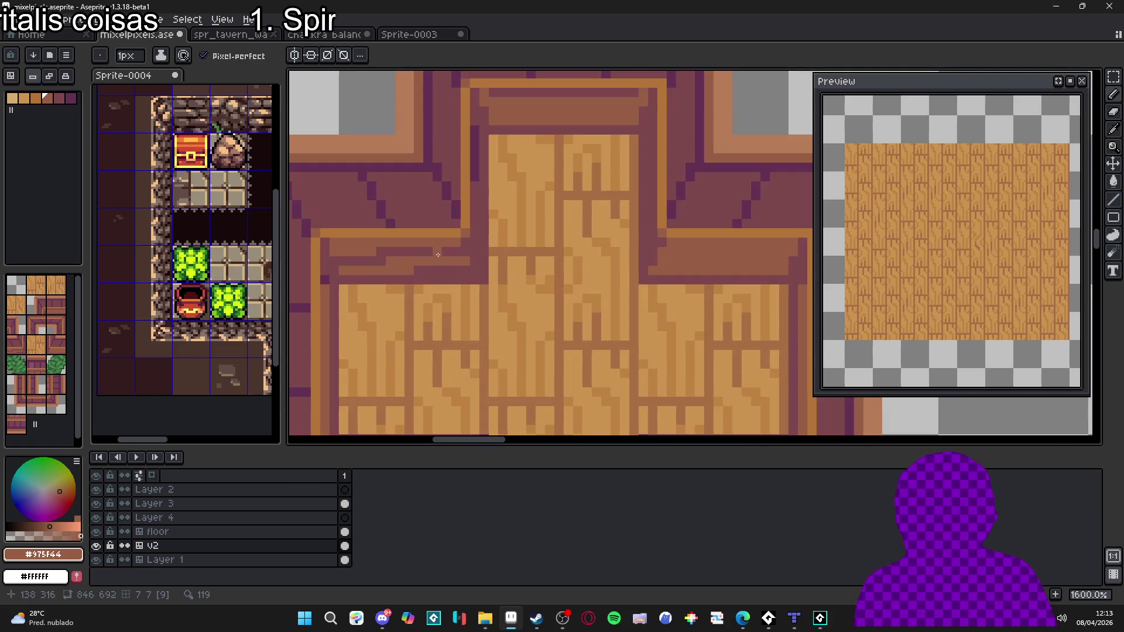
Step: Sample darker #7C484C and darken rows of pixels along the cross's bottom inner border
left_click(454, 297, "alt")
mouse_move(571, 266)
left_mouse_down()
mouse_move(522, 266)
mouse_move(516, 284)
left_mouse_up()
left_click(505, 283)
left_click_drag(452, 270, 478, 267)
scroll(492, 260, "down", 5)
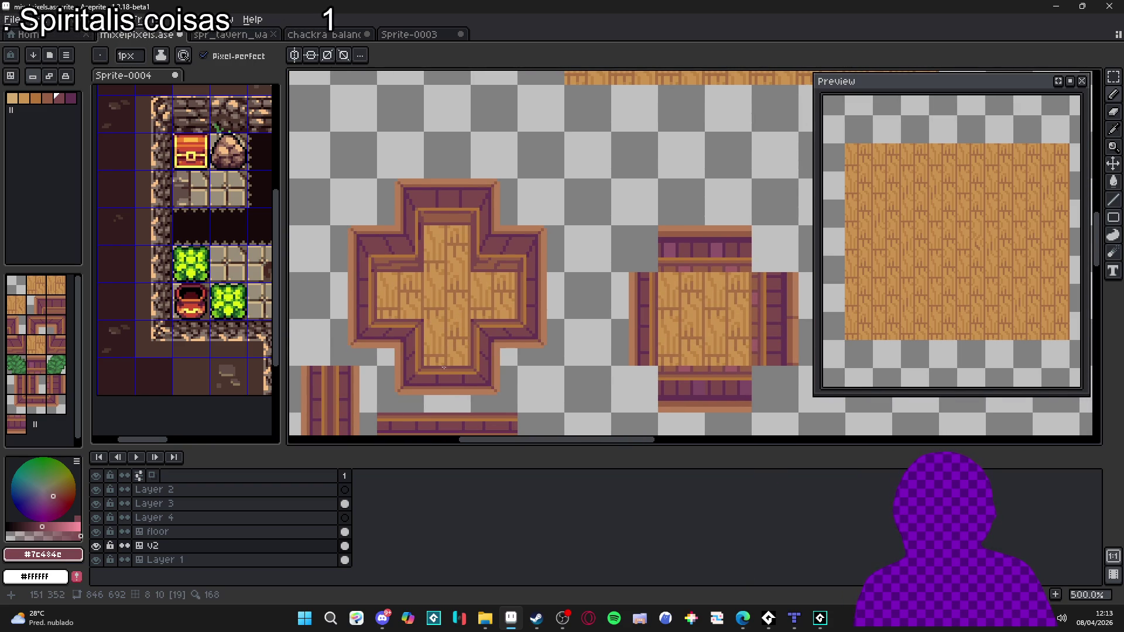
scroll(445, 364, "up", 2)
scroll(433, 371, "up", 3)
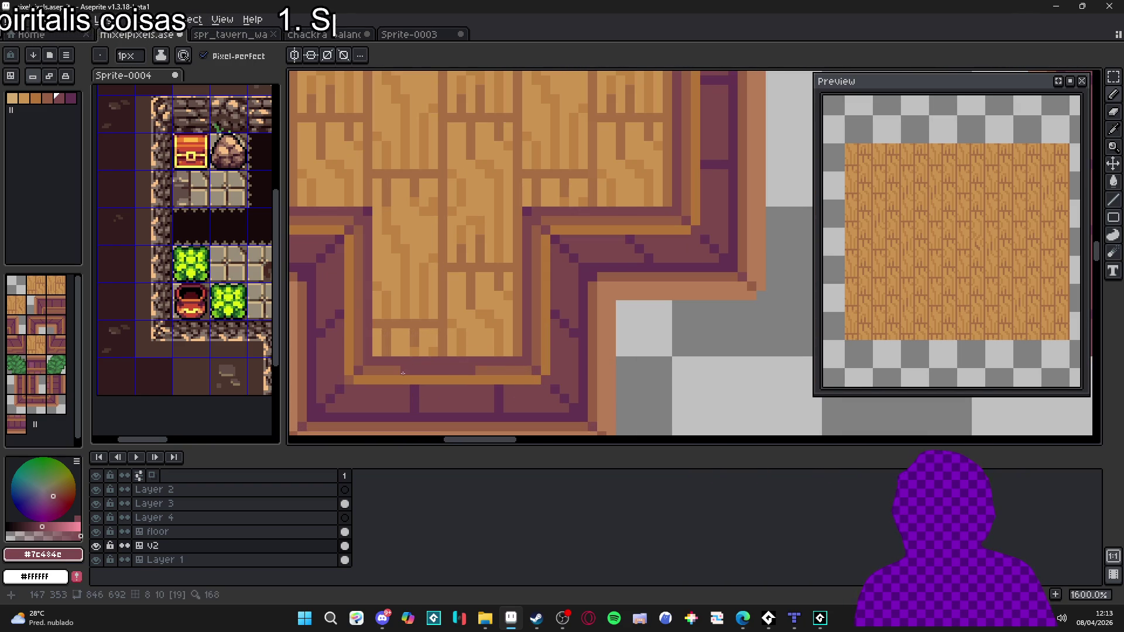
scroll(491, 324, "down", 5)
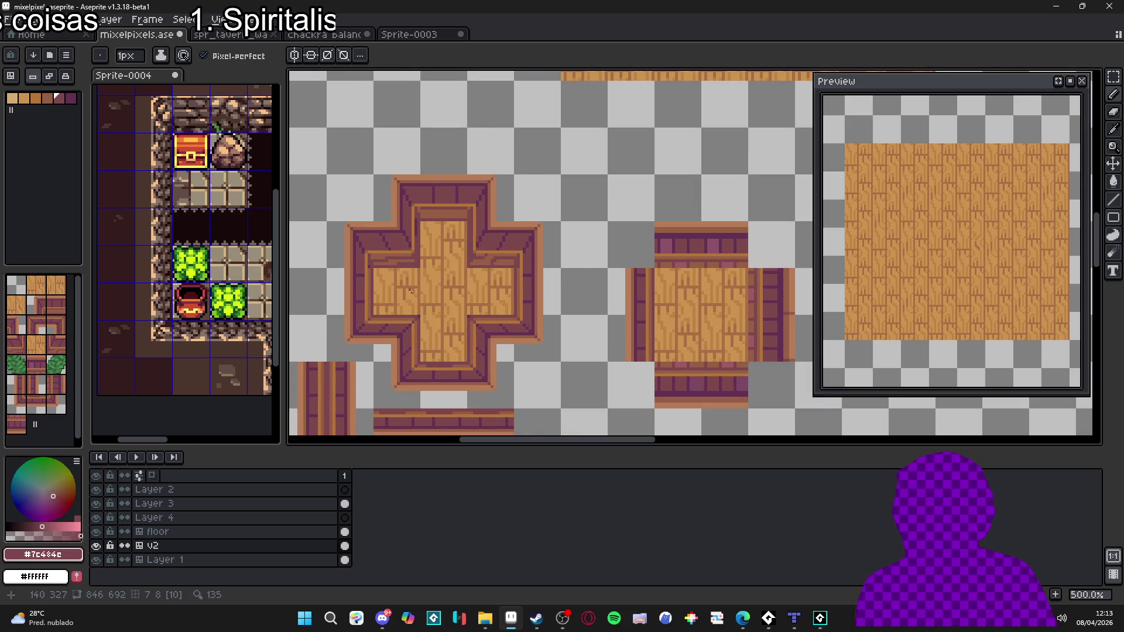
scroll(413, 242, "up", 7)
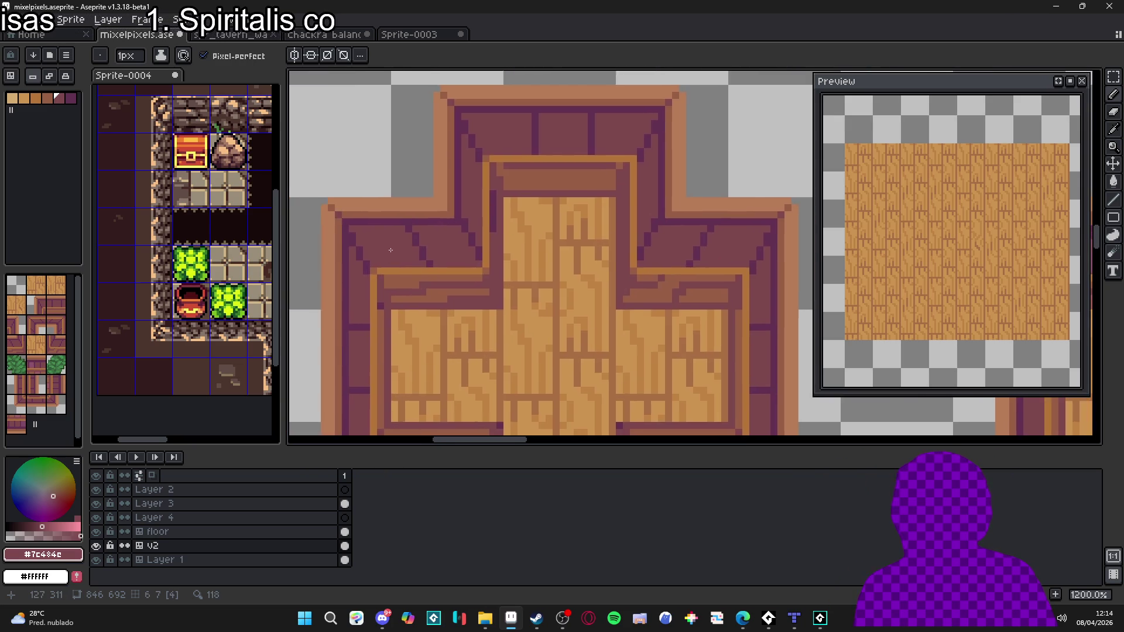
Step: Sample dark purple #633253, draw a short dark line, then undo it
left_click(391, 235, "alt")
left_click(374, 233, "alt")
left_click(70, 98)
mouse_move(369, 209)
left_mouse_down()
mouse_move(369, 237)
mouse_move(390, 252)
mouse_move(404, 251)
mouse_move(412, 227)
left_mouse_up()
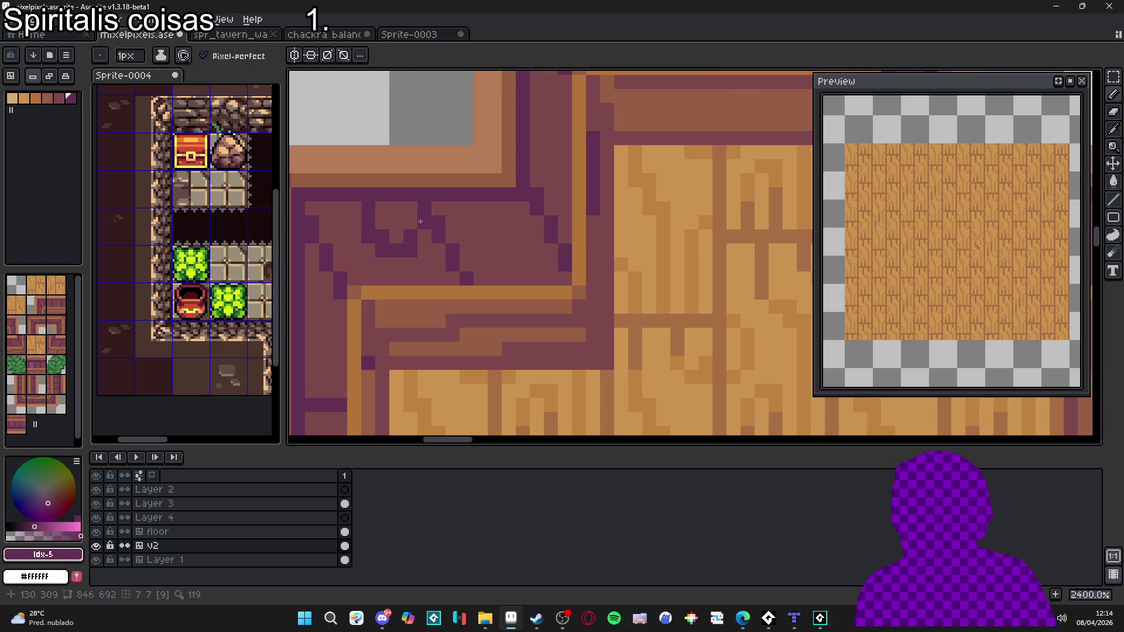
scroll(434, 275, "down", 7)
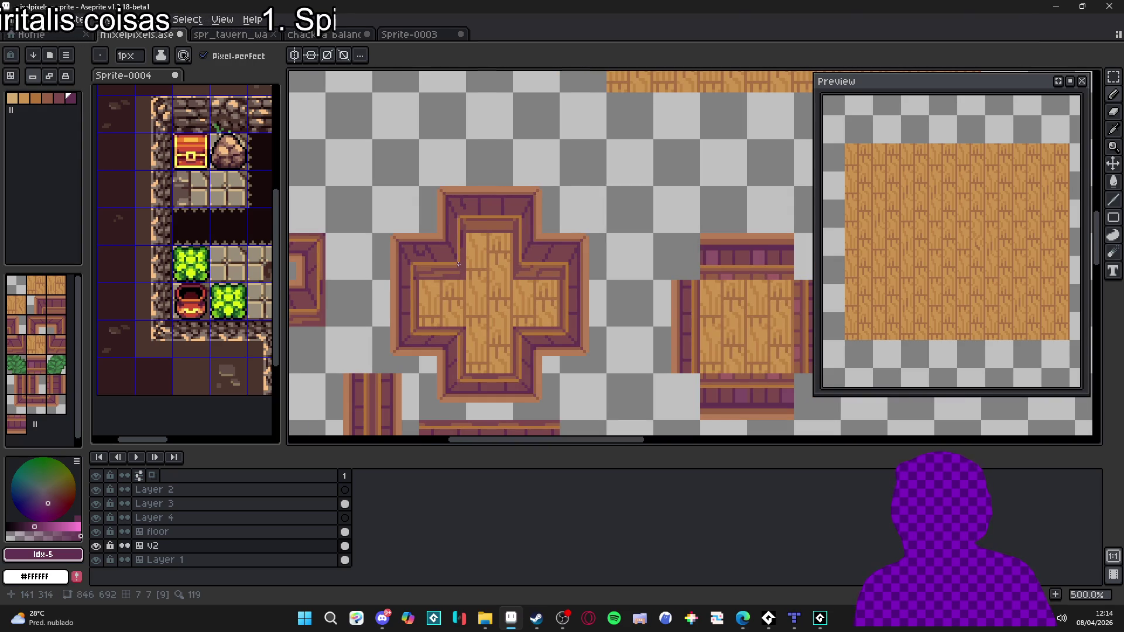
scroll(414, 257, "up", 4)
key("ctrl+z")
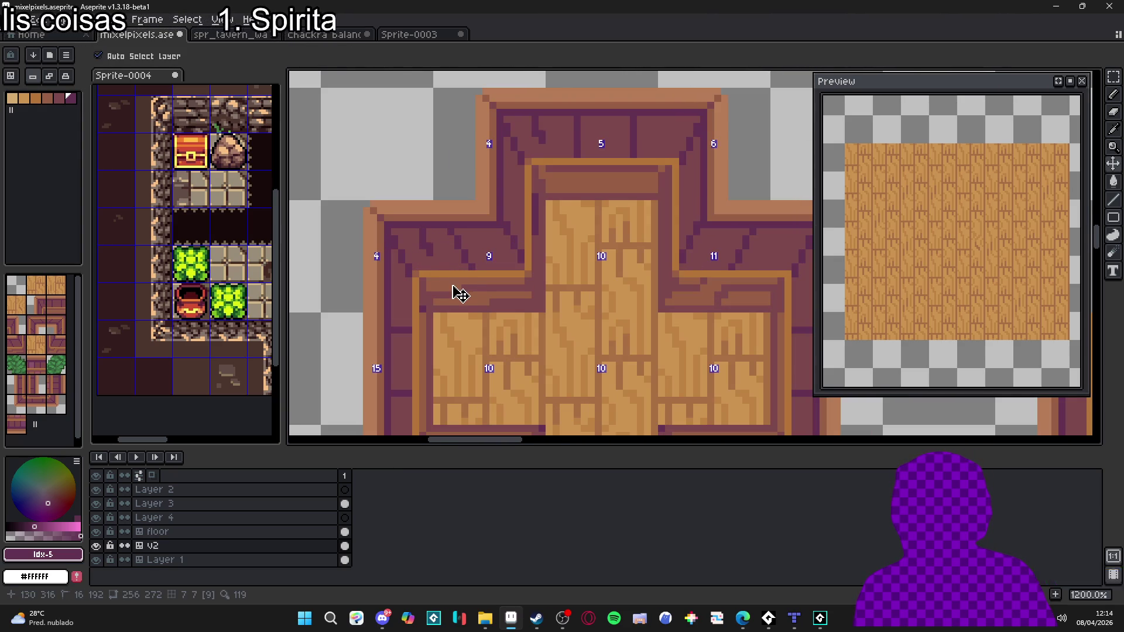
Step: Paint trial dark shading pixels on the cross tile's border, then undo the stroke
scroll(431, 263, "up", 1)
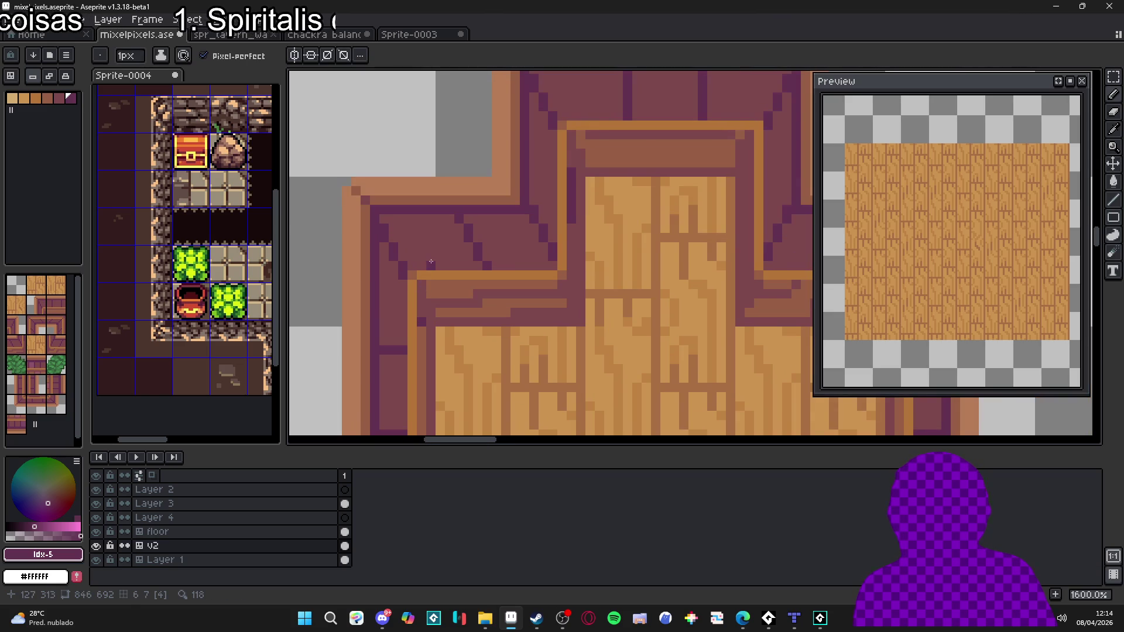
left_click(436, 256)
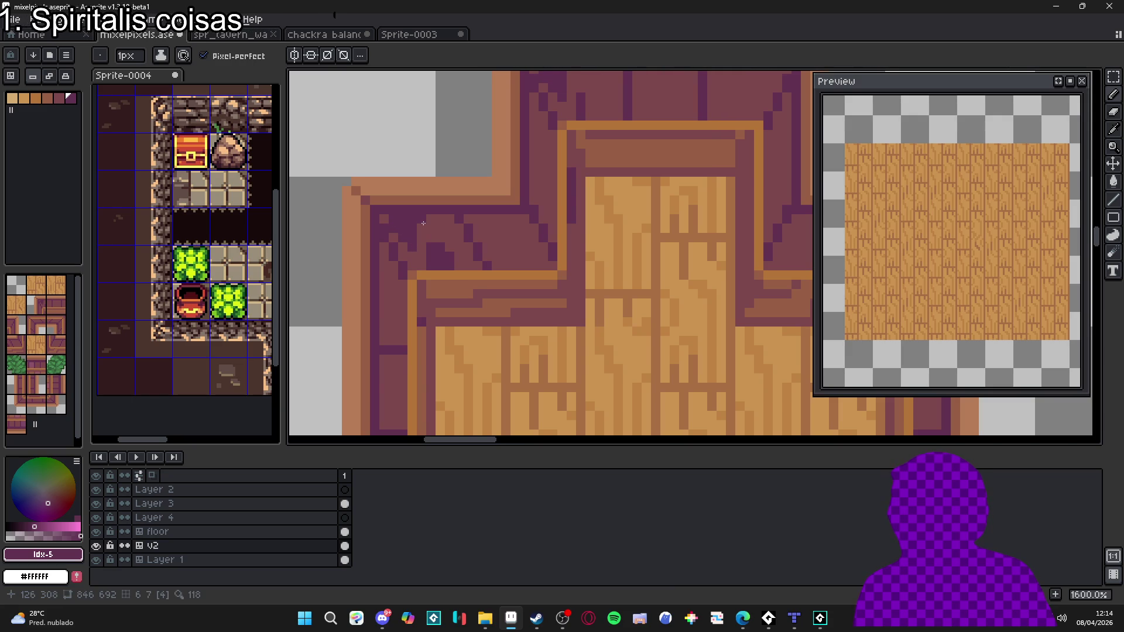
scroll(433, 245, "down", 3)
scroll(454, 241, "up", 3)
left_click(452, 241)
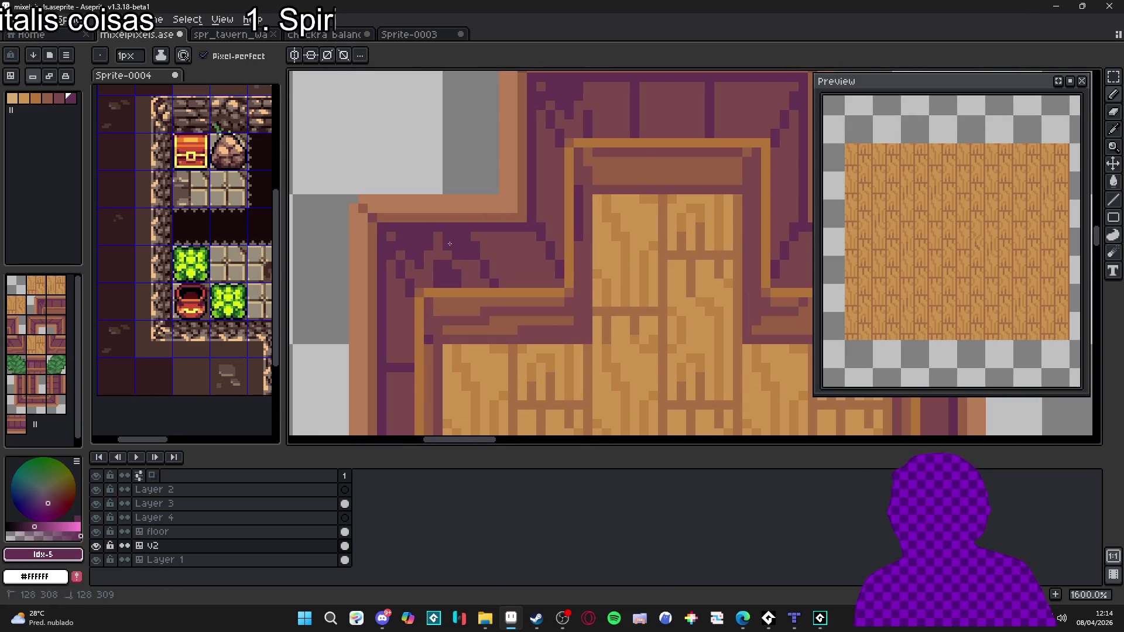
scroll(479, 270, "down", 1)
scroll(480, 271, "down", 1)
key("ctrl+z")
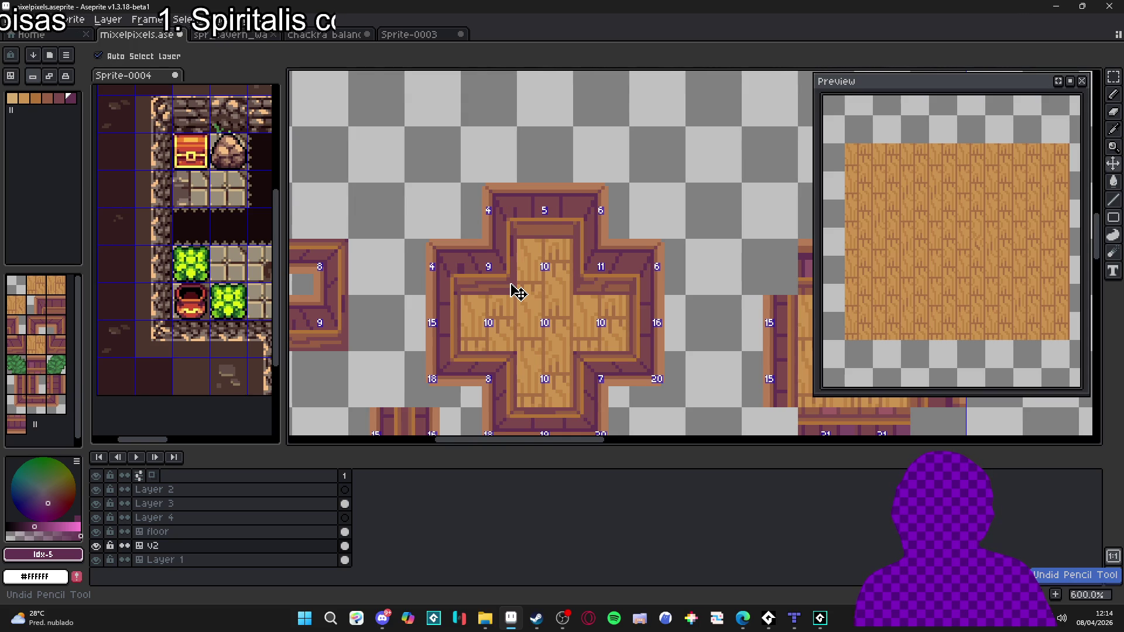
Step: Pan and zoom the tileset to centre the cross tile in the view
scroll(491, 287, "down", 1)
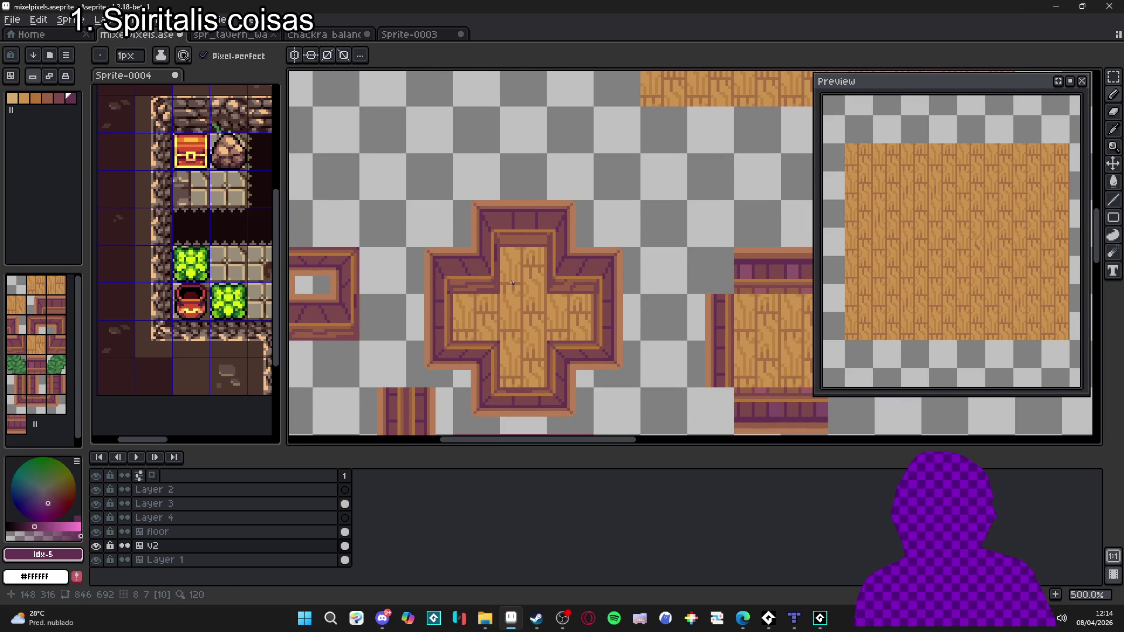
left_click_drag(512, 284, 509, 284)
scroll(551, 301, "down", 2)
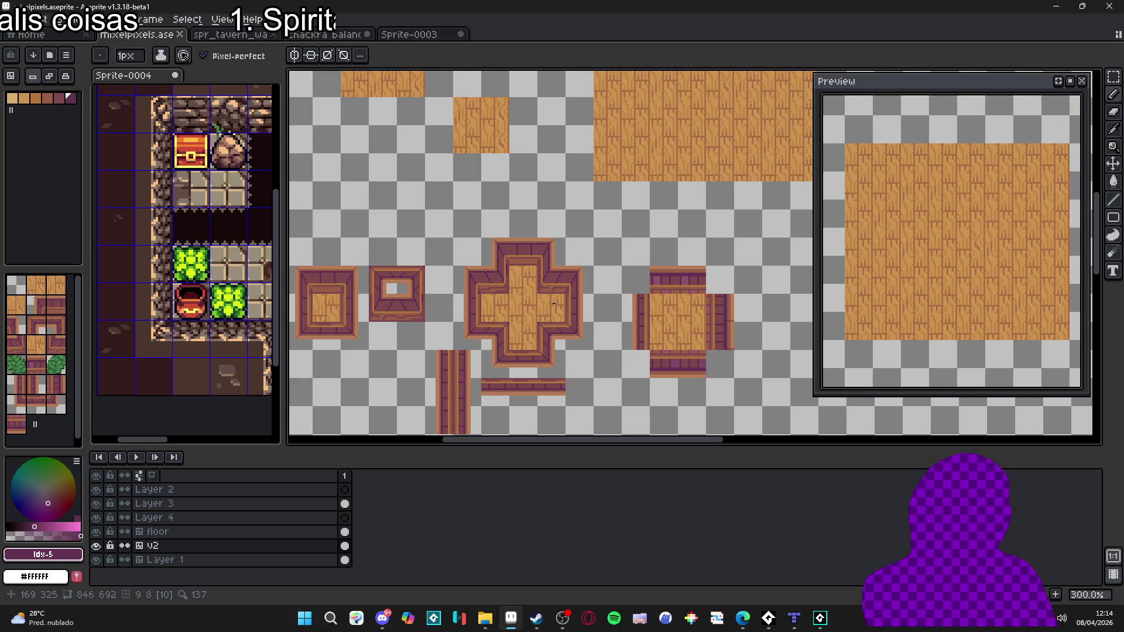
left_click_drag(508, 247, 533, 321)
scroll(533, 322, "down", 1)
left_click_drag(556, 524, 534, 169)
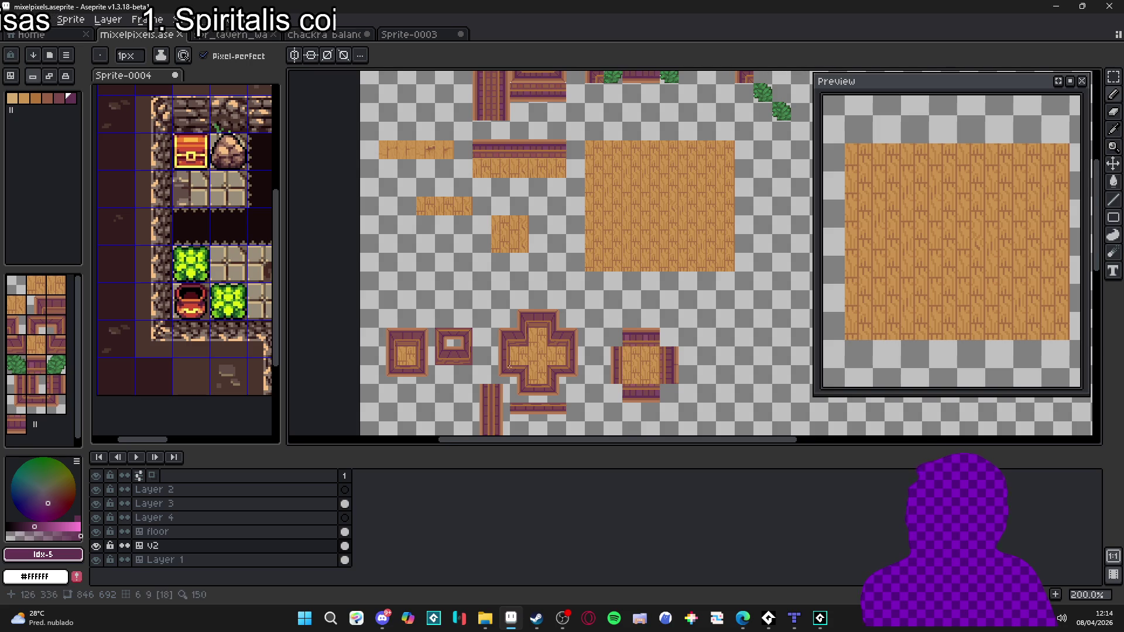
scroll(507, 363, "up", 2)
left_click_drag(550, 328, 535, 263)
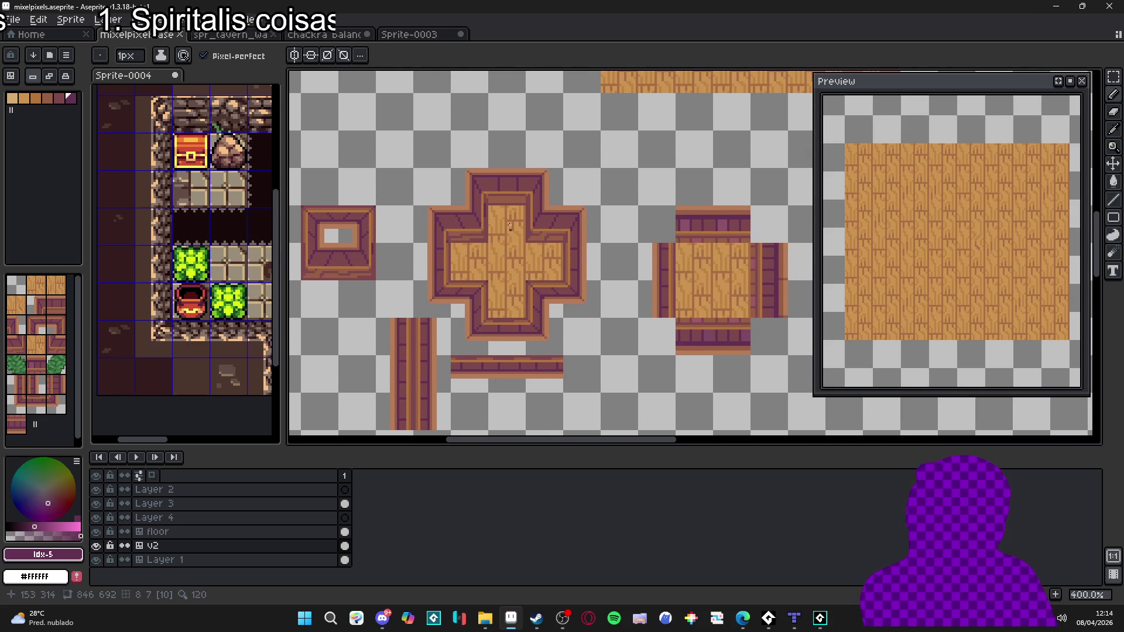
scroll(516, 240, "up", 4)
scroll(483, 243, "down", 2)
scroll(396, 267, "up", 5)
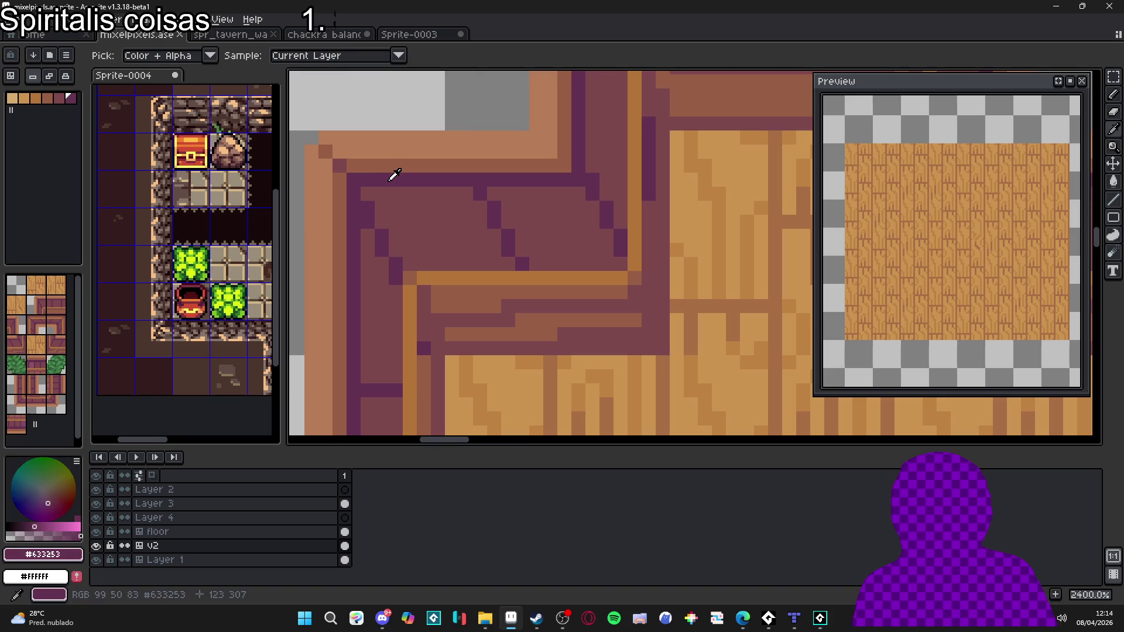
scroll(366, 217, "down", 3)
Step: Launch the Shifty colour-ramp extension and move its panel off the canvas
left_click(64, 20)
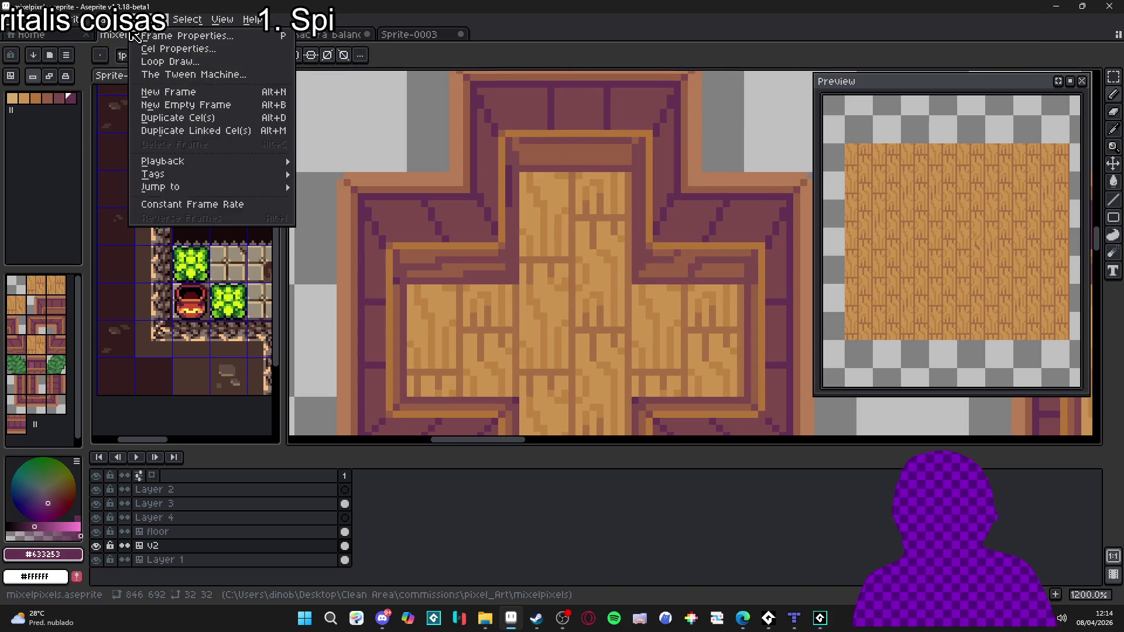
left_click(144, 31)
left_click(222, 19)
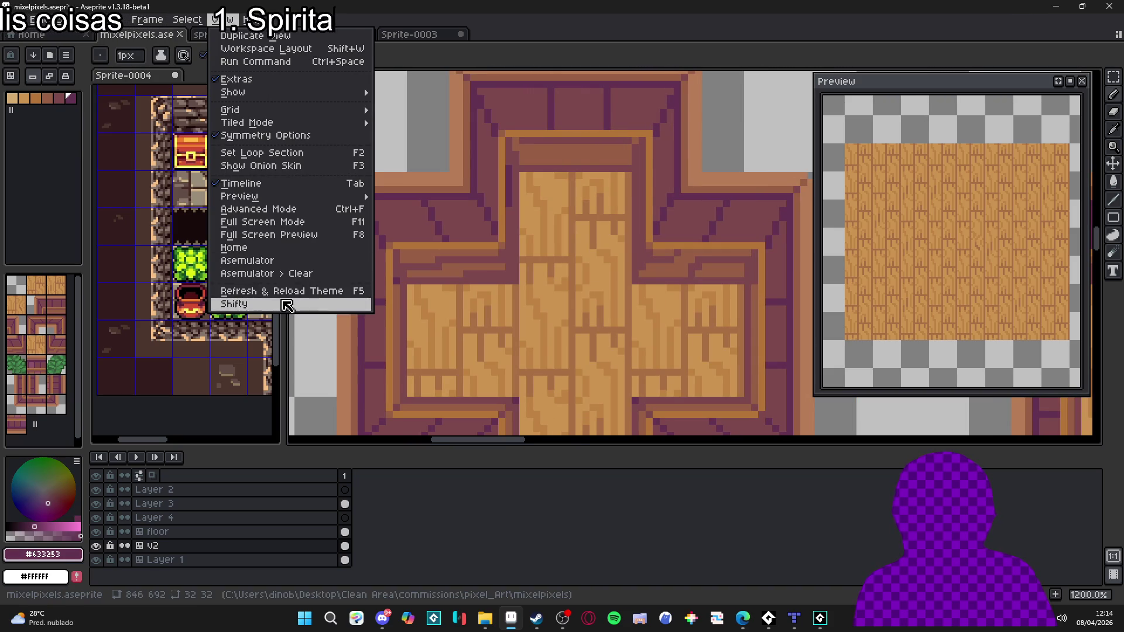
left_click(299, 303)
left_click_drag(516, 171, 883, 135)
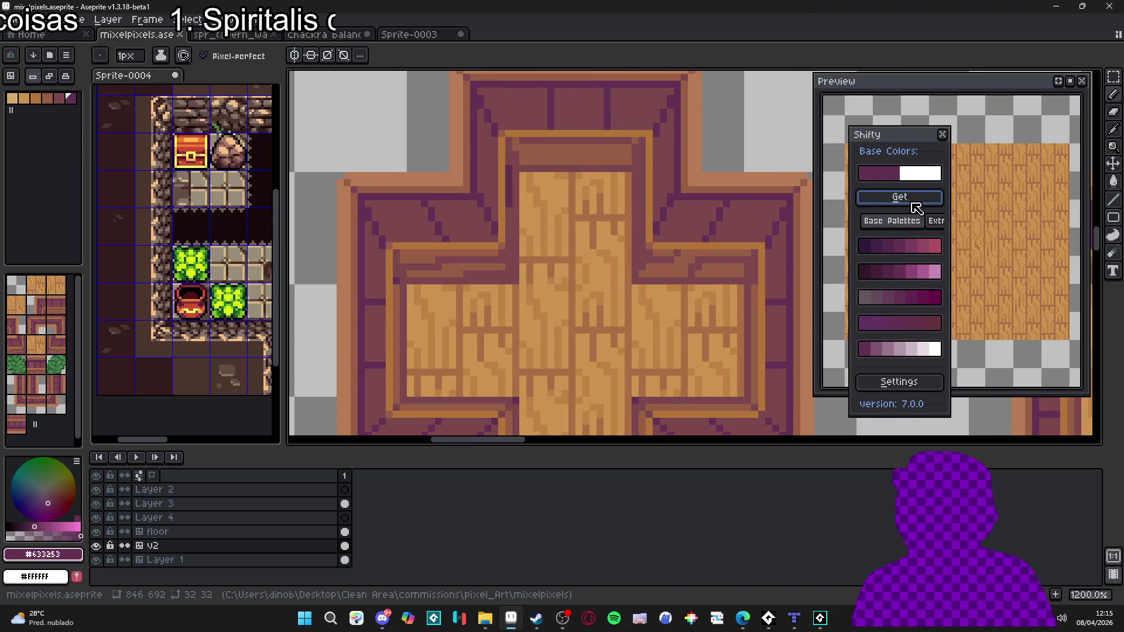
Step: Try a darker purple stroke on the cross tile's border, then undo it
key("bracketleft")
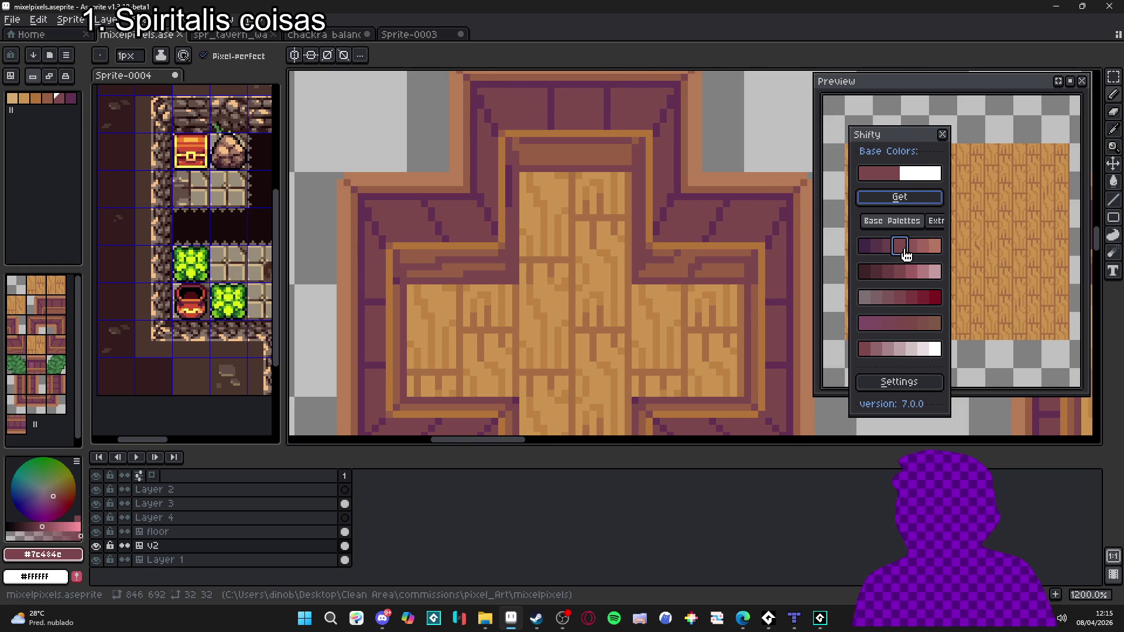
left_click(878, 246)
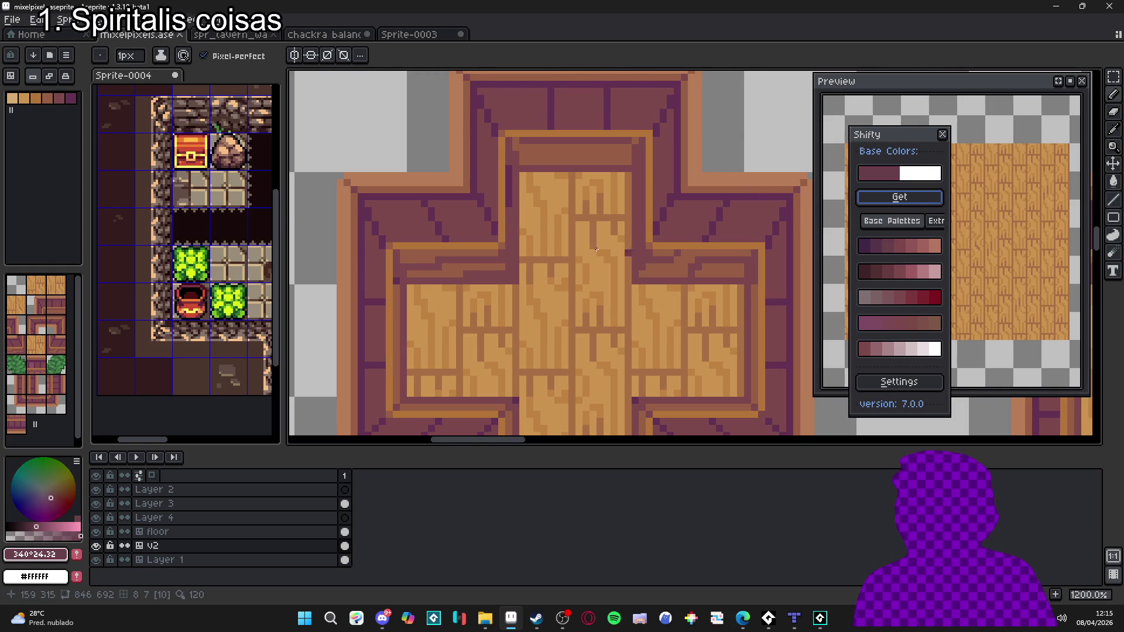
scroll(399, 232, "up", 1)
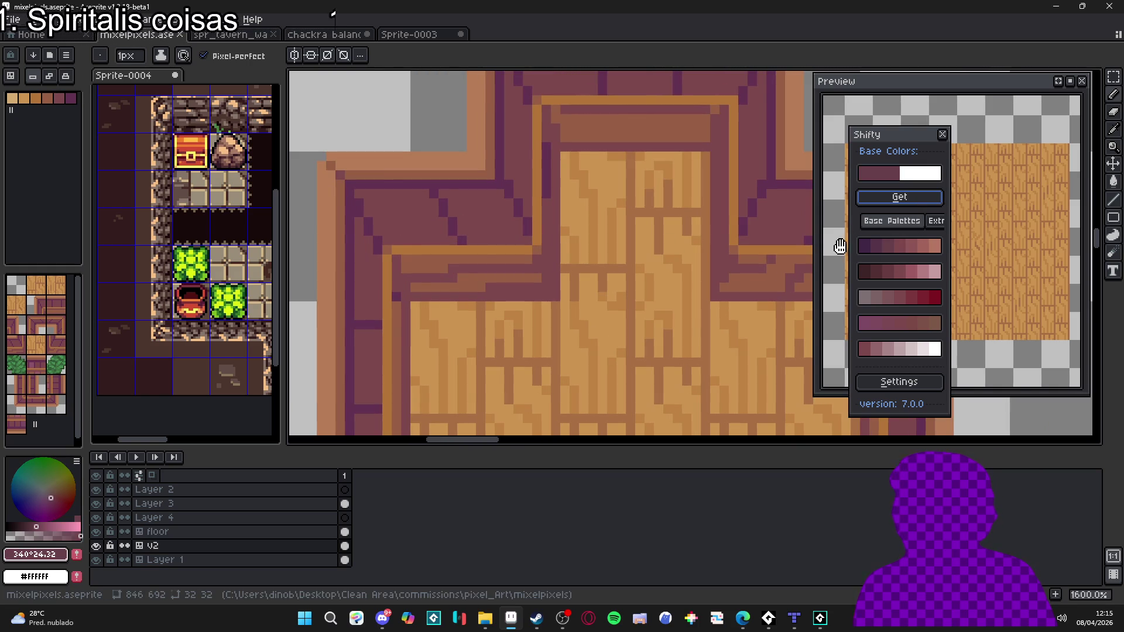
left_click_drag(416, 226, 416, 237)
key("ctrl+z")
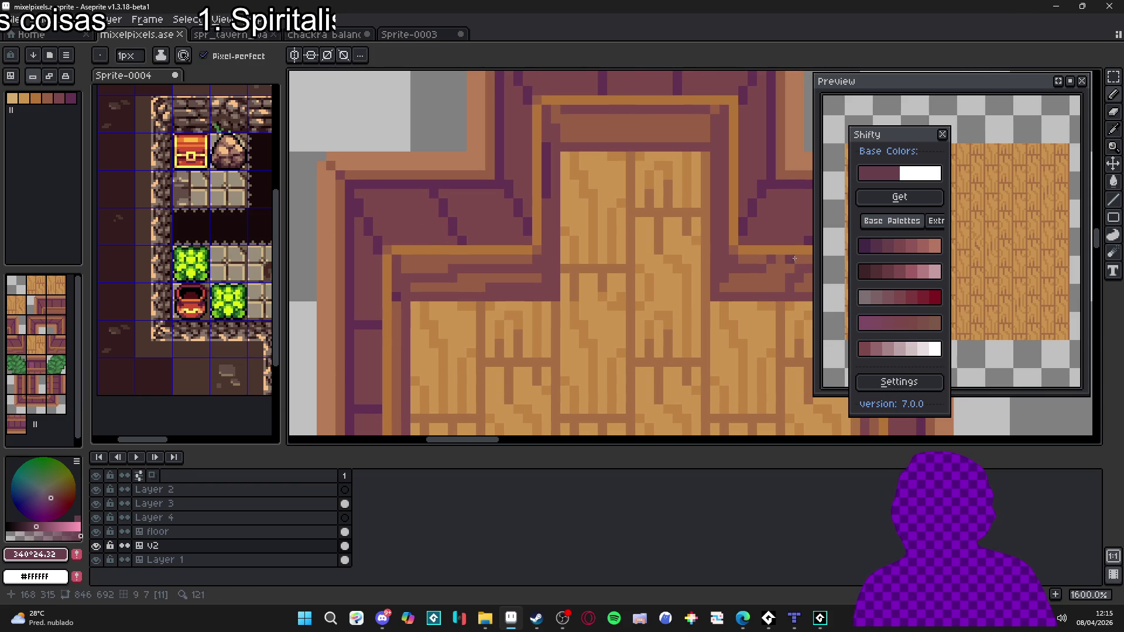
Step: Sample the border colour and audition several Shifty ramp shades, settling on a darker purple
left_click(447, 220, "alt")
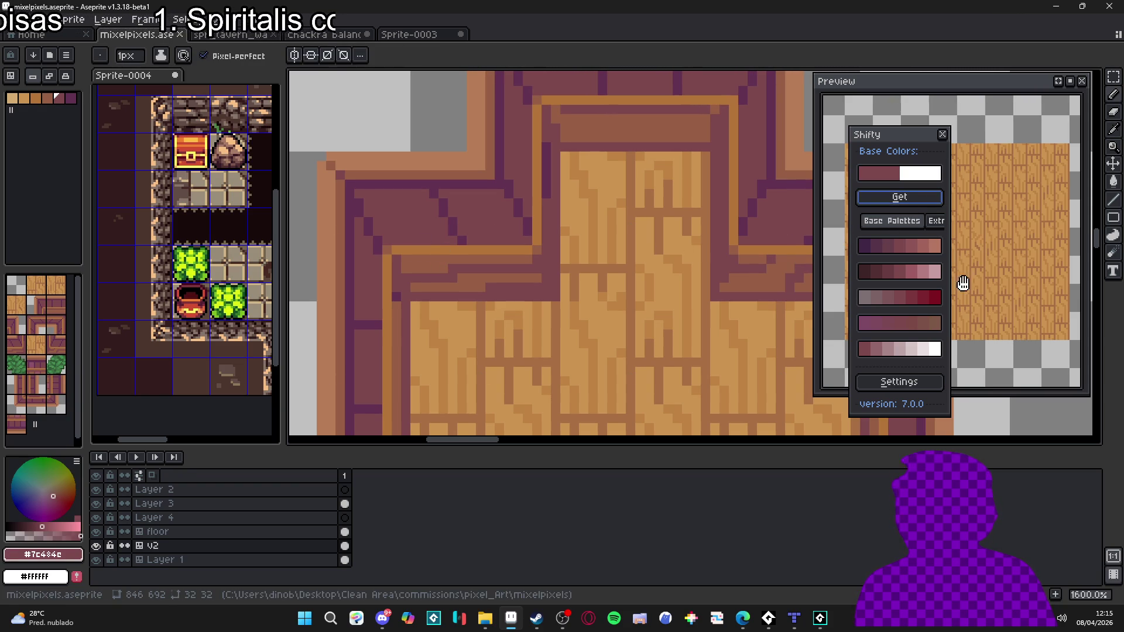
left_click(894, 273)
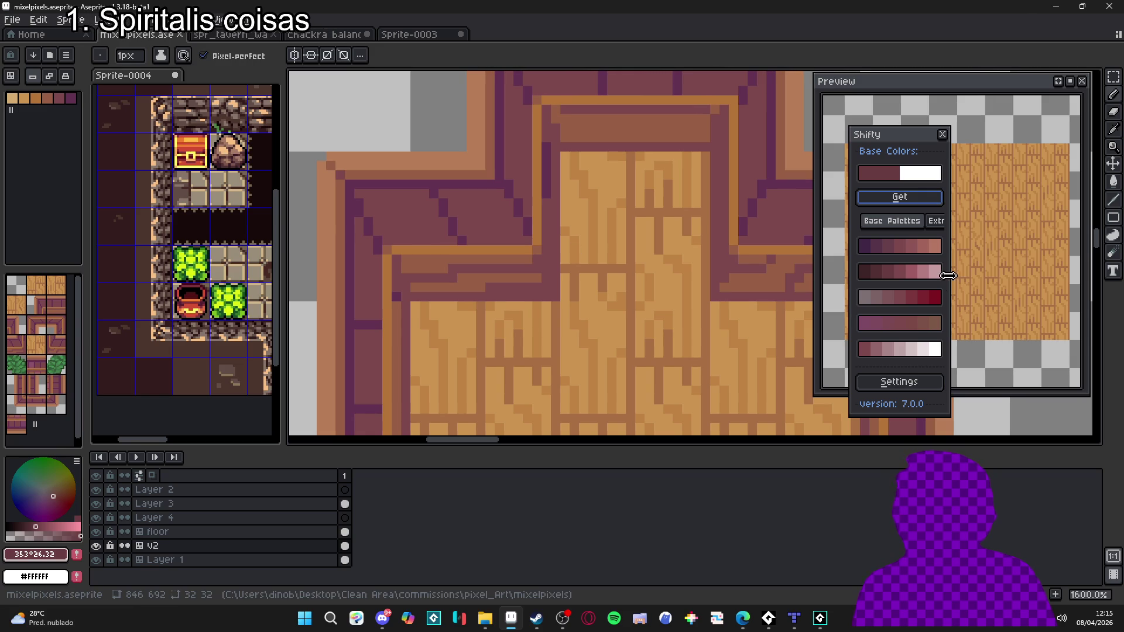
left_click(917, 322)
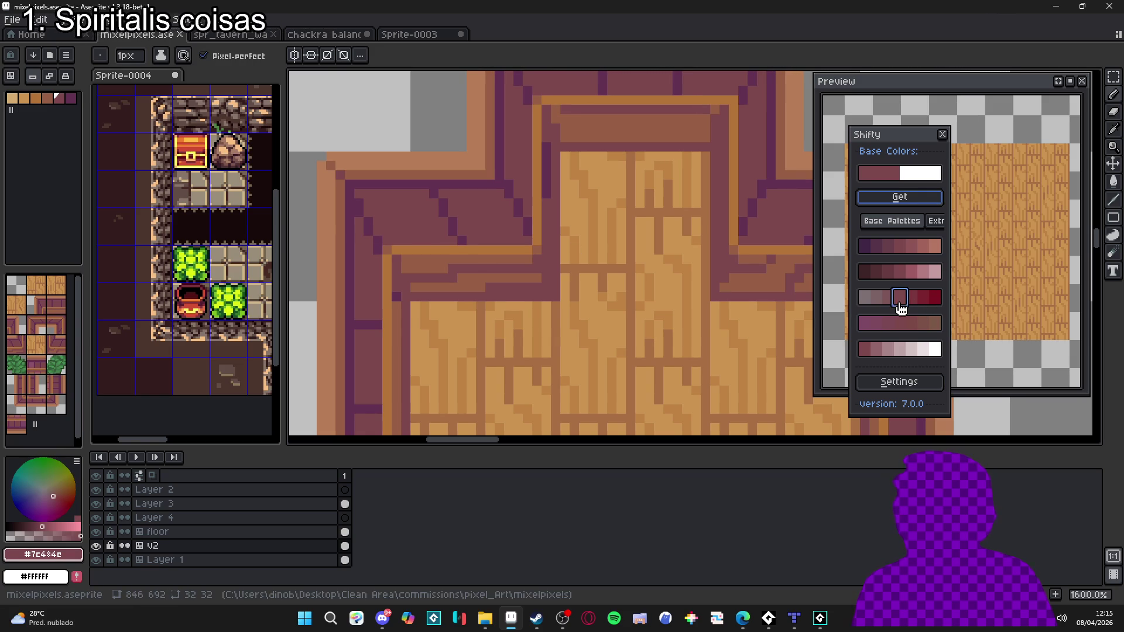
left_click(916, 300)
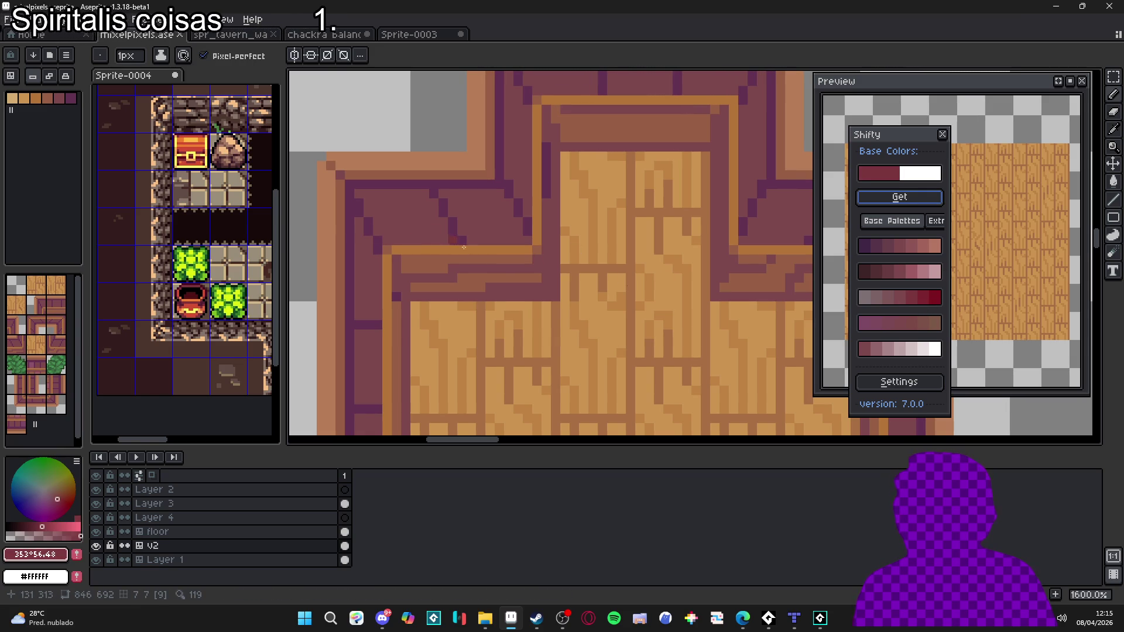
left_click(911, 323)
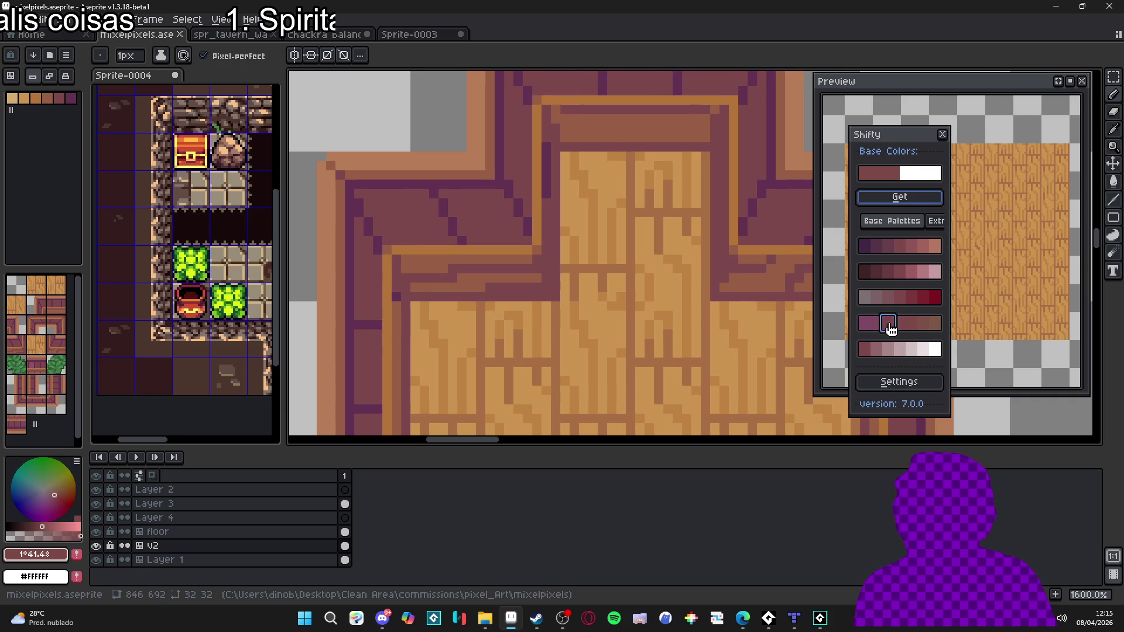
left_click(923, 326)
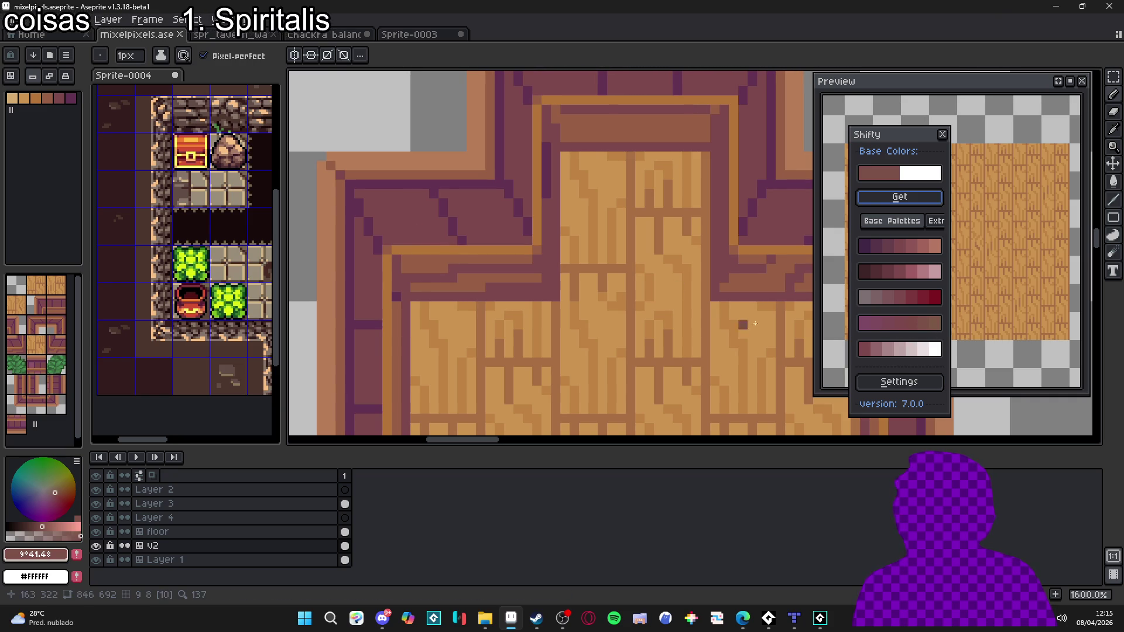
left_click(865, 351)
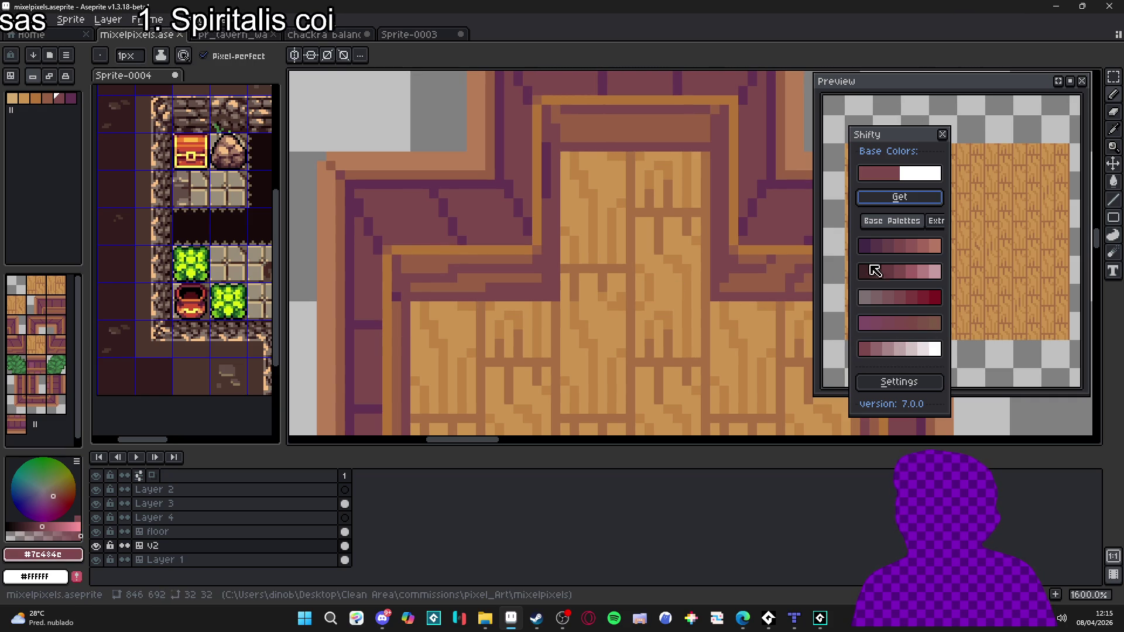
left_click(889, 257)
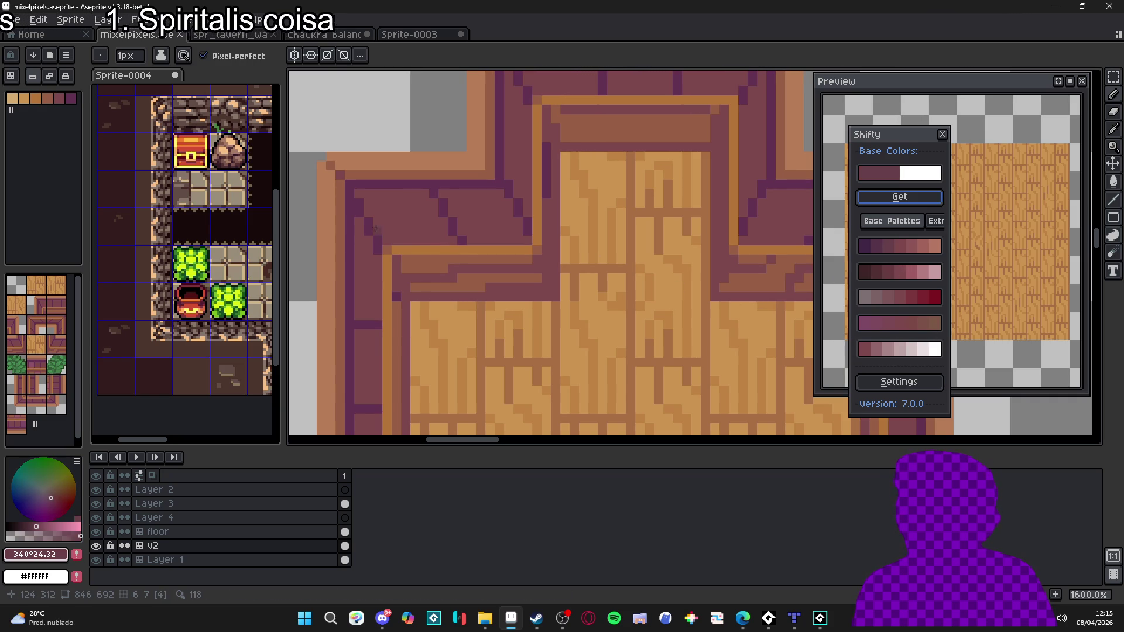
Step: Paint dark shading pixels along the cross tile's purple border
left_click(424, 233)
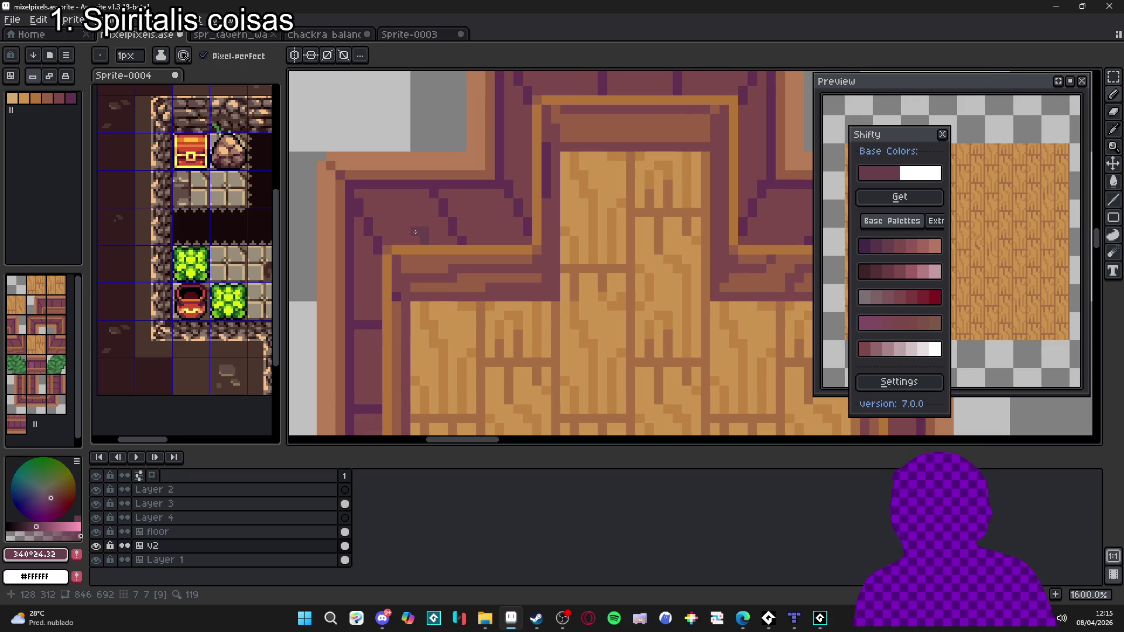
left_click_drag(409, 212, 397, 215)
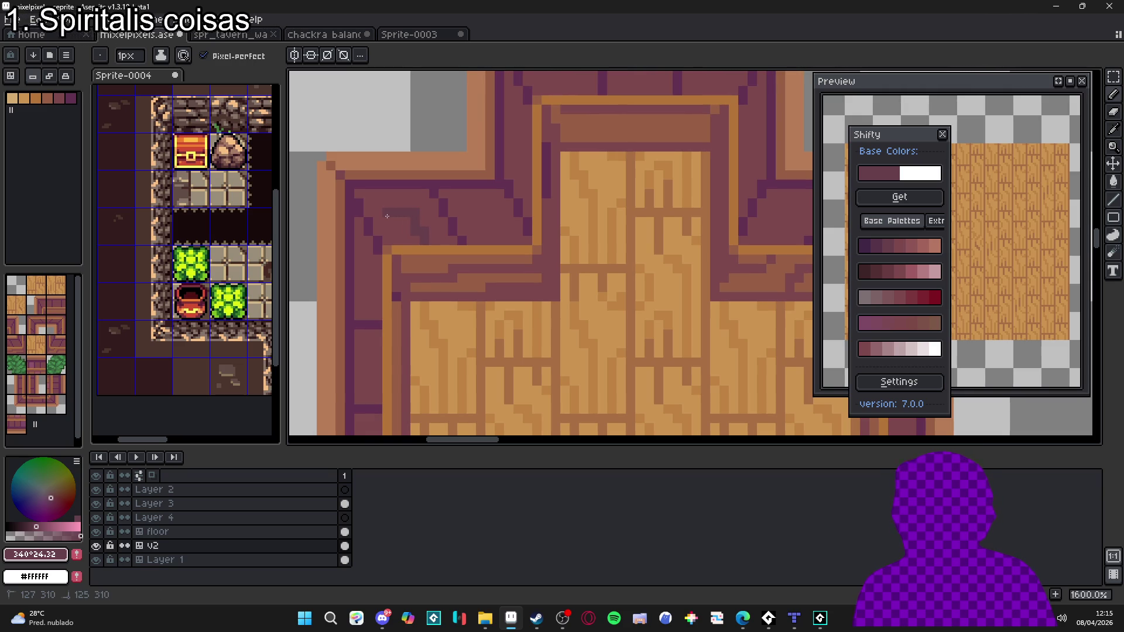
left_click(382, 199)
scroll(382, 199, "down", 3)
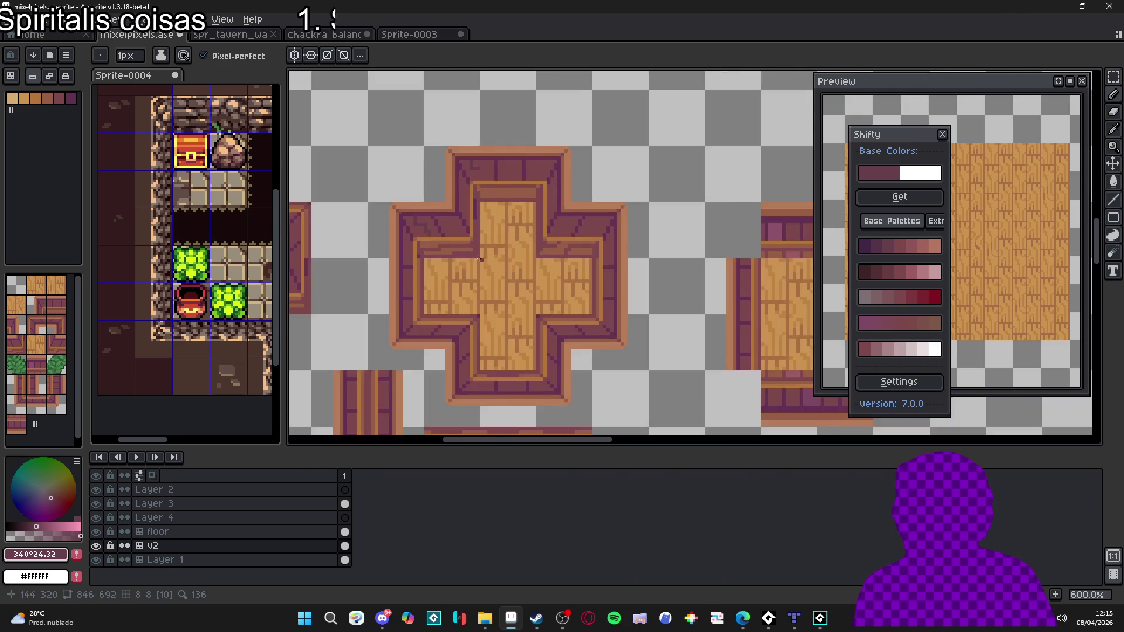
scroll(423, 229, "up", 4)
left_click(422, 237)
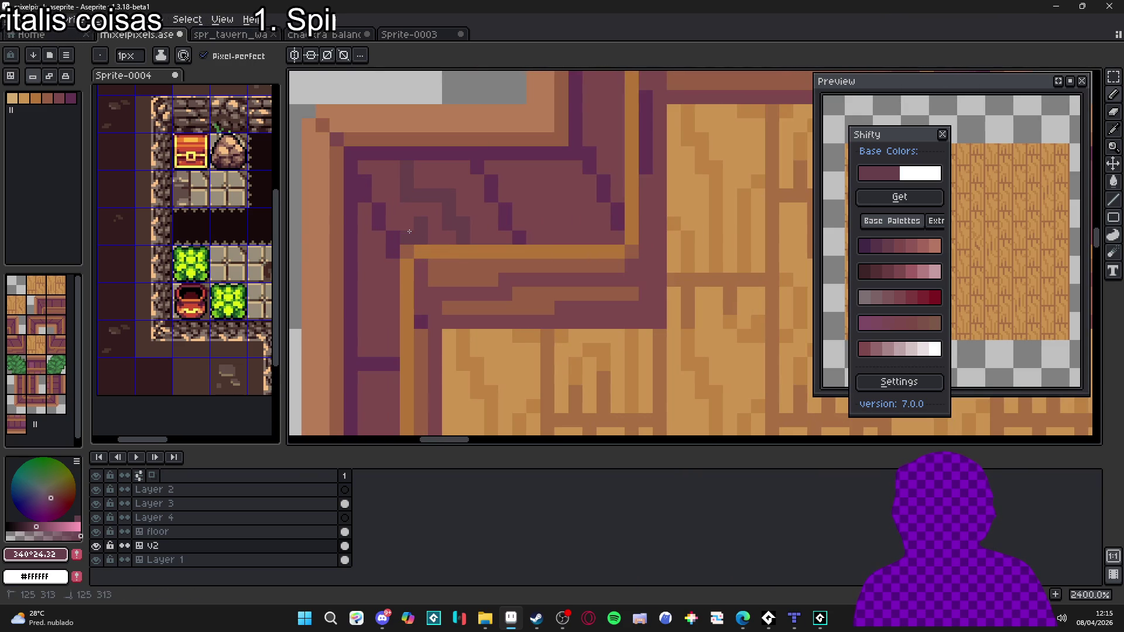
scroll(419, 222, "down", 5)
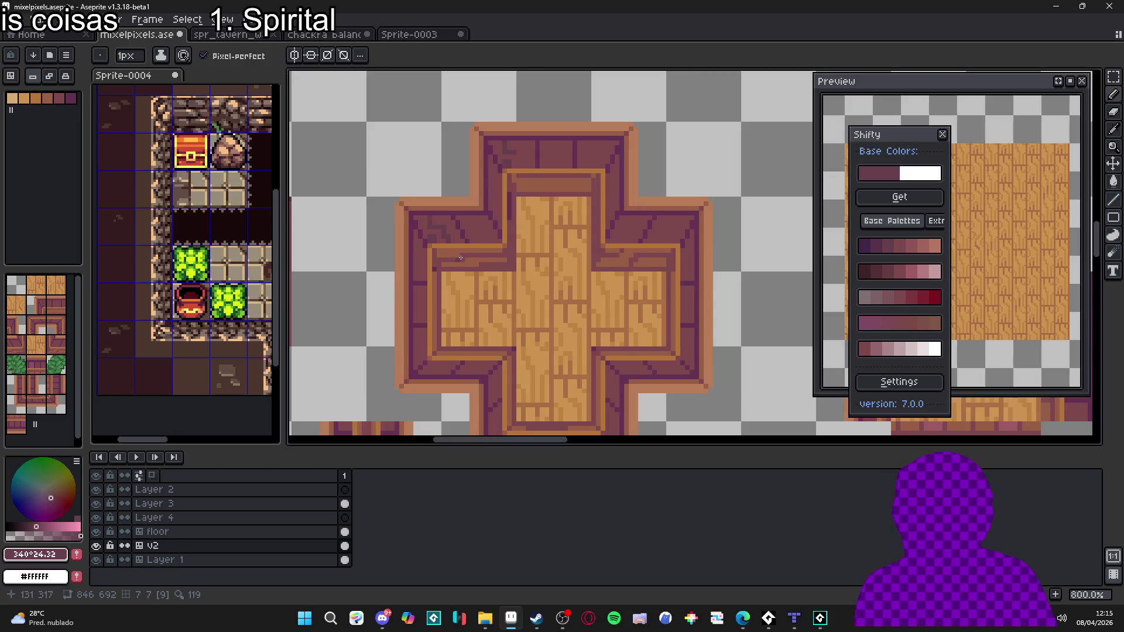
scroll(469, 246, "up", 4)
scroll(501, 226, "down", 5)
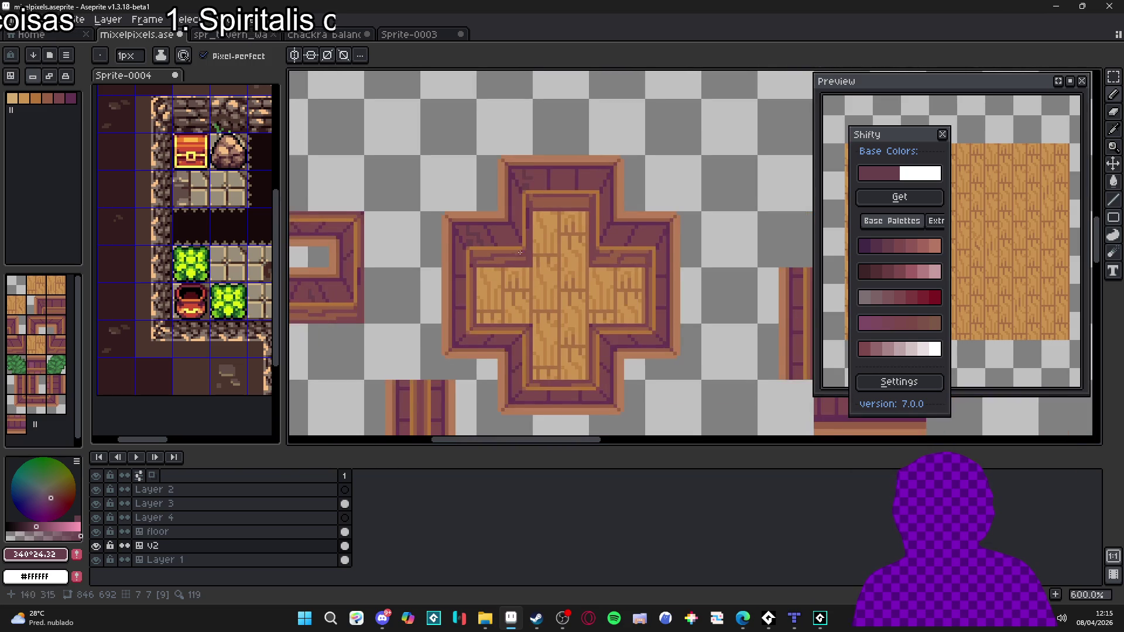
scroll(509, 246, "up", 1)
scroll(519, 260, "down", 2)
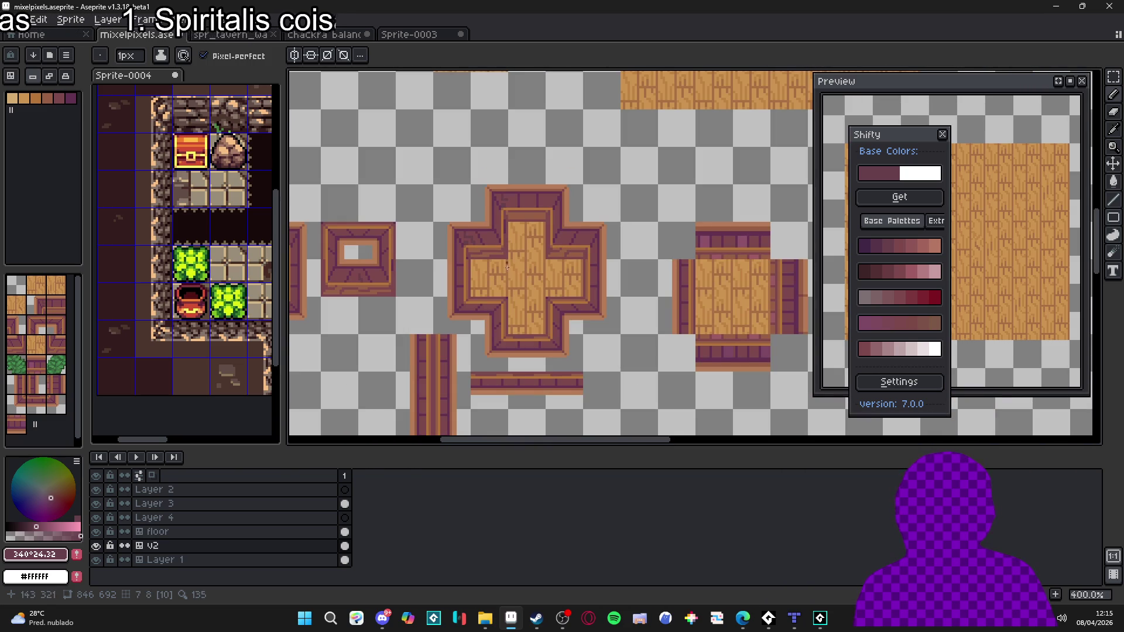
scroll(487, 239, "up", 4)
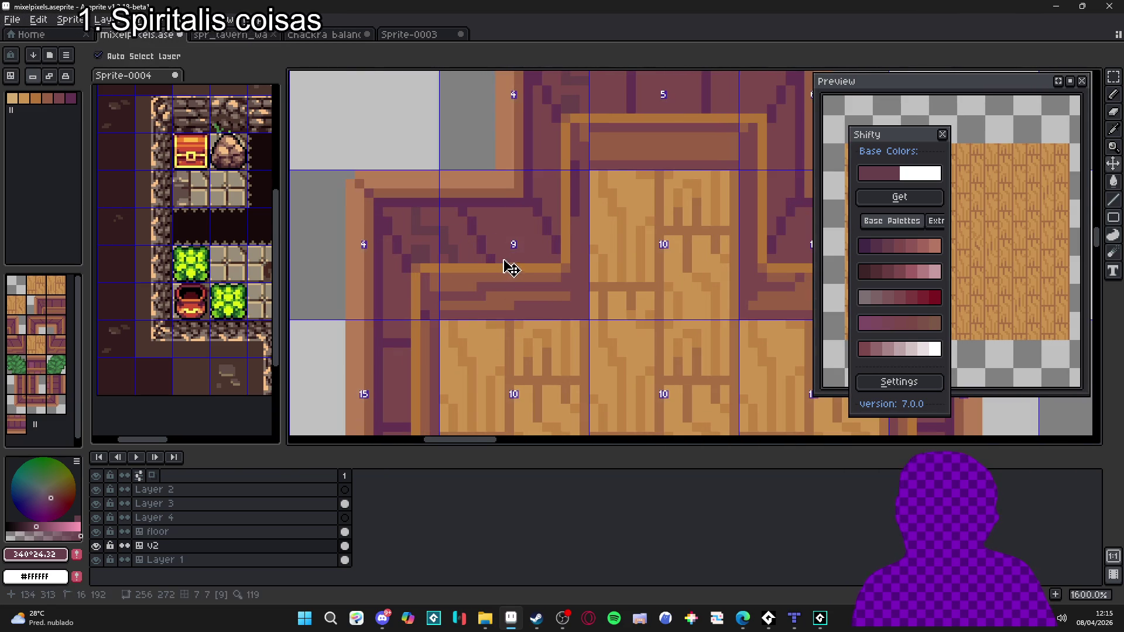
Step: Eyedrop the border's darker #633F4C and lighter shades alternately to compare them
left_click(463, 258, "alt")
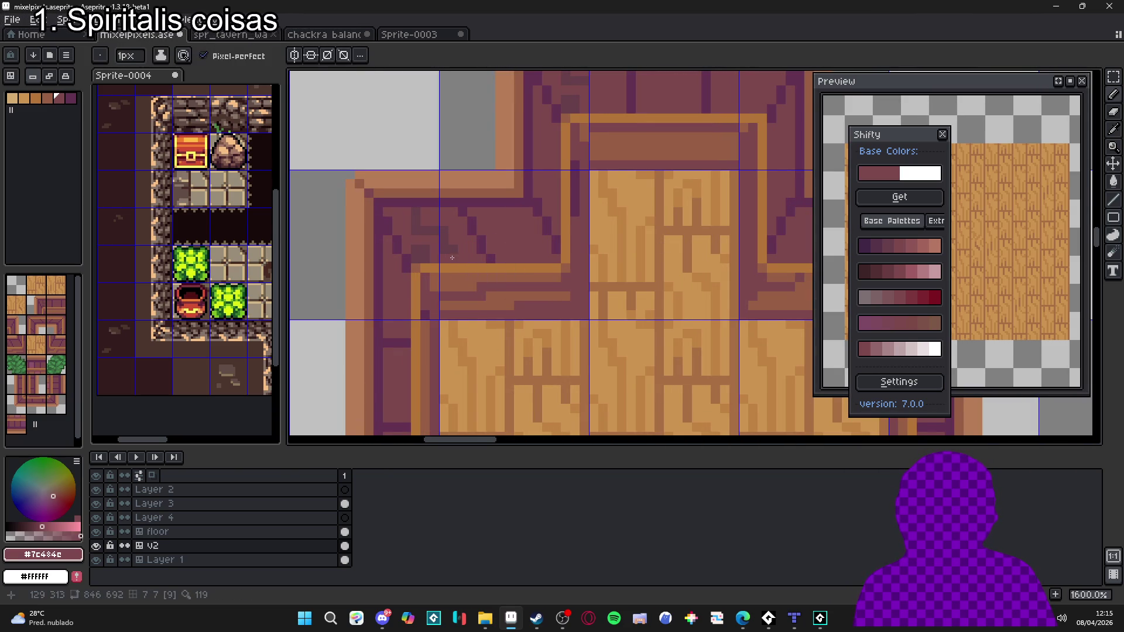
left_click(459, 227, "alt")
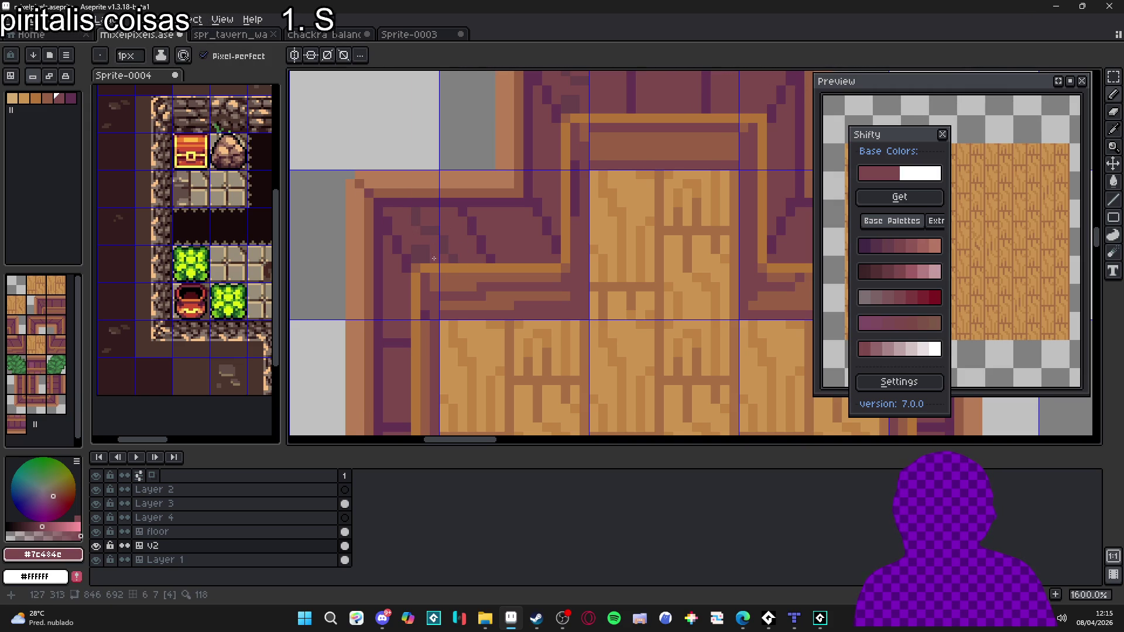
left_click(420, 246, "alt")
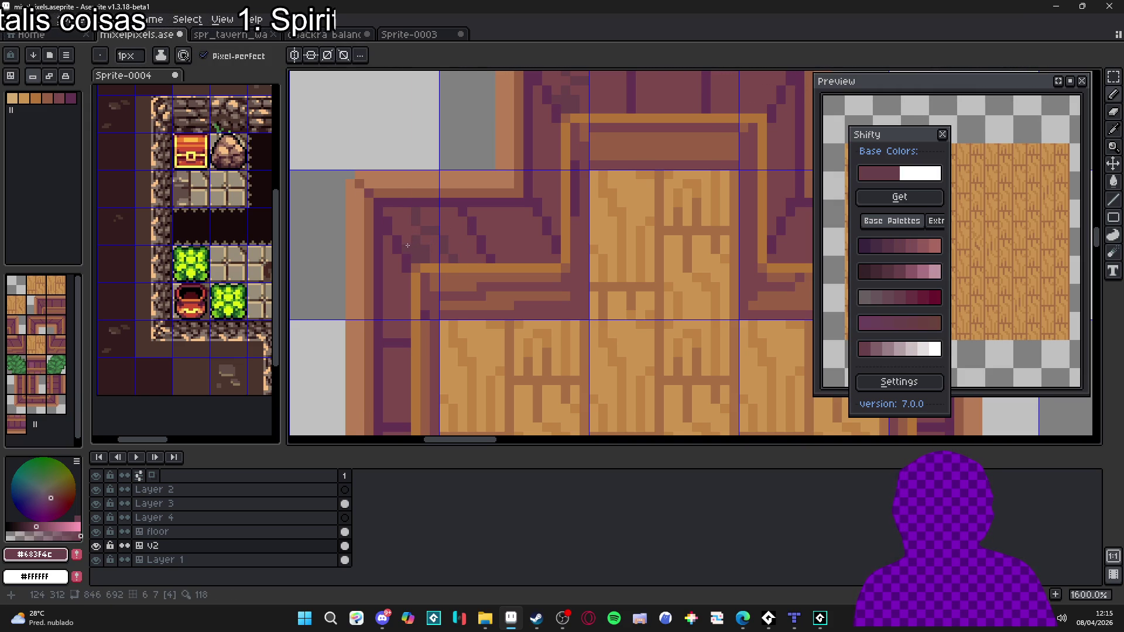
left_click(431, 240, "alt")
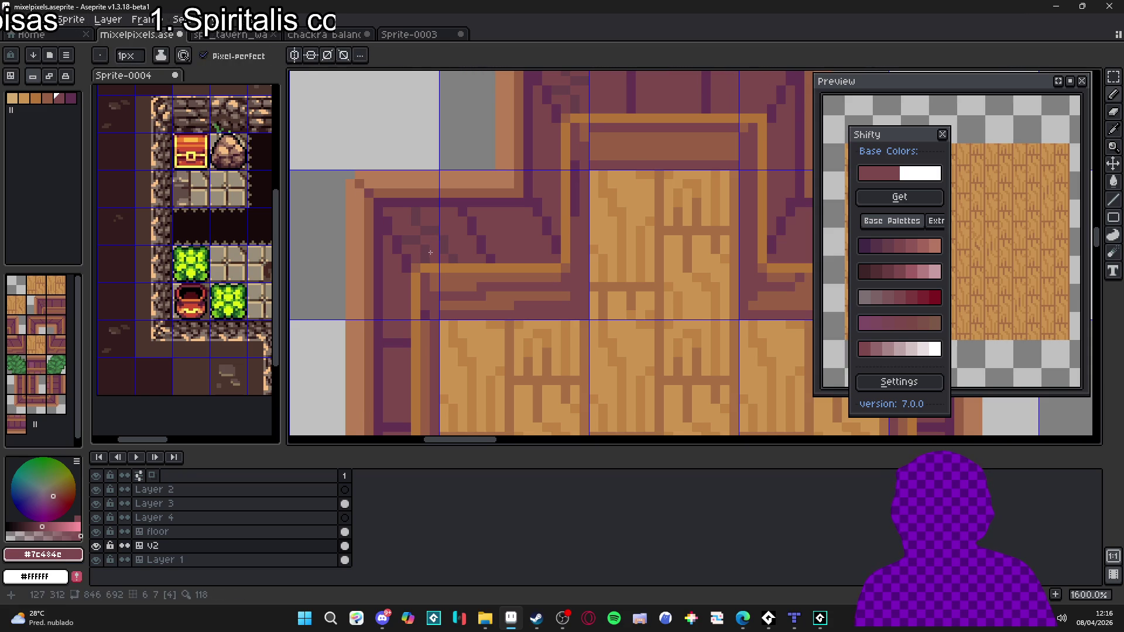
left_click(432, 246, "alt")
left_click(427, 244, "alt")
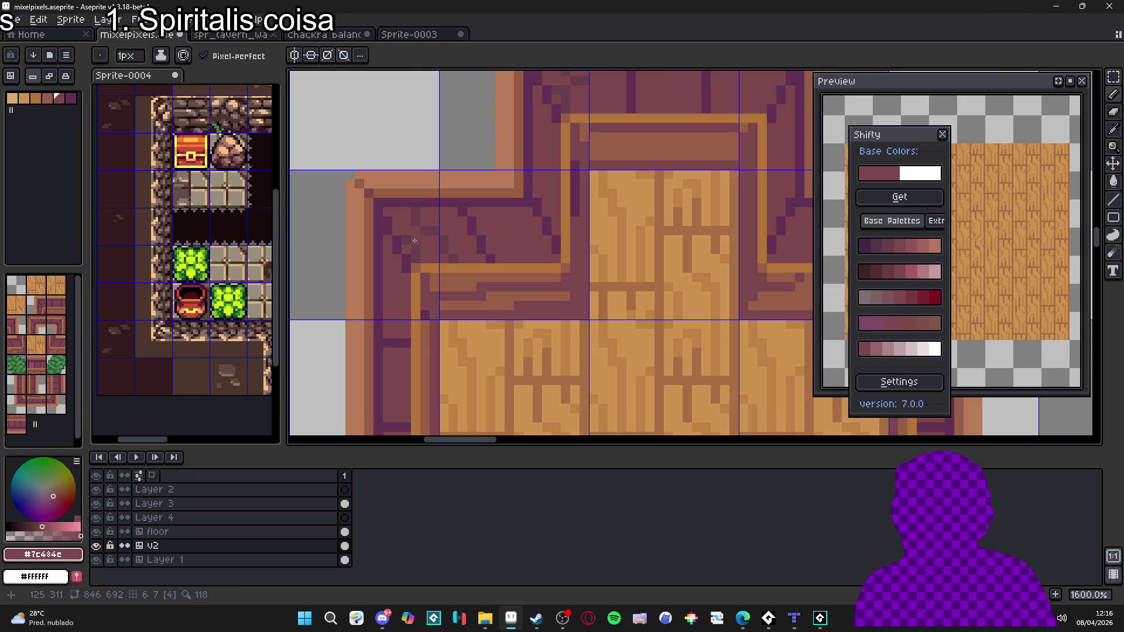
left_click(424, 248, "alt")
scroll(423, 258, "down", 3)
scroll(460, 263, "up", 3)
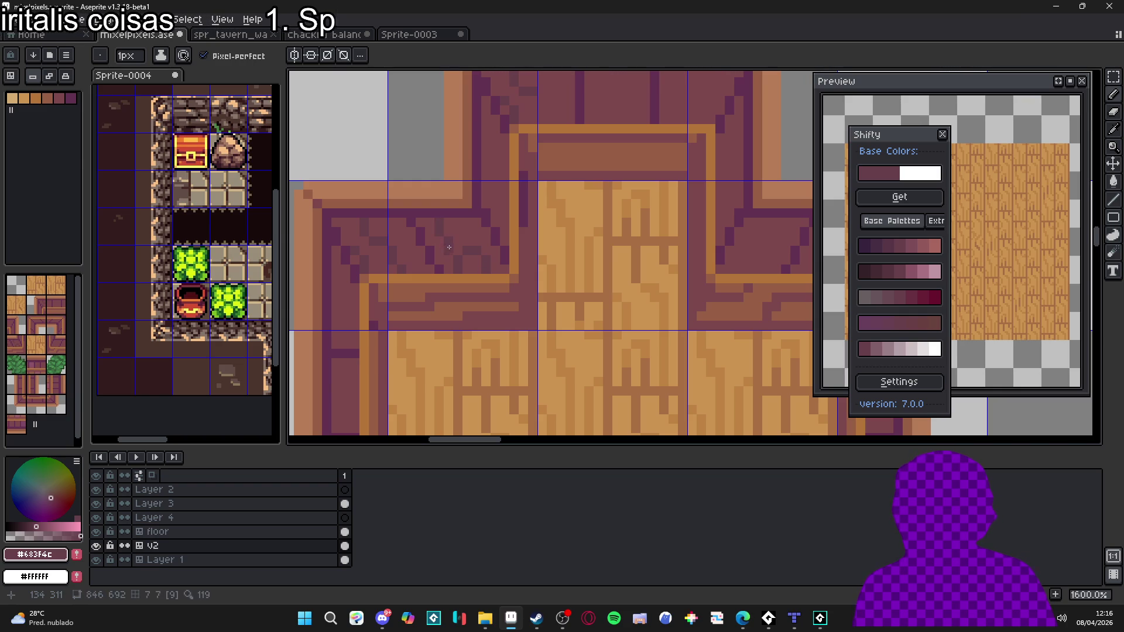
Step: Settle on the lighter #7C484C and move the Shifty panel off the preview
left_click(456, 247, "alt")
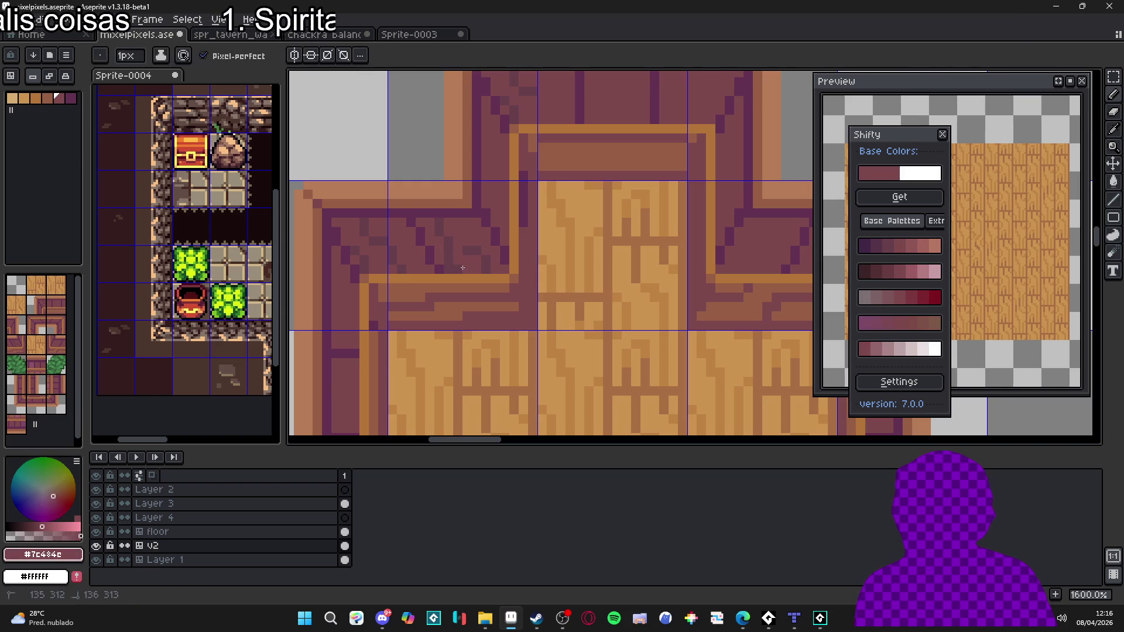
left_click(461, 265, "alt")
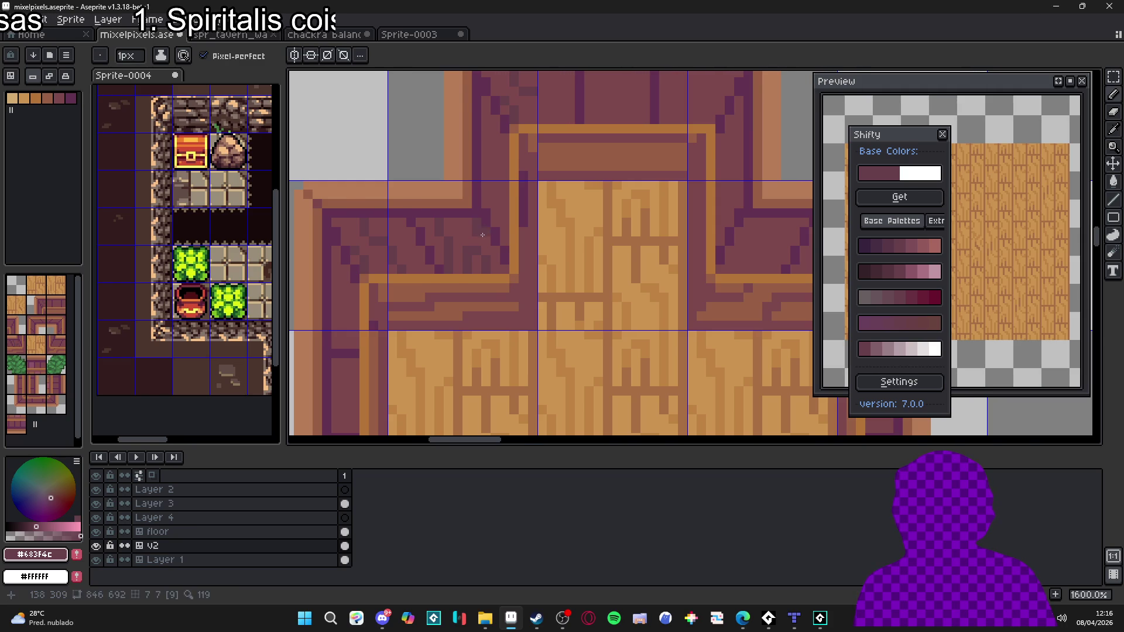
scroll(472, 226, "up", 1)
left_click(484, 239, "alt")
scroll(495, 263, "down", 3)
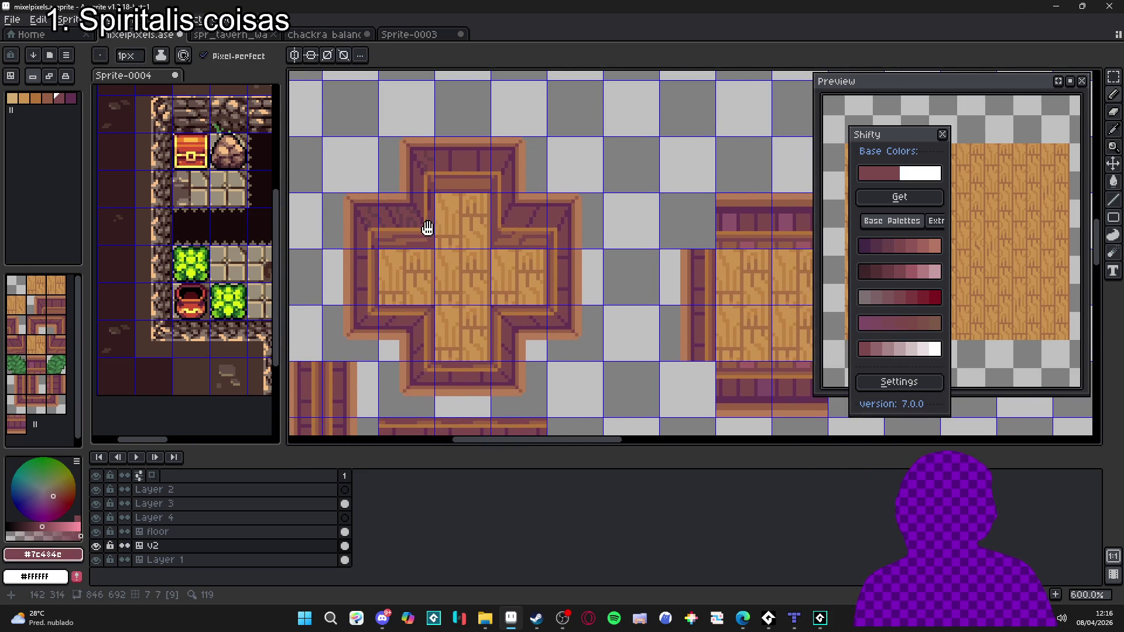
scroll(441, 243, "down", 1)
left_click_drag(881, 135, 678, 130)
Step: Centre the tiled preview on the cross platform and eyedrop #683F4C from its border
left_click(1069, 81)
left_click_drag(874, 220, 999, 209)
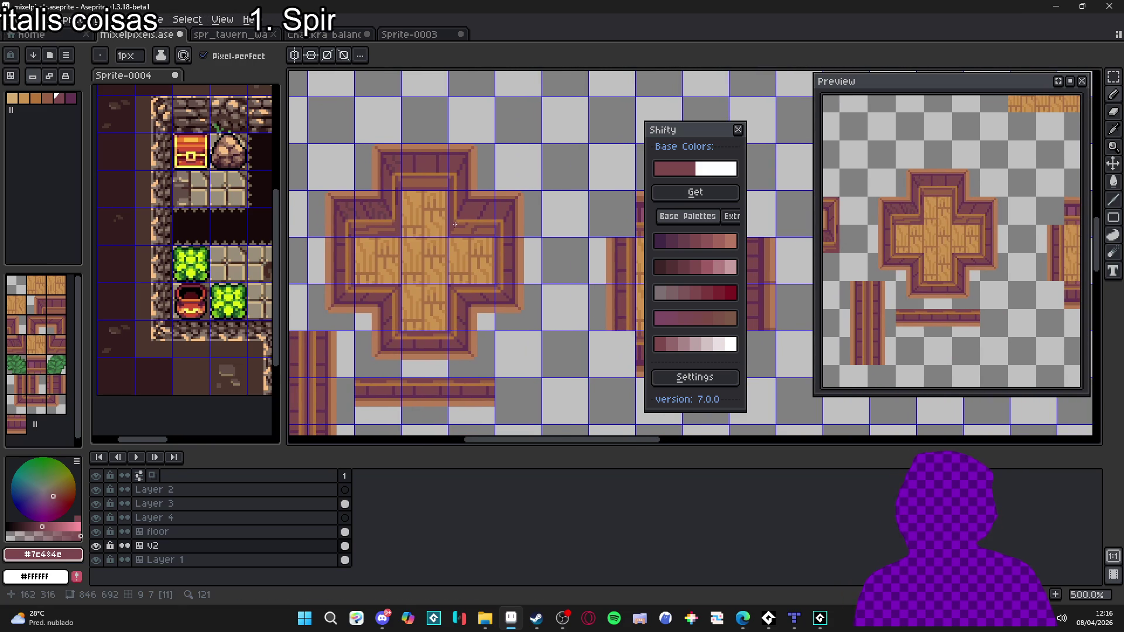
scroll(390, 187, "up", 4)
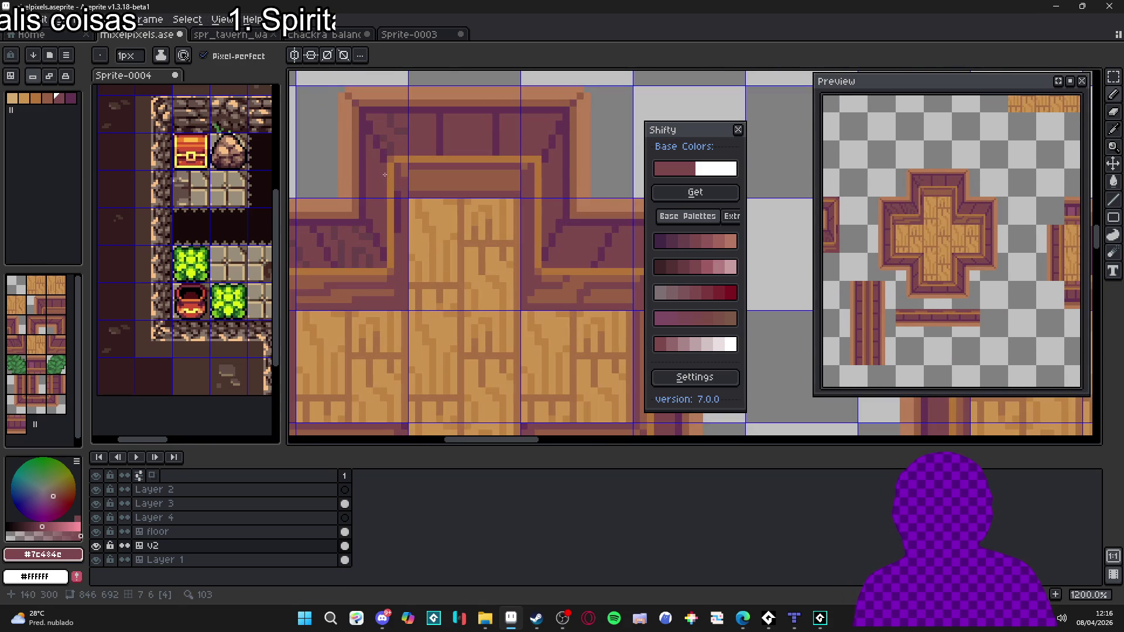
left_click(372, 233, "alt")
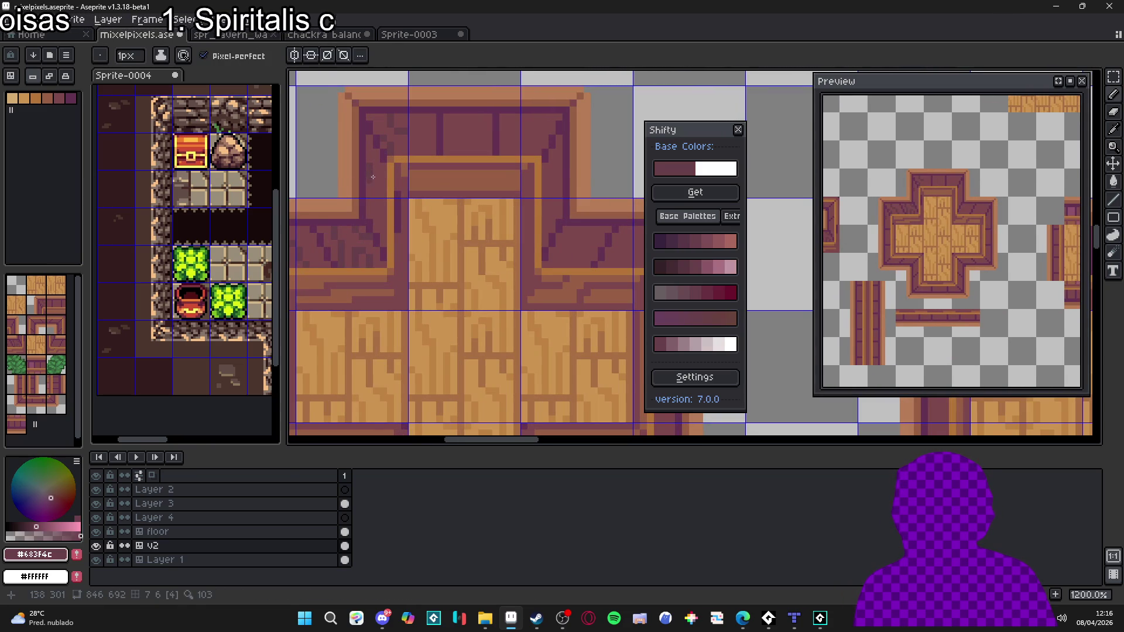
Step: Pencil a single pixel and a short run of darker #683F4C pixels on the border
left_click_drag(383, 179, 383, 192)
scroll(378, 229, "up", 1)
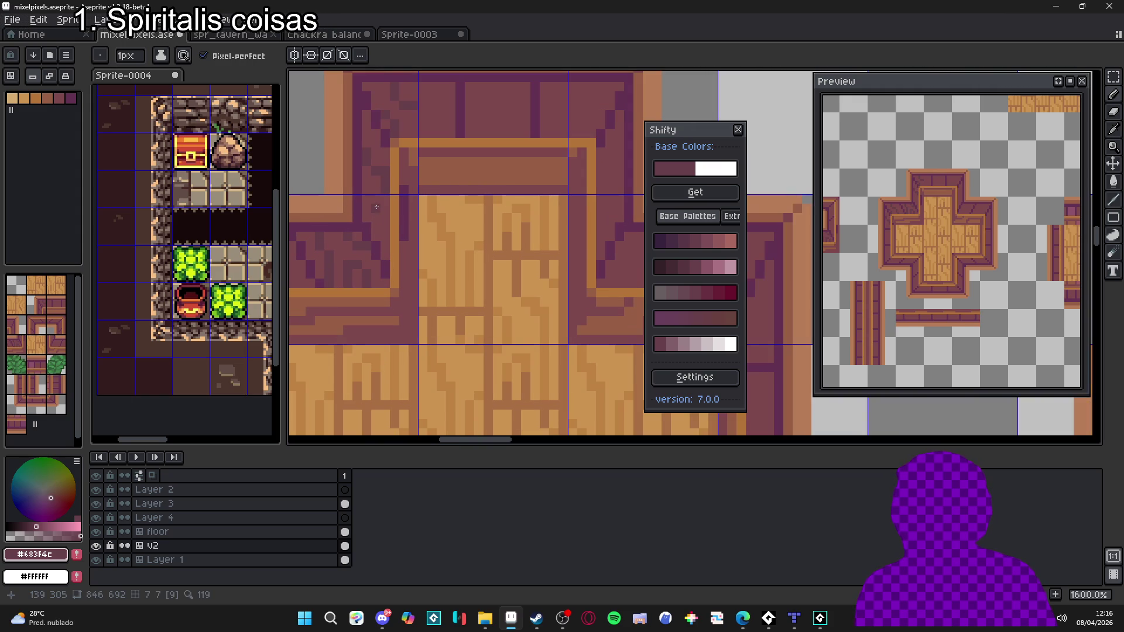
left_click(380, 212)
scroll(385, 222, "down", 3)
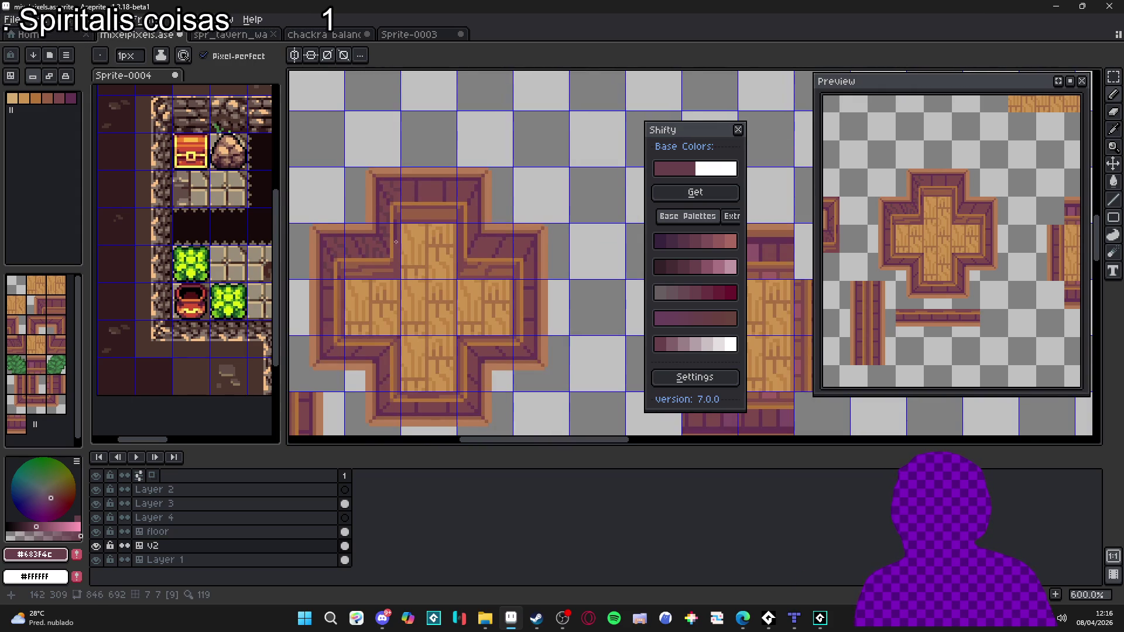
key("ctrl")
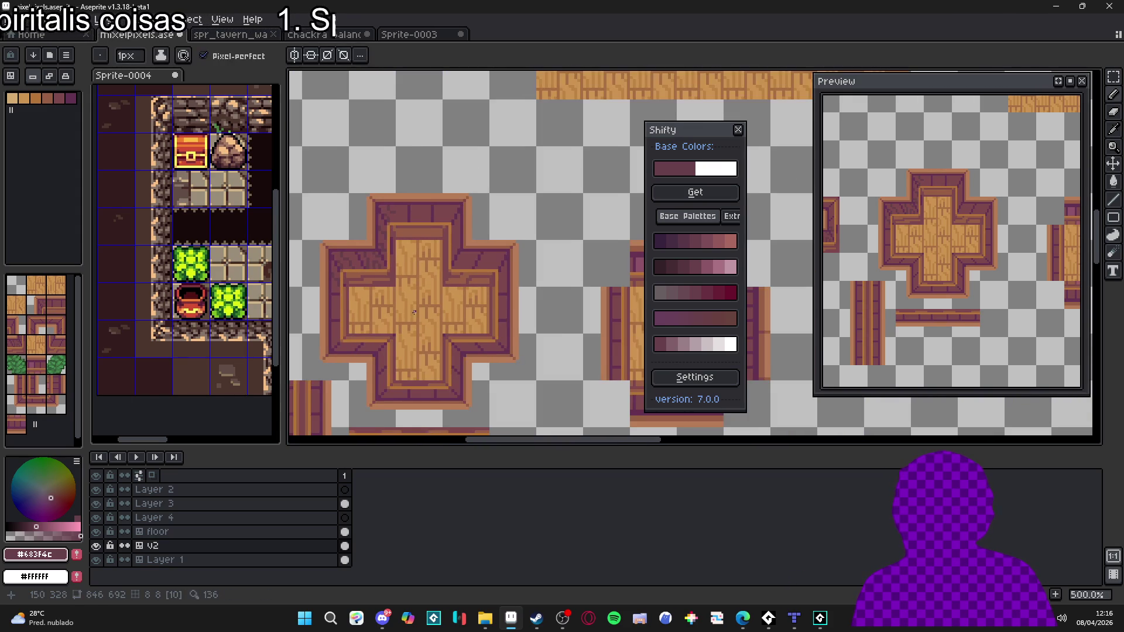
scroll(385, 279, "down", 1)
scroll(420, 271, "down", 2)
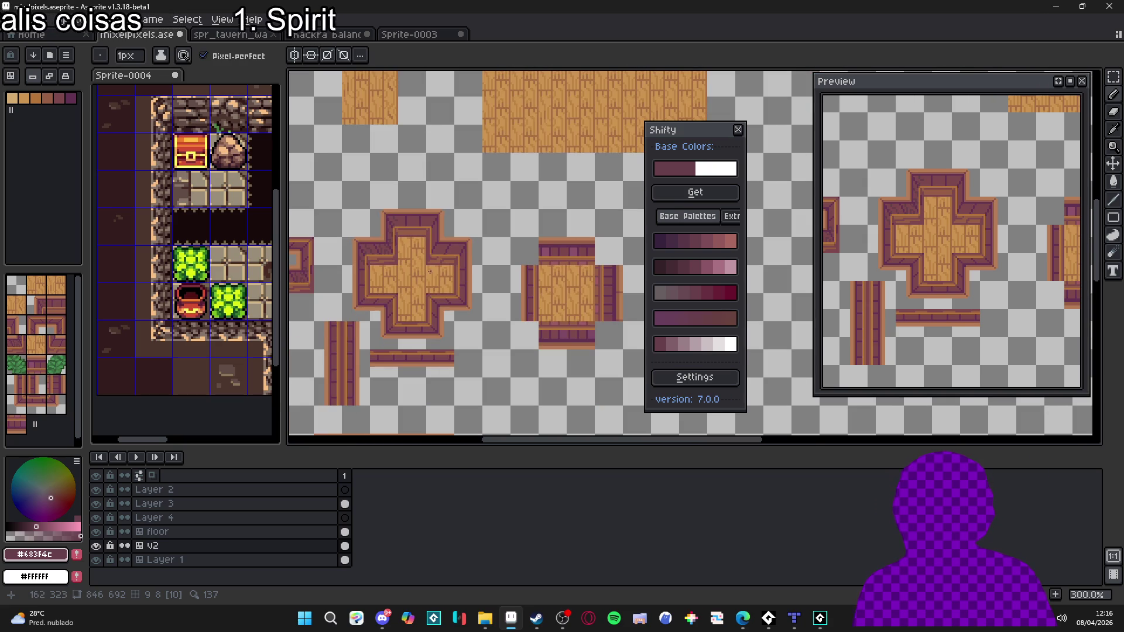
scroll(409, 258, "down", 1)
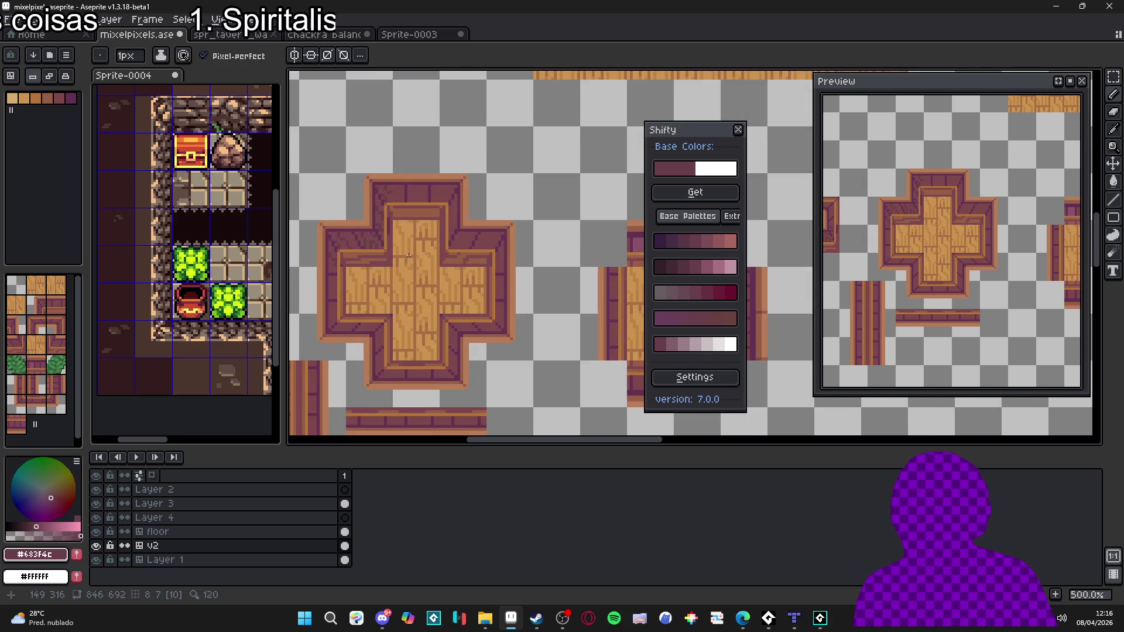
scroll(416, 260, "up", 9)
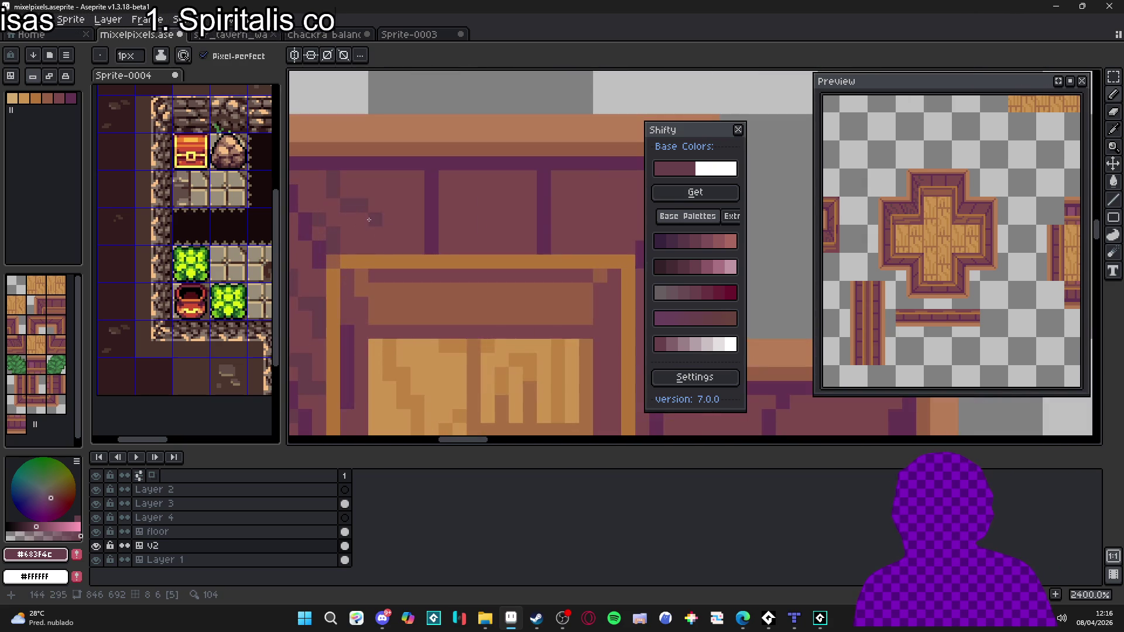
mouse_move(376, 247)
left_mouse_down()
mouse_move(391, 247)
mouse_move(415, 216)
left_mouse_up()
scroll(415, 216, "down", 7)
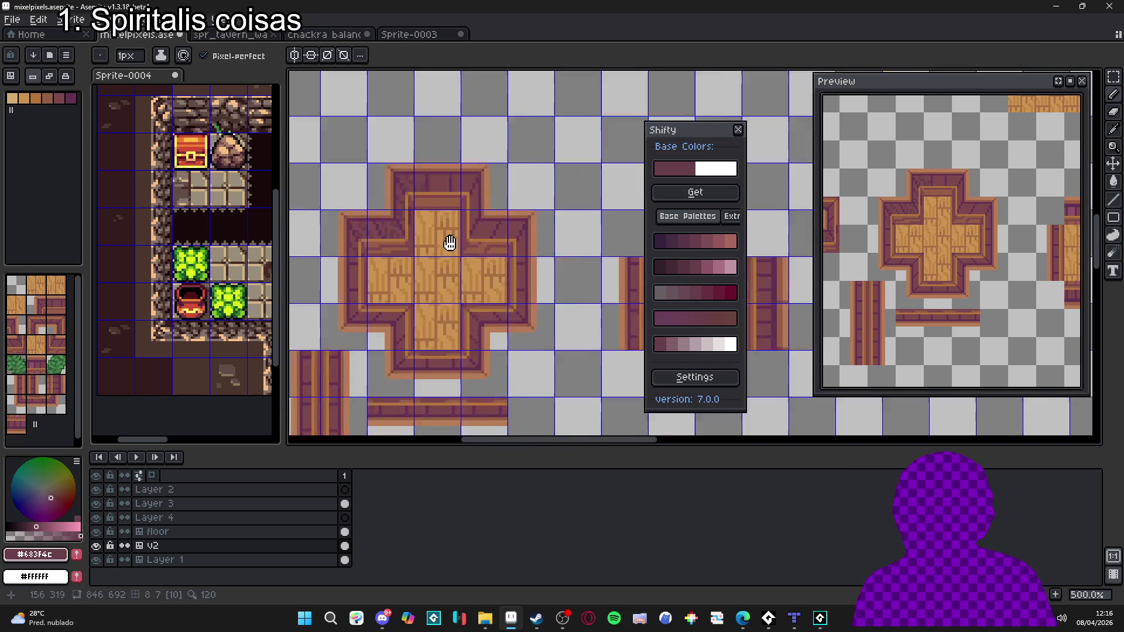
Step: Draw dark hook-shaped marks on the border strip and sample #7C484C and #683F4C
scroll(431, 188, "up", 6)
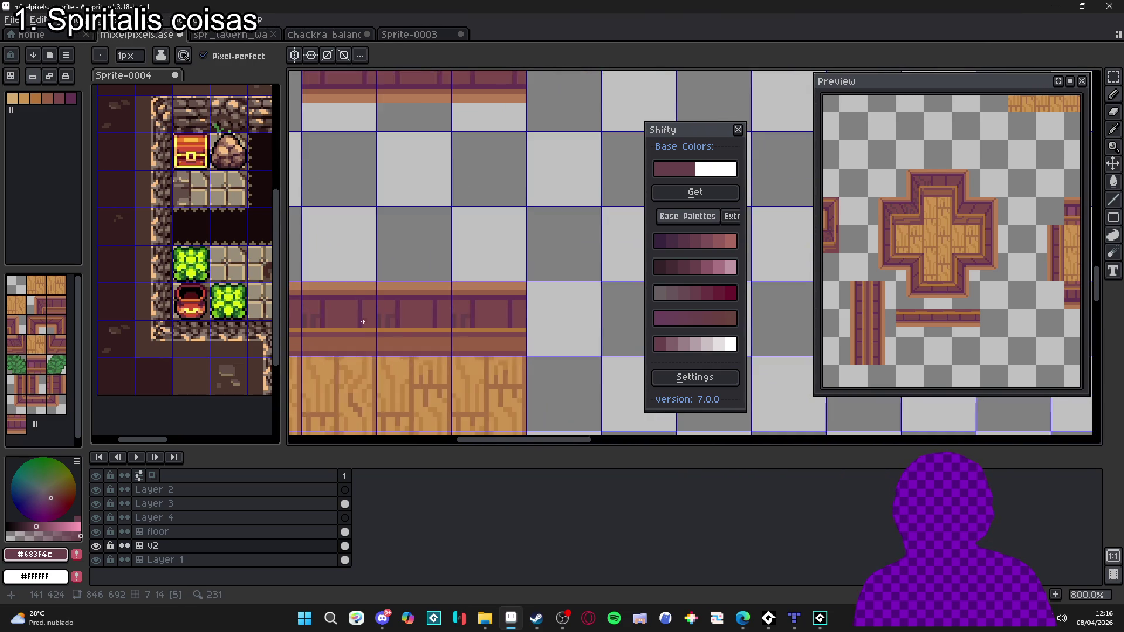
mouse_move(458, 308)
left_mouse_down()
mouse_move(458, 331)
mouse_move(473, 302)
left_mouse_up()
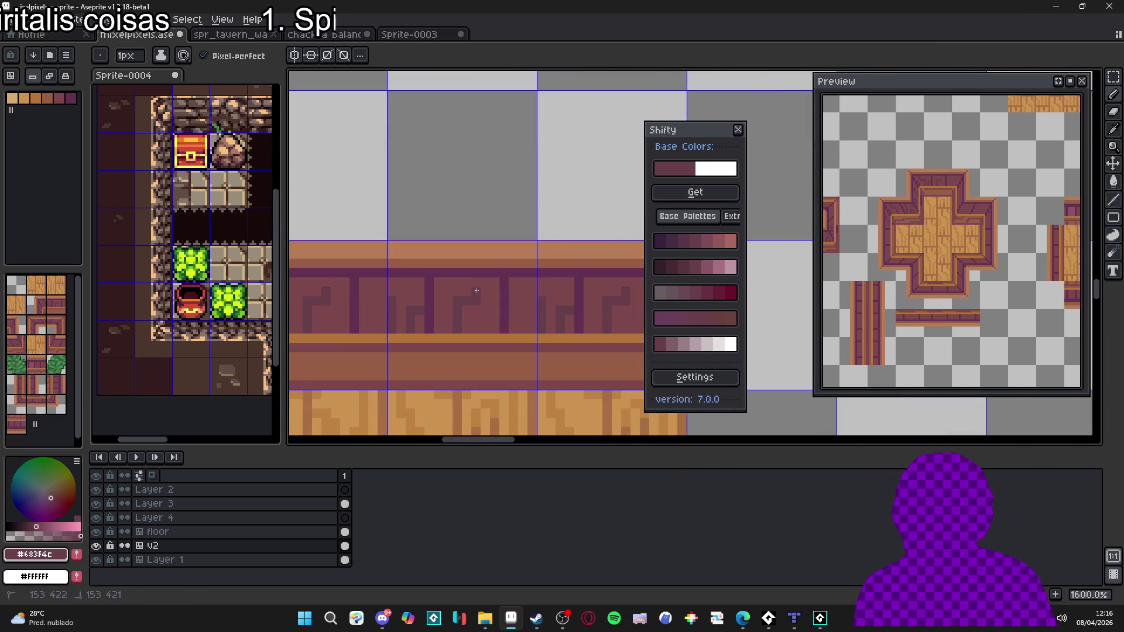
scroll(424, 313, "down", 3)
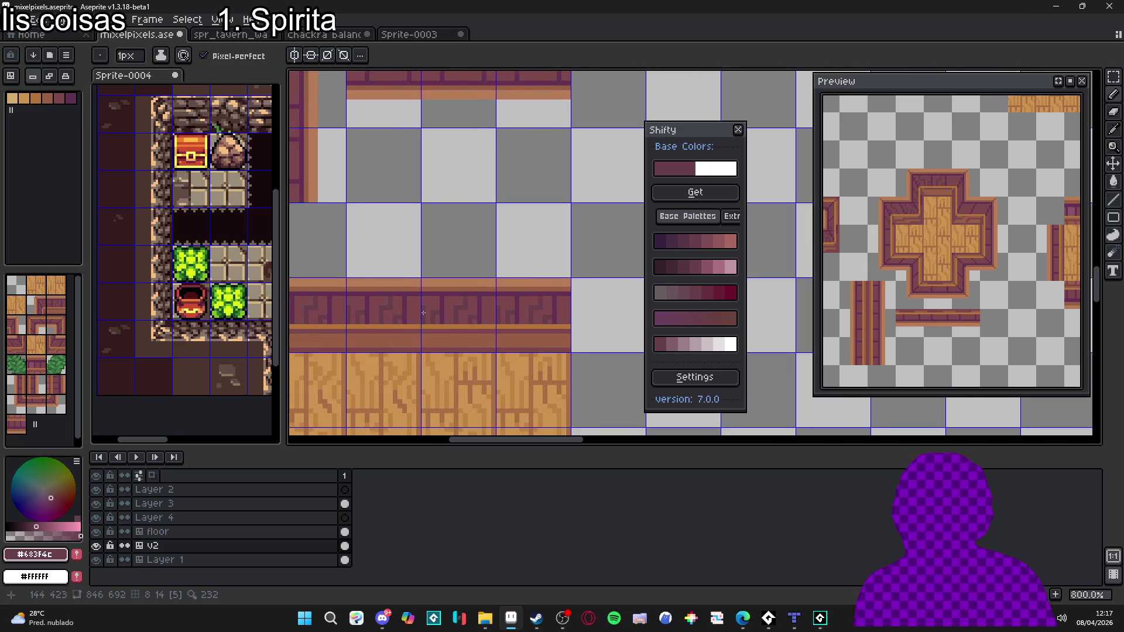
scroll(425, 313, "up", 3)
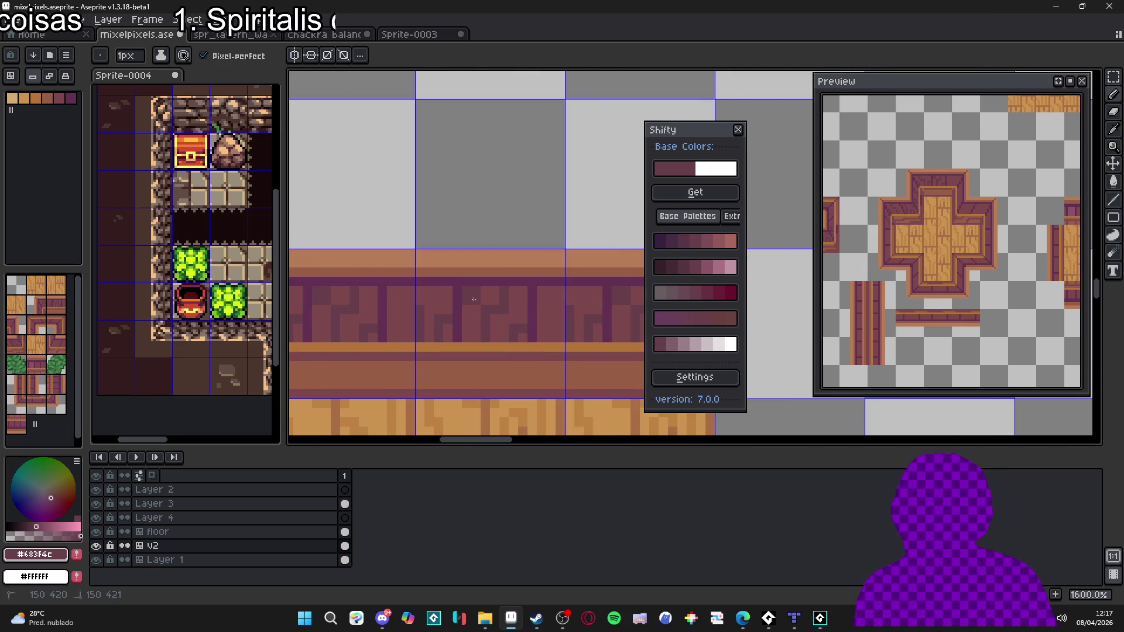
scroll(474, 299, "up", 2)
left_click(486, 328, "alt")
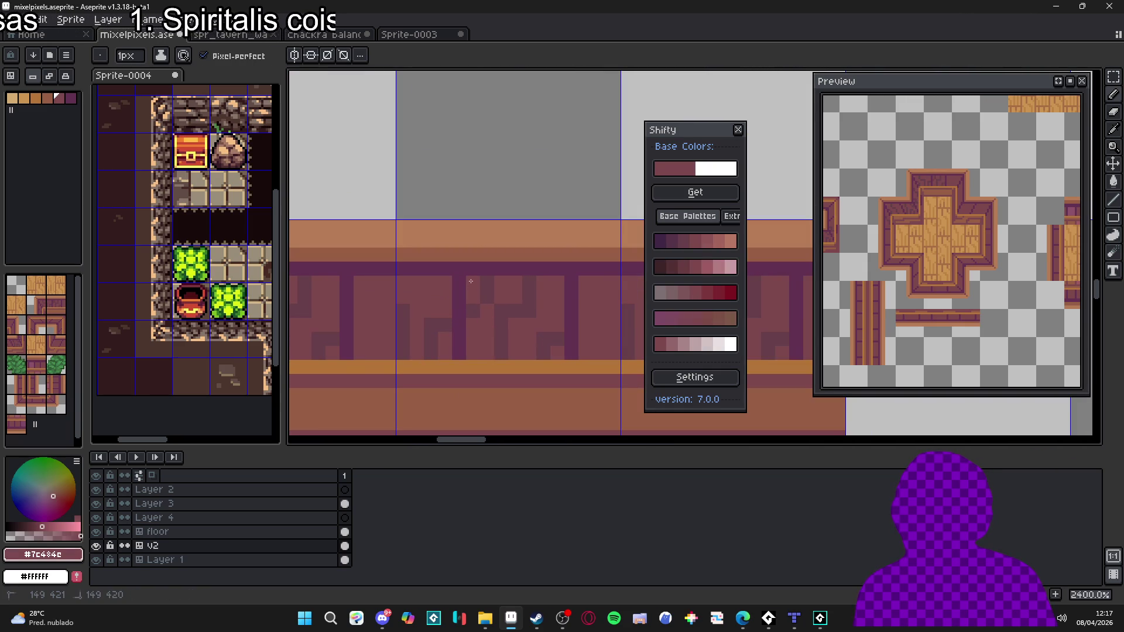
left_click_drag(517, 354, 525, 342)
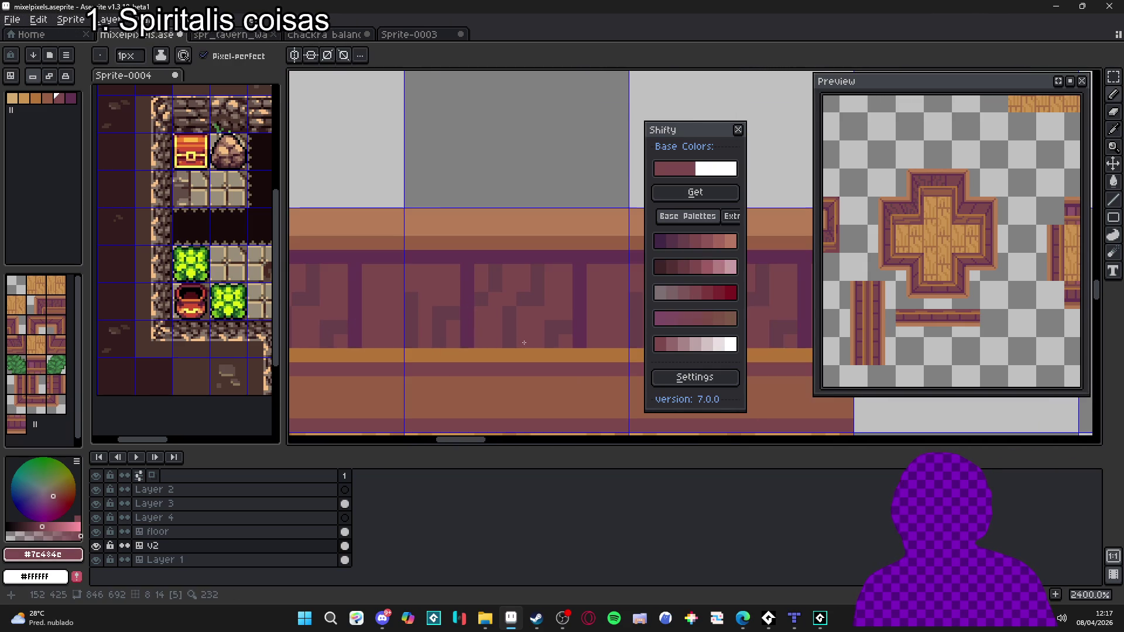
left_click(515, 334, "alt")
scroll(487, 340, "down", 1)
scroll(442, 314, "up", 1)
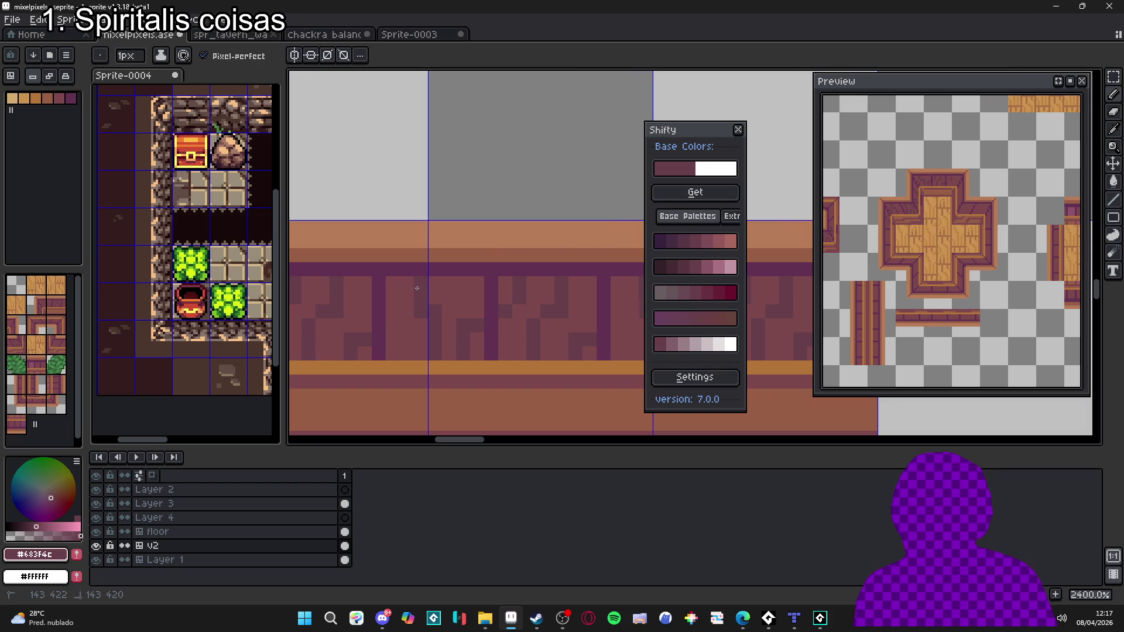
scroll(368, 355, "down", 5)
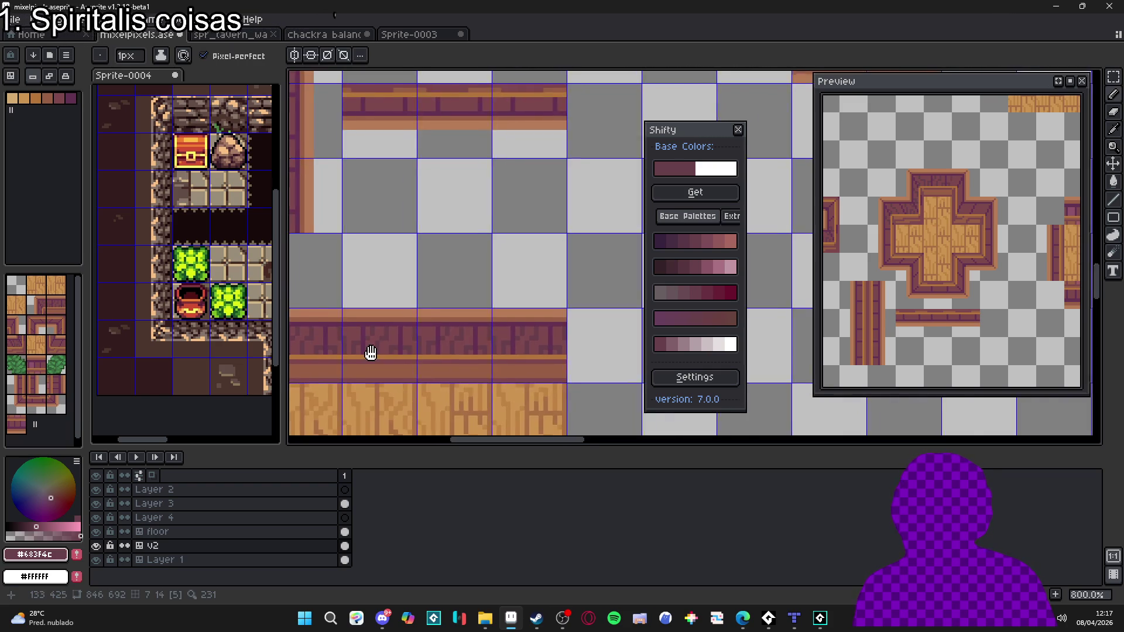
scroll(367, 355, "down", 2)
scroll(364, 350, "up", 7)
Step: Sample the mauve and dark purple from the wall band and move toward the wall tiles
left_click(363, 293, "alt")
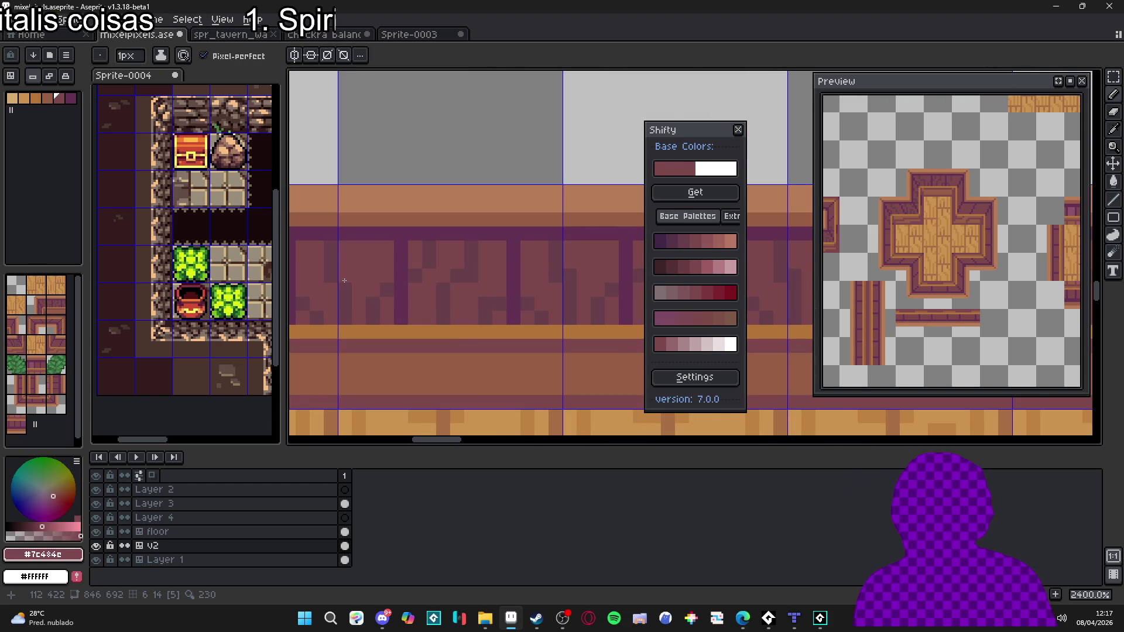
scroll(344, 281, "down", 7)
key("v")
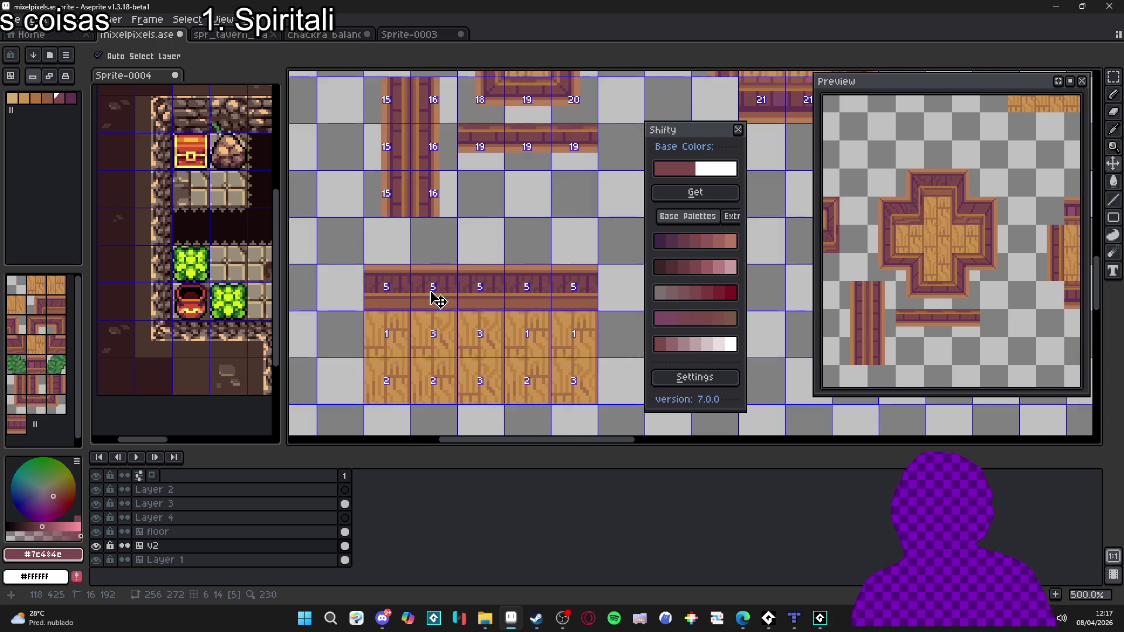
scroll(438, 300, "up", 5)
left_click(458, 251, "alt")
left_click(457, 250, "alt")
left_click(458, 251, "alt")
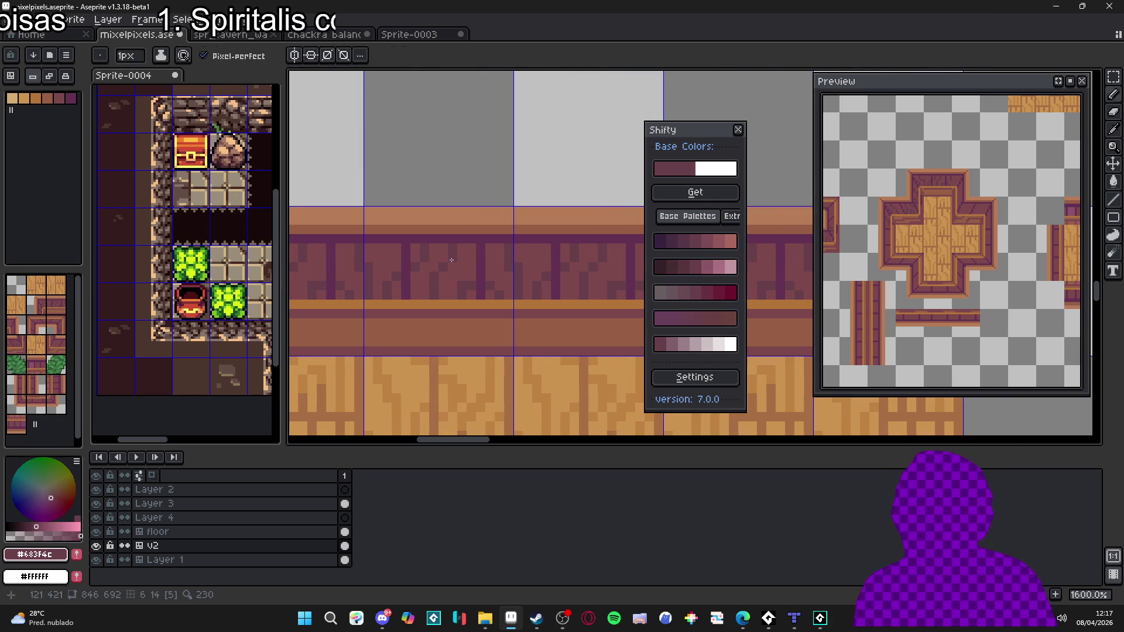
scroll(439, 293, "down", 4)
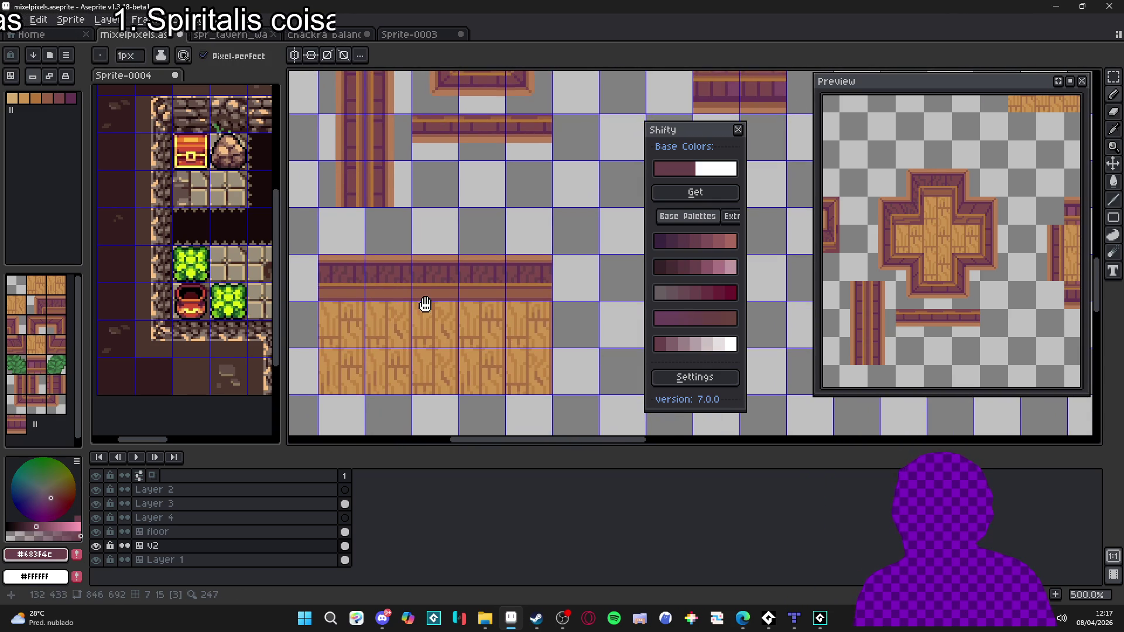
left_click_drag(423, 300, 422, 332)
left_click_drag(389, 265, 381, 293)
Step: Hide the tile grid and bring the wooden cross tile into view
key("ctrl+apostrophe")
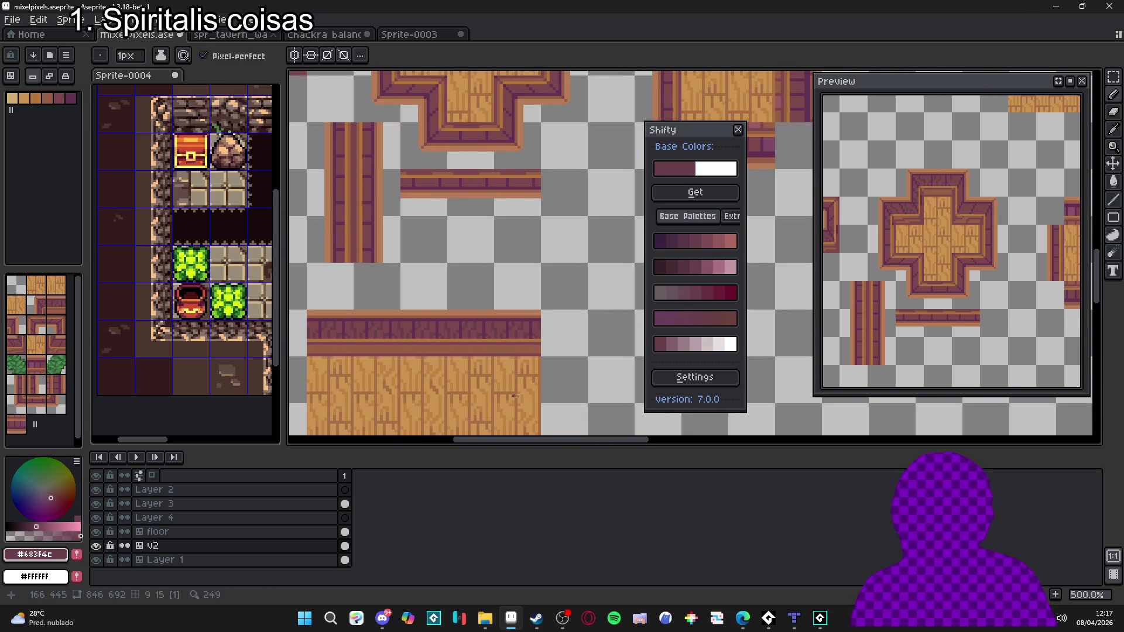
left_click_drag(451, 268, 433, 331)
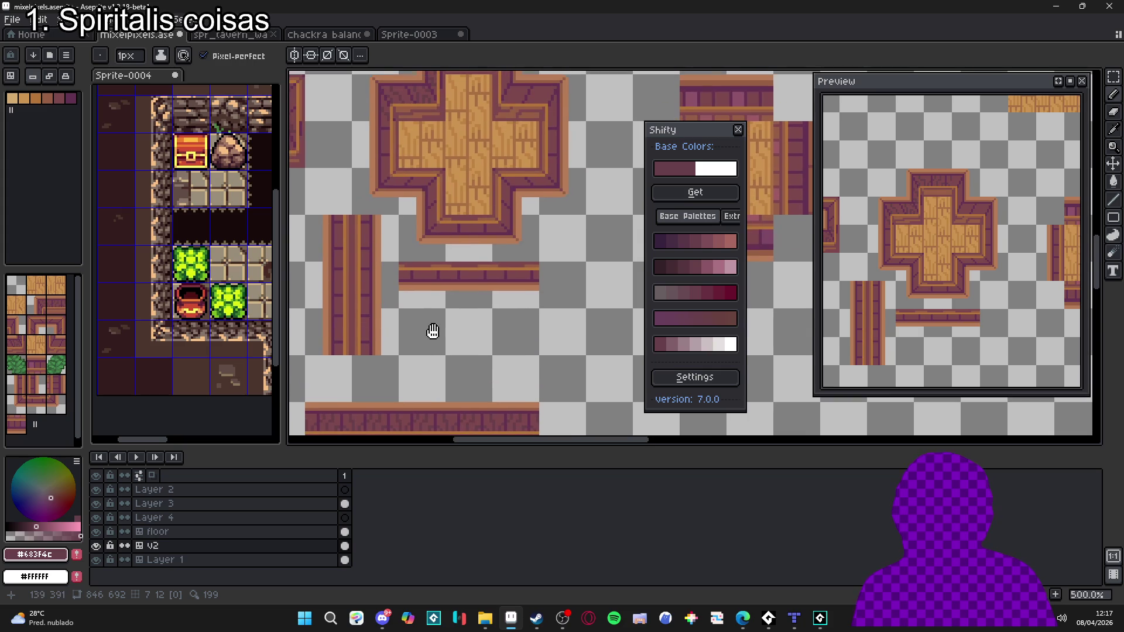
scroll(438, 328, "down", 1)
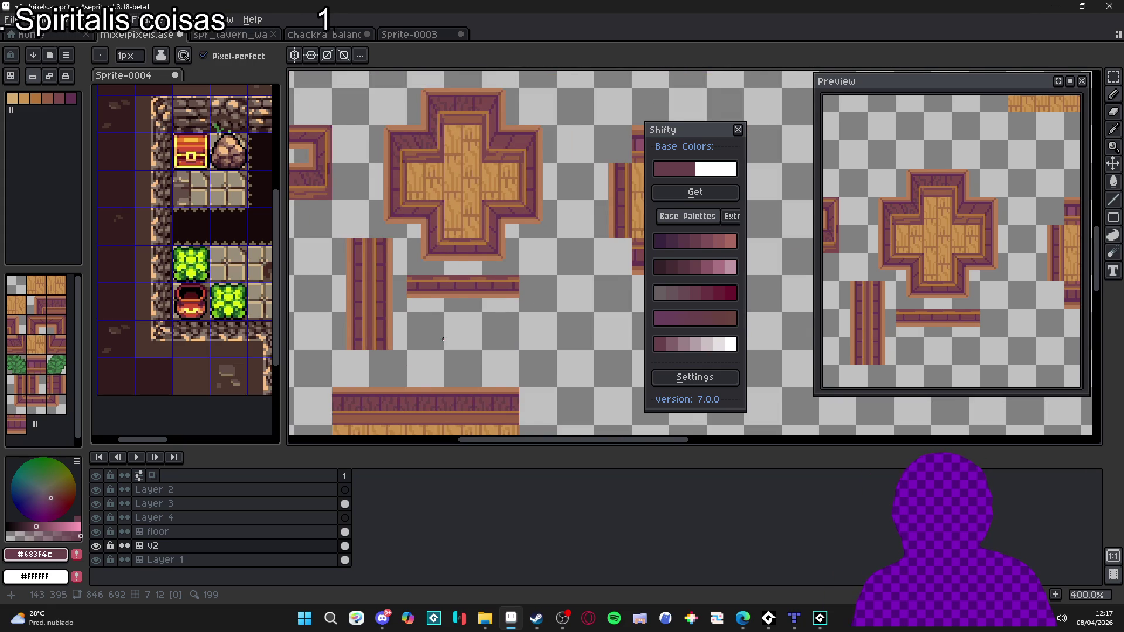
scroll(479, 150, "up", 6)
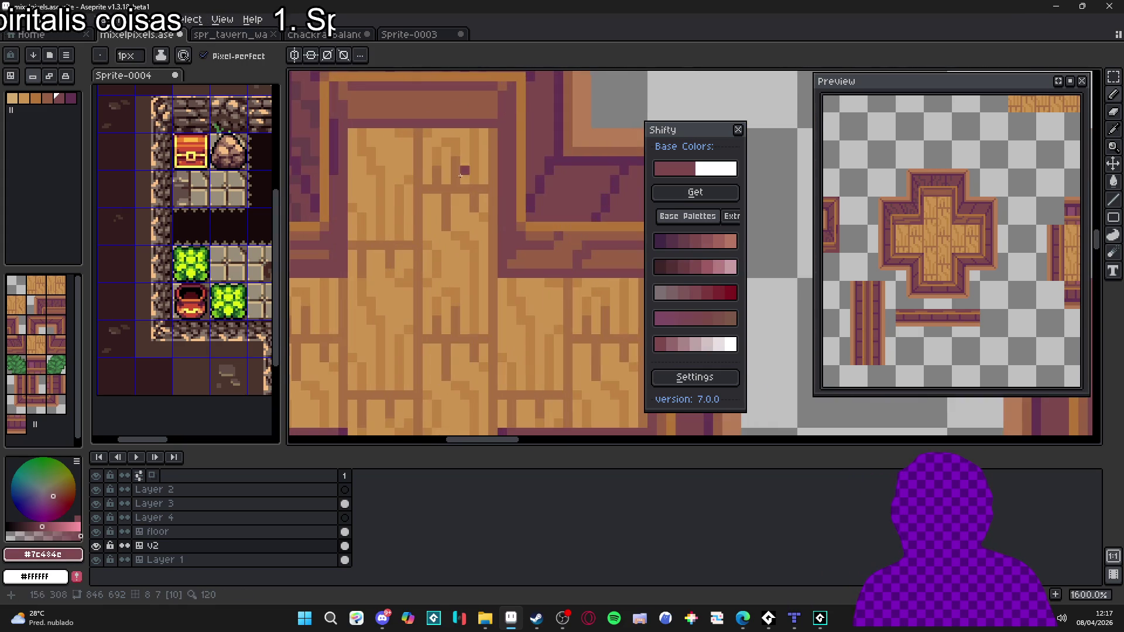
scroll(480, 149, "down", 4)
scroll(410, 308, "up", 4)
Step: Draw darker lines, strokes and dots along the brown railing band
left_click_drag(410, 286, 521, 285)
scroll(549, 284, "down", 5)
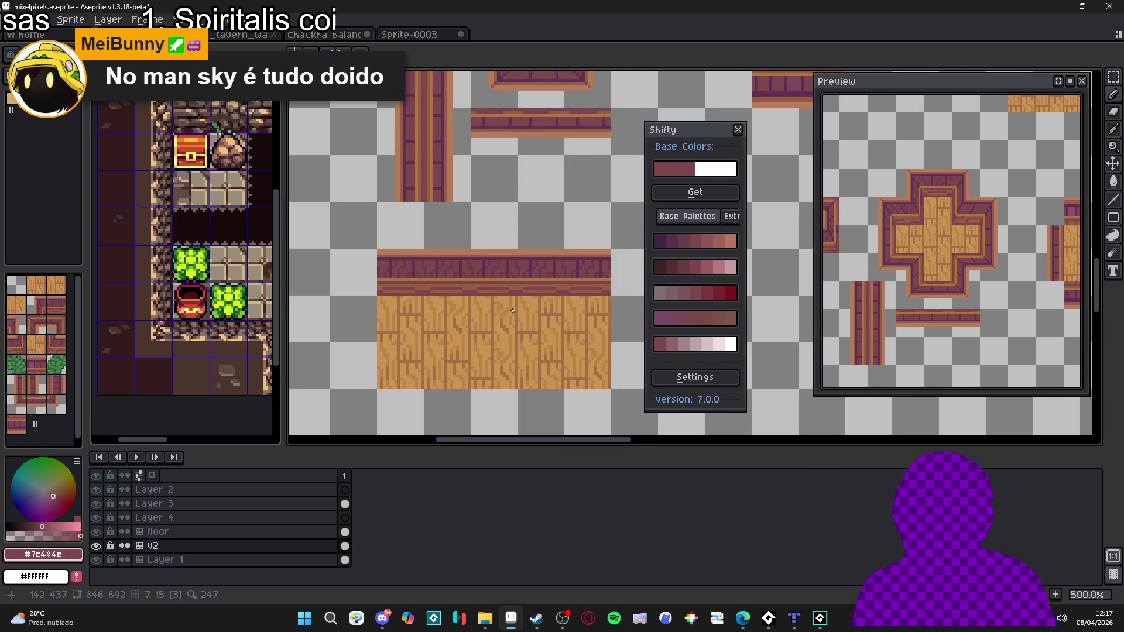
scroll(480, 283, "up", 5)
left_click_drag(492, 300, 561, 291)
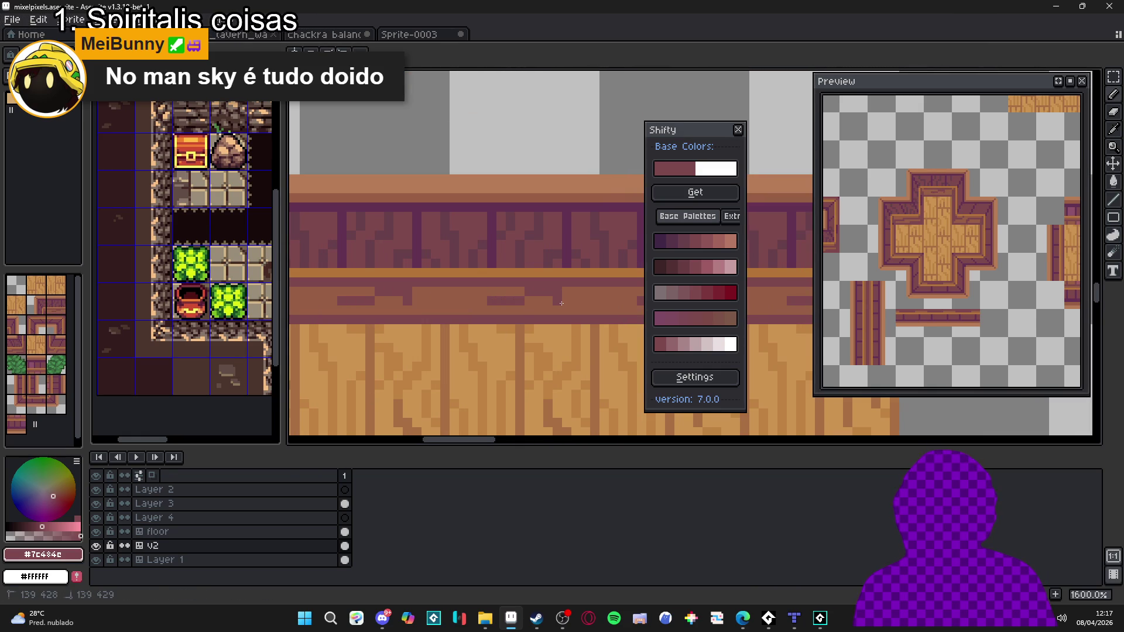
left_click(576, 309)
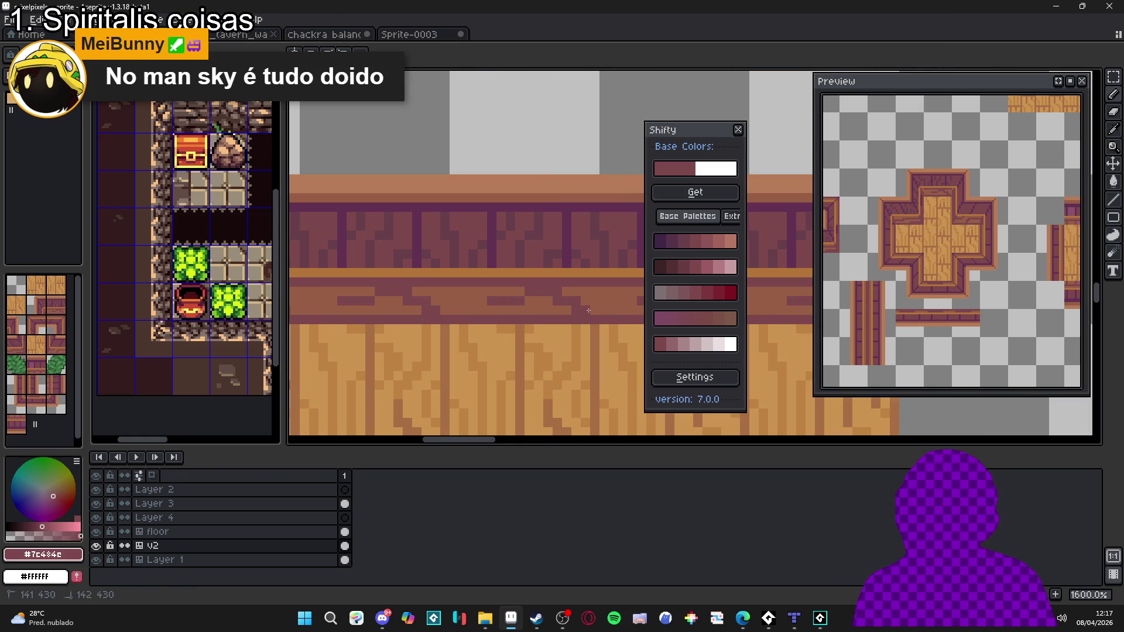
left_click_drag(489, 311, 472, 311)
scroll(489, 310, "down", 5)
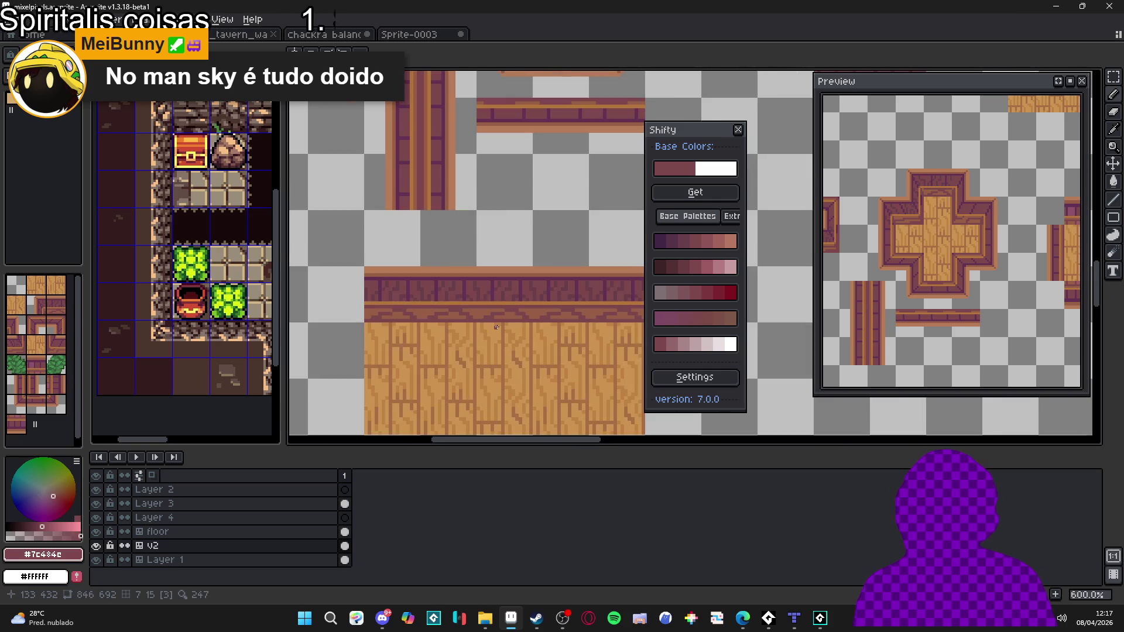
scroll(490, 298, "up", 5)
Step: Sample the brown #975F44 from the band, then the mauve #7C484C
left_click(490, 296, "alt")
left_click(483, 299, "alt")
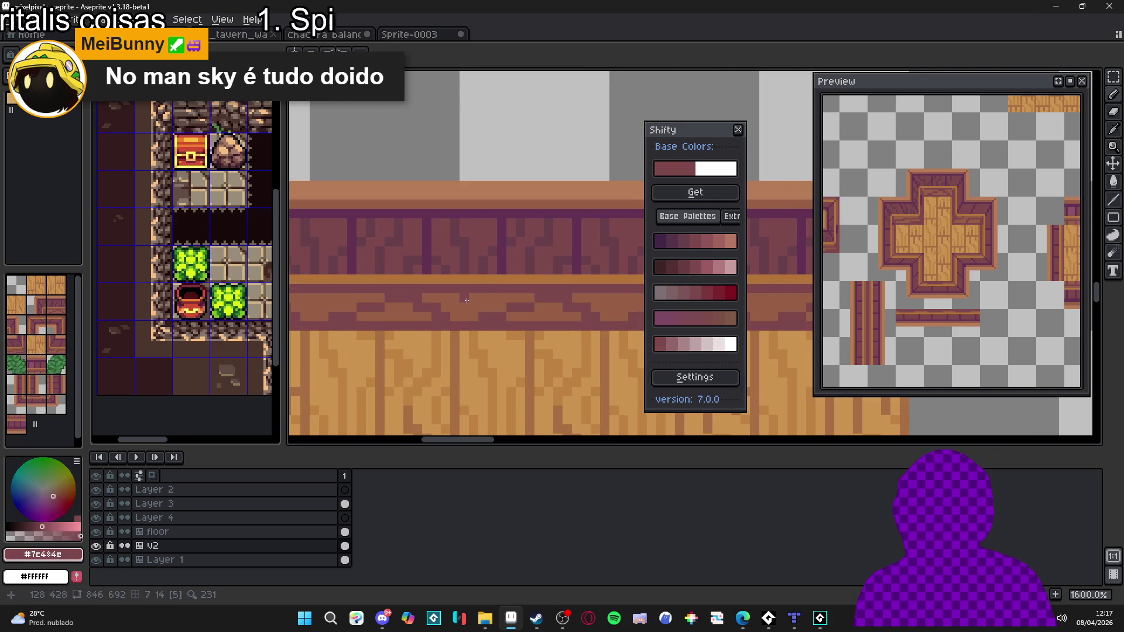
scroll(491, 298, "down", 4)
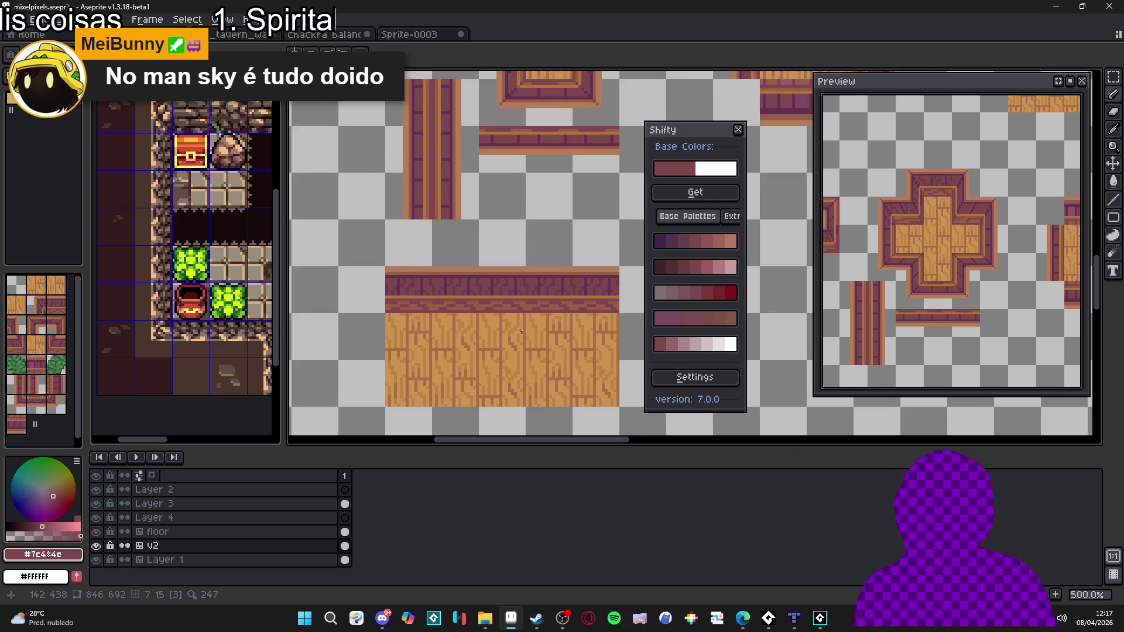
scroll(501, 320, "up", 6)
Step: Sample the brown #975F44, shift the colour to #8A5449, and zoom around the tile
left_click(472, 301, "alt")
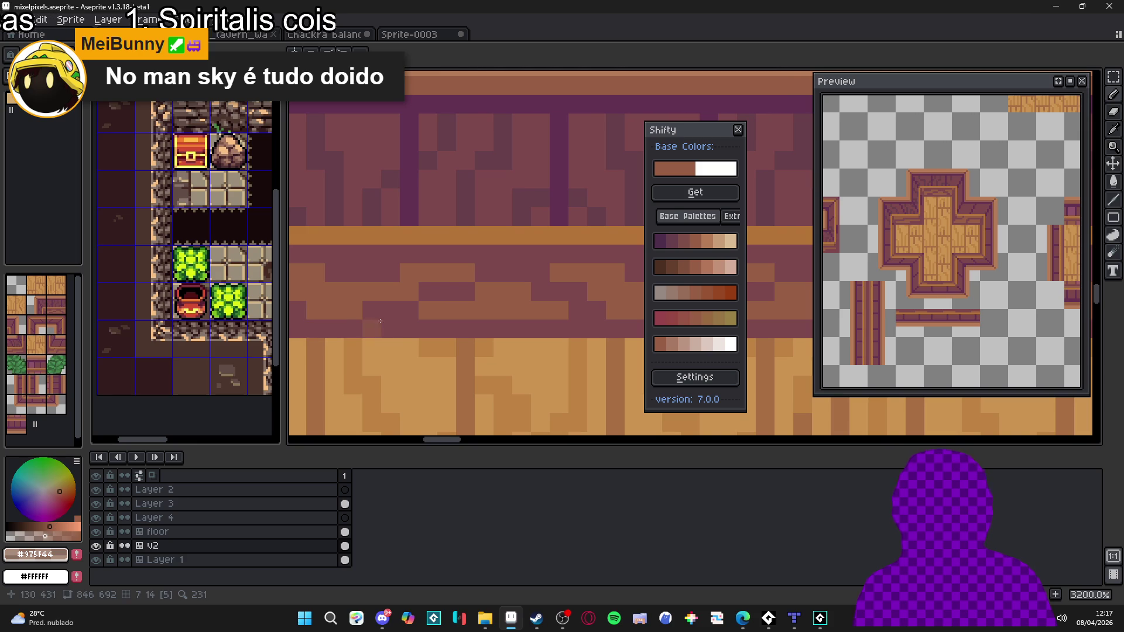
left_click(465, 292, "alt")
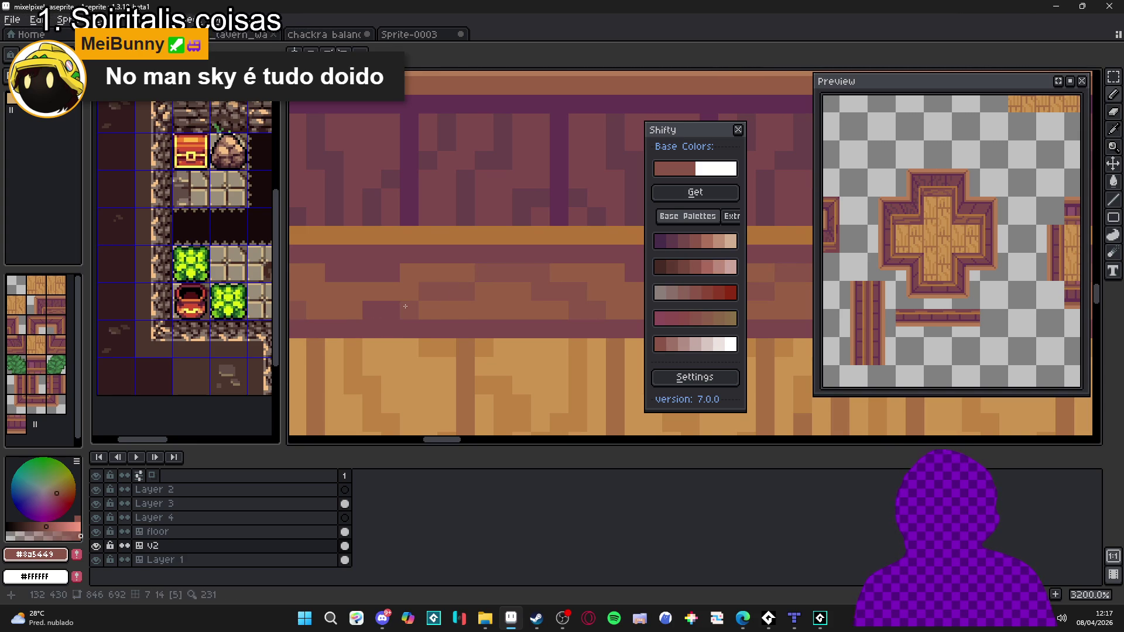
scroll(336, 269, "down", 6)
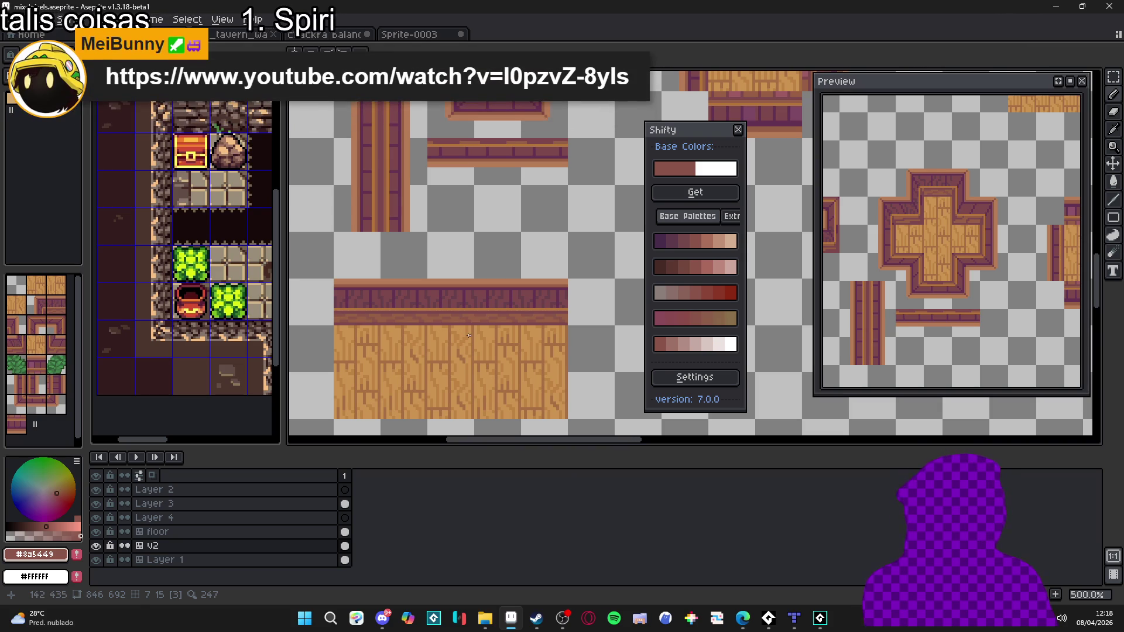
scroll(446, 326, "down", 2)
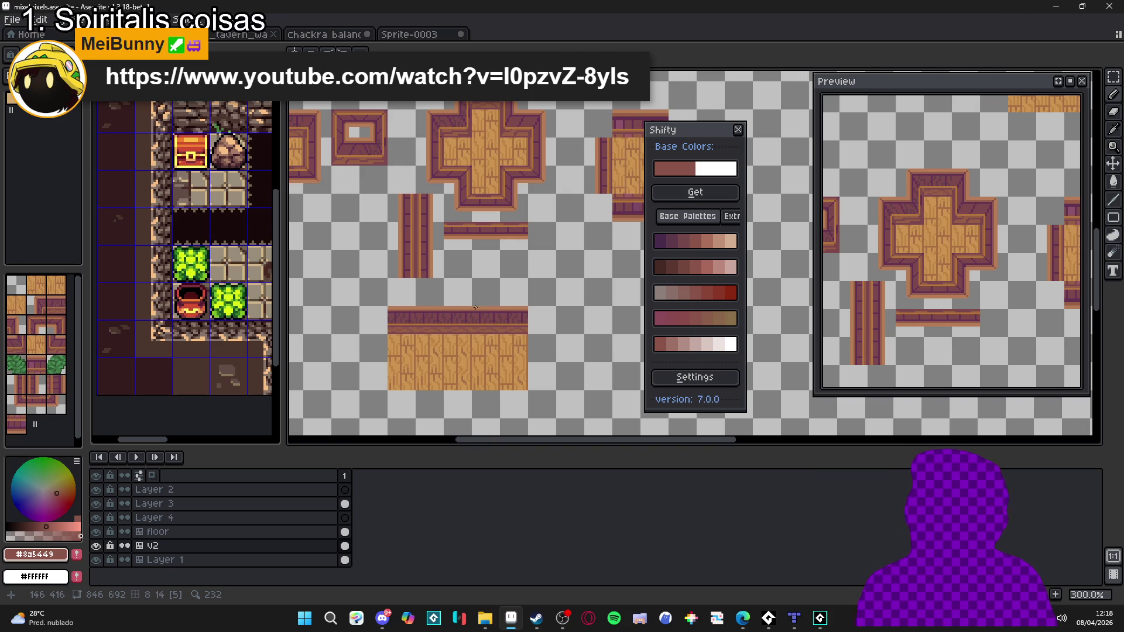
scroll(452, 318, "up", 6)
scroll(468, 323, "down", 4)
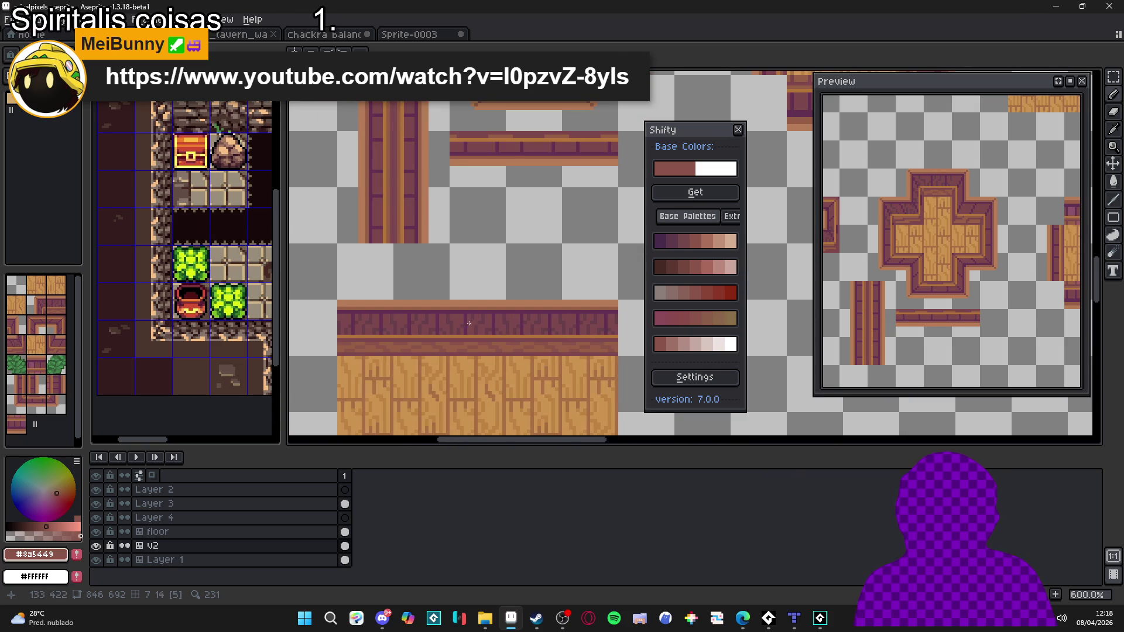
scroll(472, 322, "down", 2)
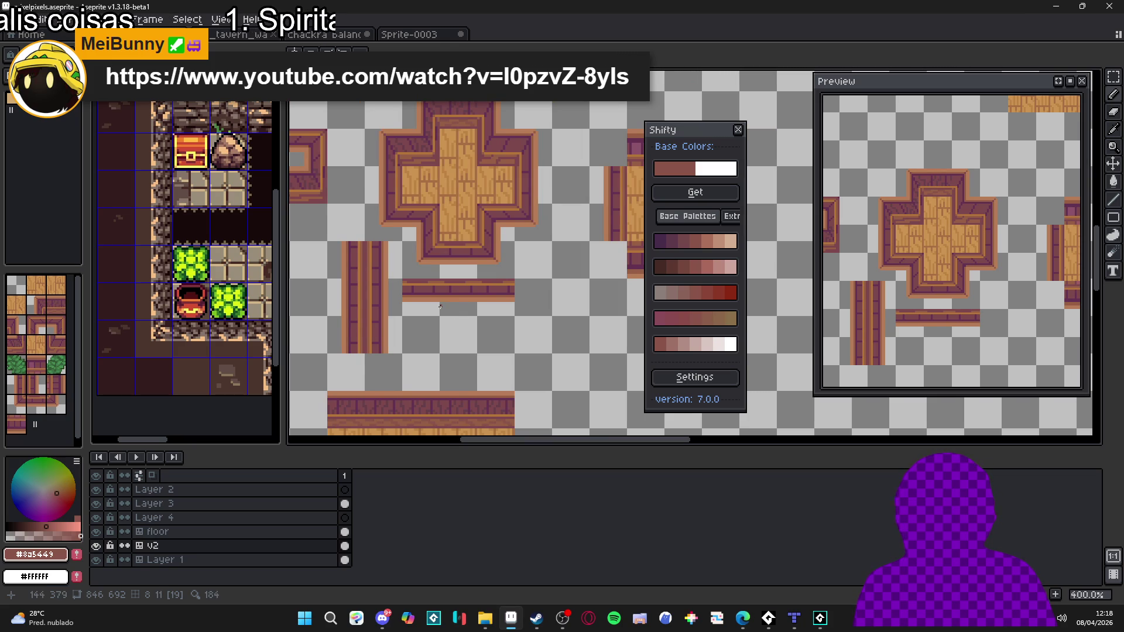
scroll(440, 305, "up", 8)
Step: Try drawing colours #7C484C, #633253, #713C50 and #7C434C from the railing
left_click(393, 342, "alt")
scroll(410, 334, "down", 2)
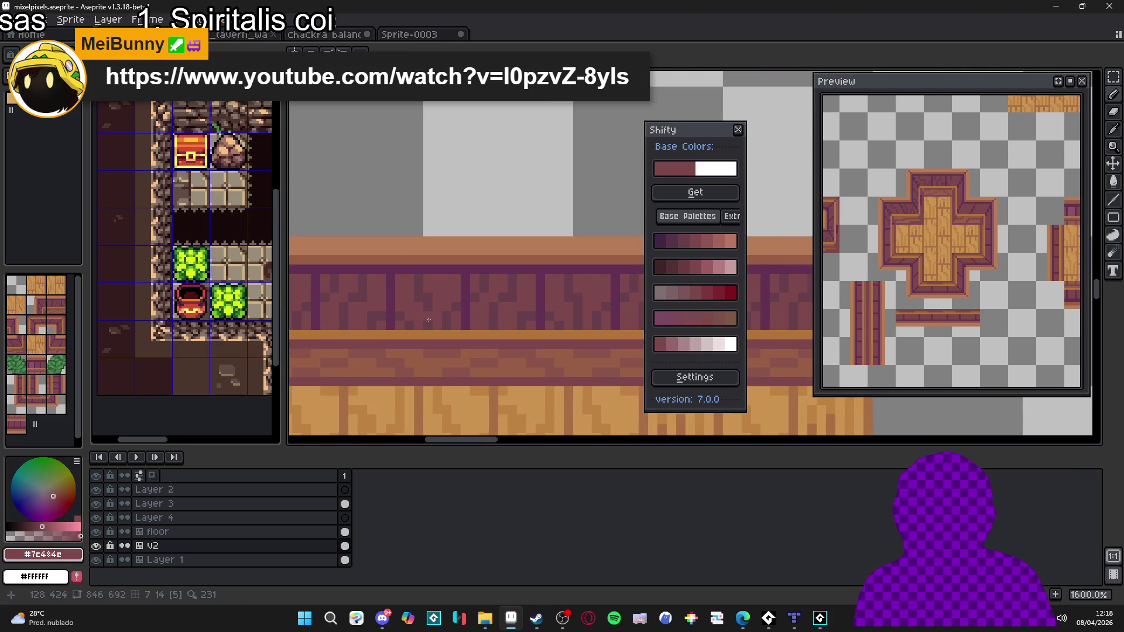
left_click(464, 317, "alt")
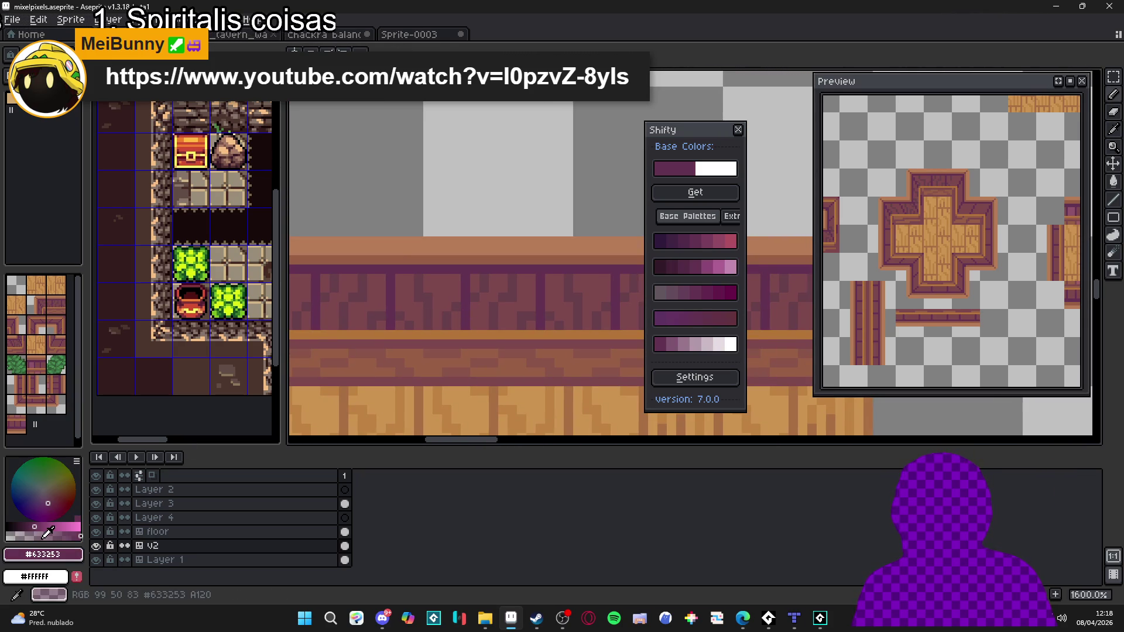
left_click(433, 303, "alt")
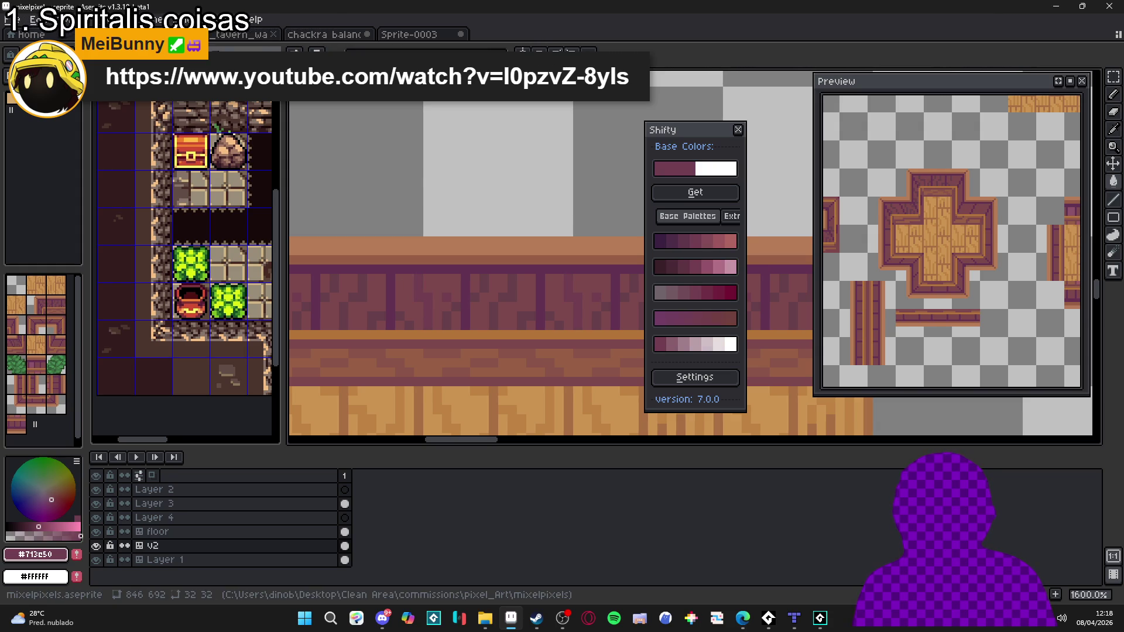
left_click(448, 284, "alt")
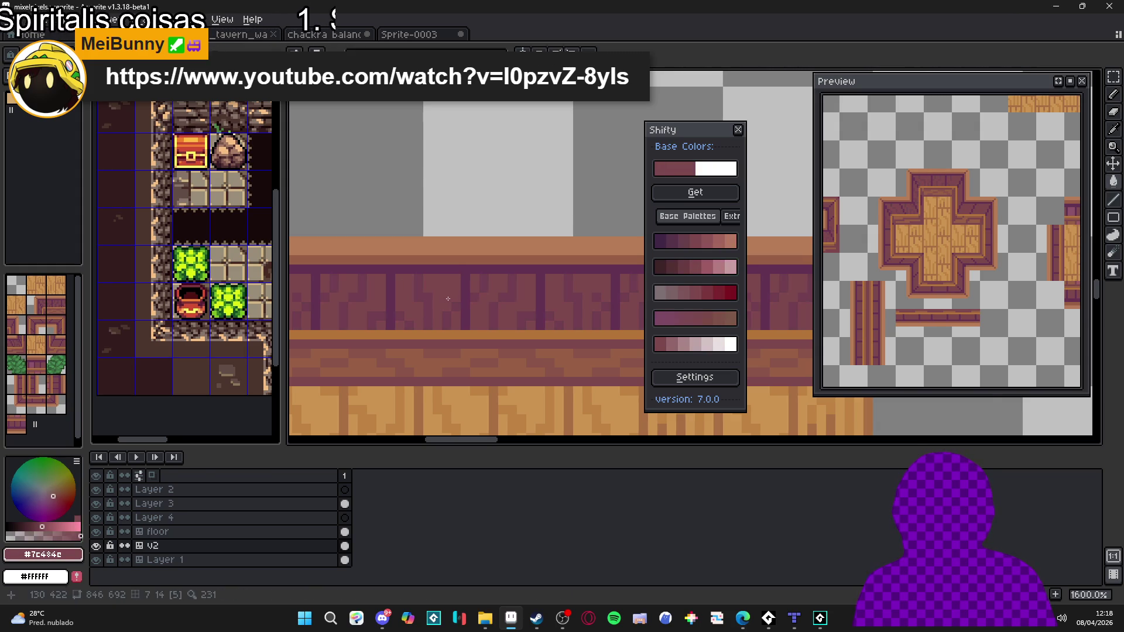
Step: Zoom in on the railing and sample the dark purple #633253
scroll(450, 293, "down", 1)
scroll(452, 310, "up", 2)
scroll(453, 310, "down", 8)
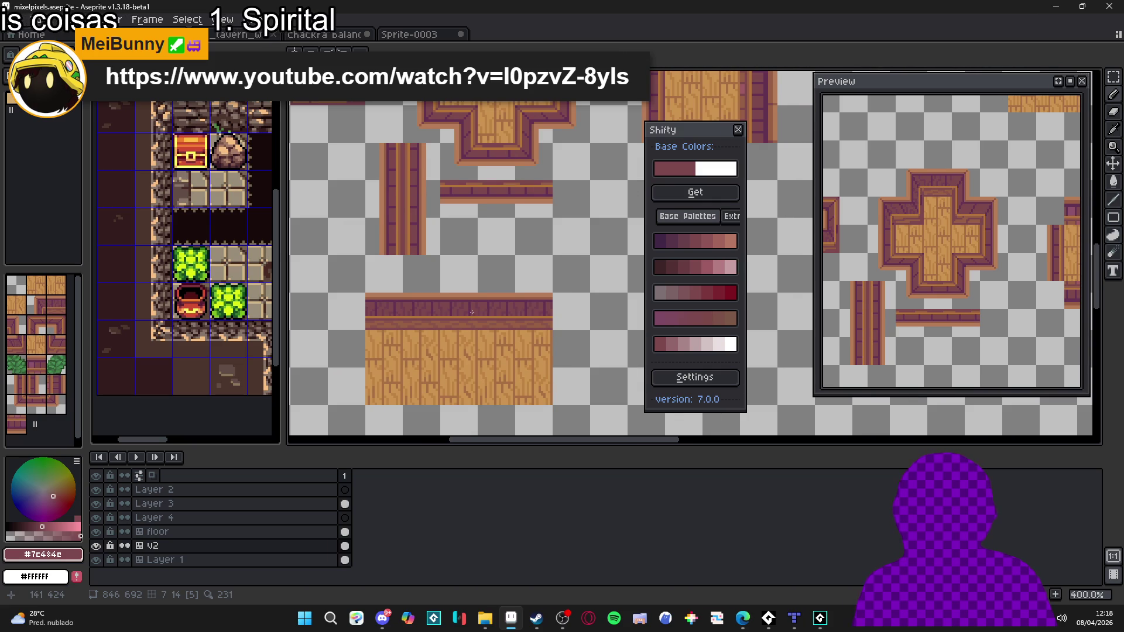
scroll(472, 312, "down", 1)
scroll(479, 305, "up", 4)
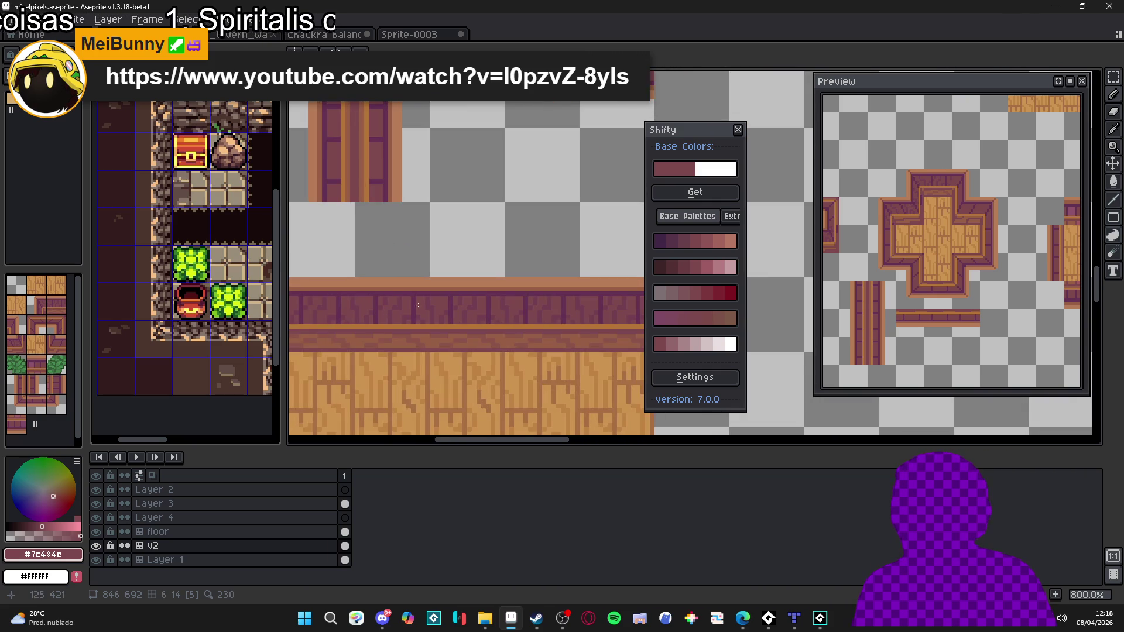
scroll(425, 303, "up", 3)
left_click(411, 293, "alt")
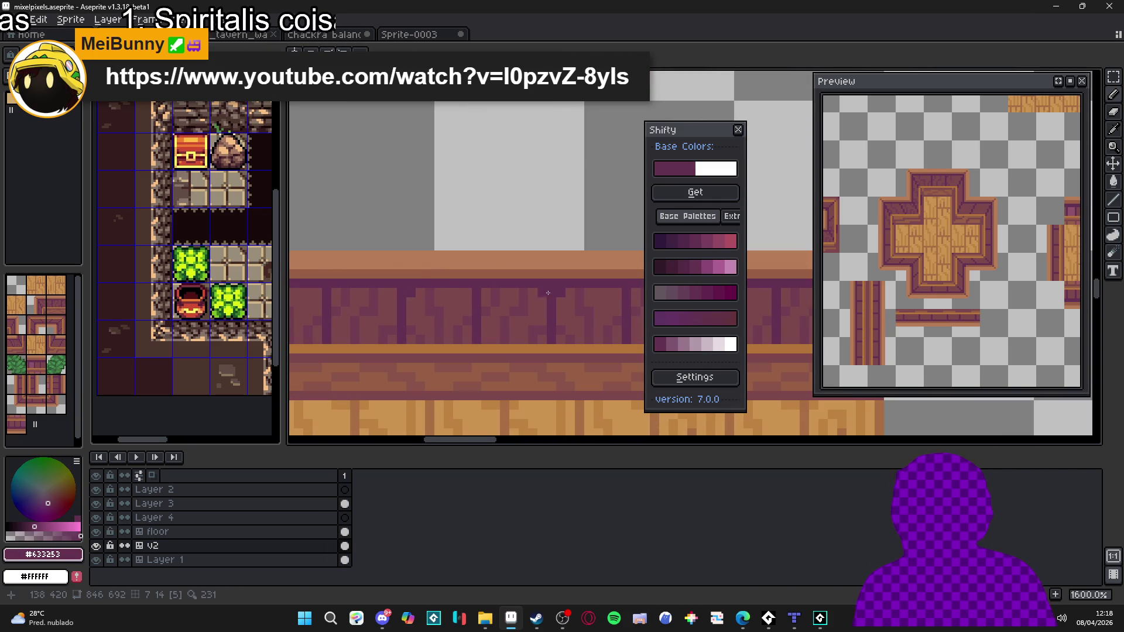
scroll(536, 307, "down", 4)
Step: Check the whole cross tile zoomed in and out, then marquee-select a 32x16 strip
mouse_move(537, 310)
left_mouse_down()
mouse_move(472, 402)
mouse_move(455, 357)
mouse_move(486, 351)
mouse_move(487, 389)
left_mouse_up()
scroll(469, 419, "down", 1)
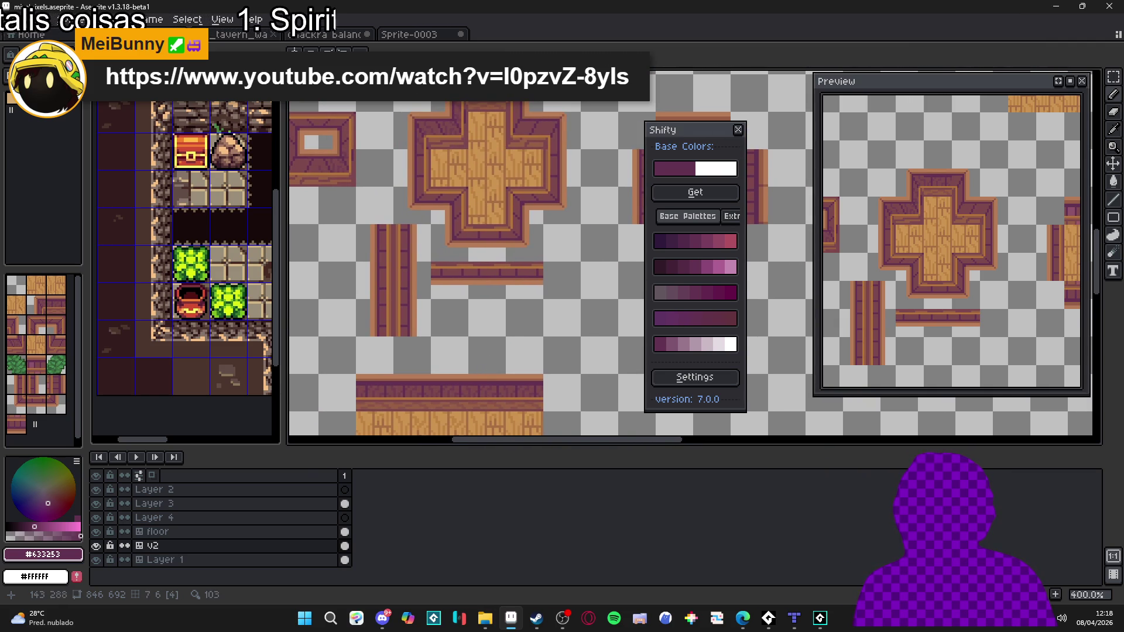
scroll(469, 98, "up", 5)
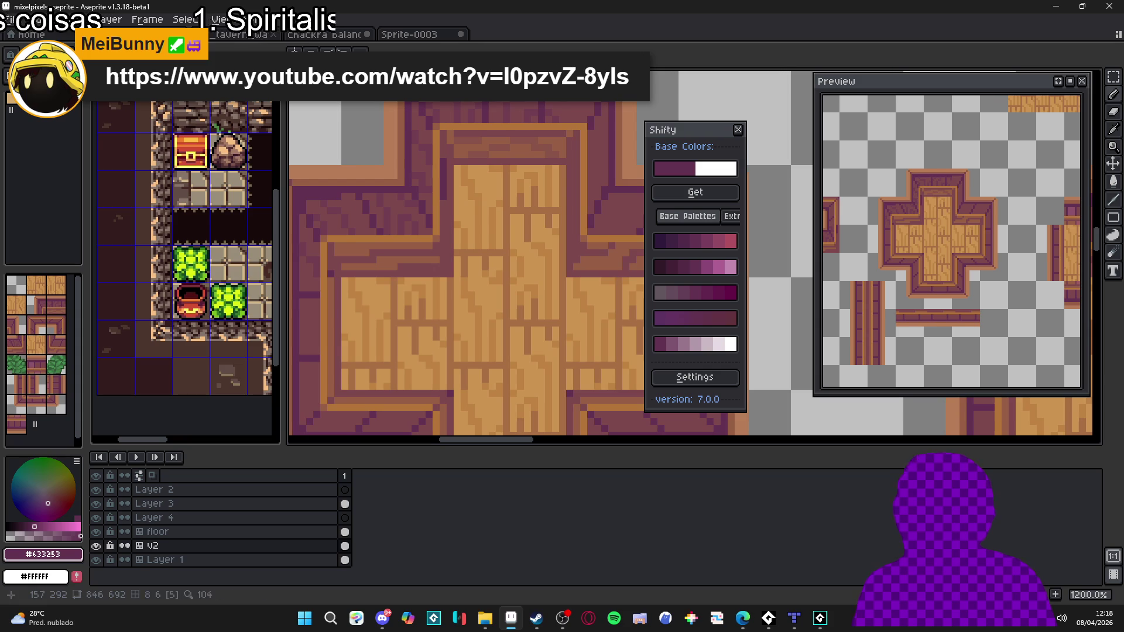
scroll(397, 125, "down", 3)
scroll(397, 124, "up", 3)
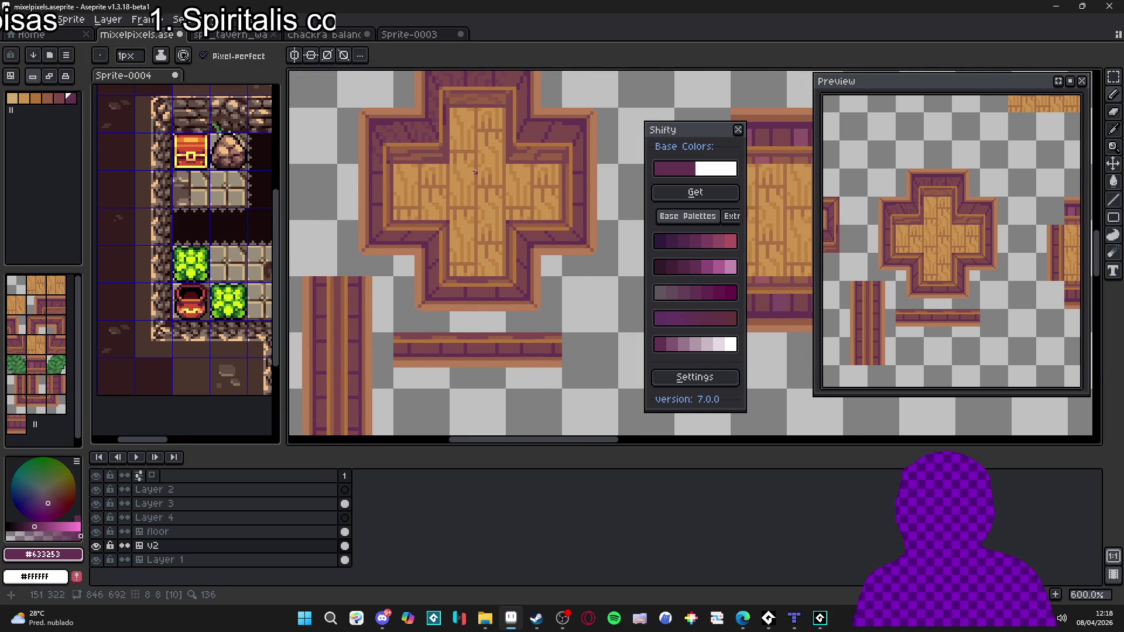
key("shift")
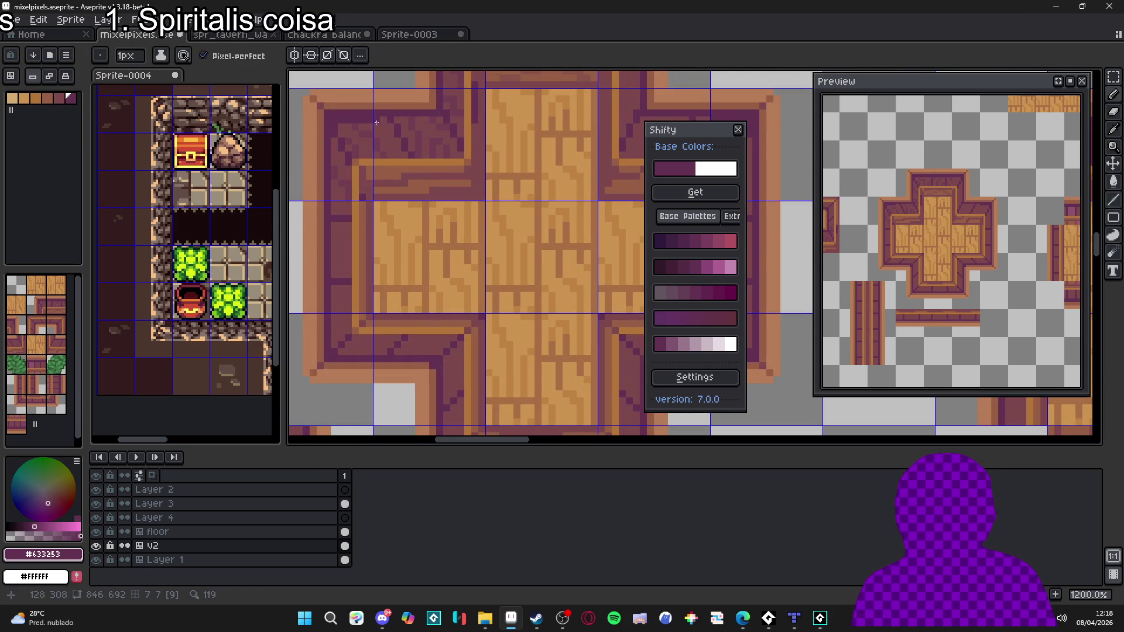
scroll(437, 123, "down", 3)
scroll(580, 125, "up", 3)
scroll(487, 133, "down", 3)
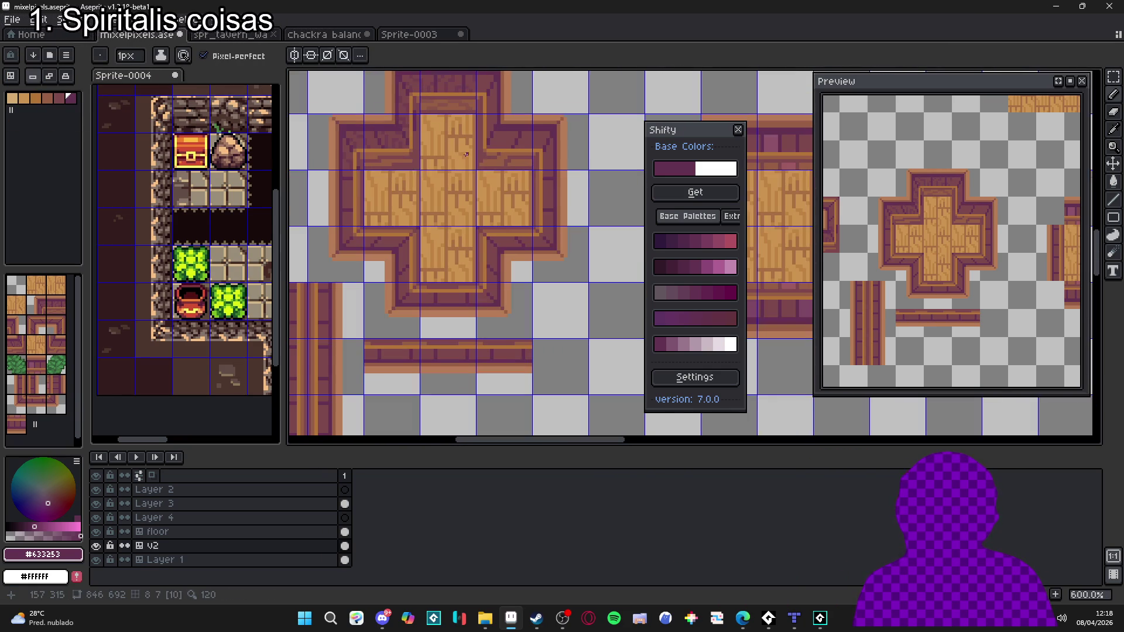
key("m")
left_click_drag(340, 140, 567, 150)
Step: Drop the moved 32x16 strip and clear the selection
left_click(397, 145)
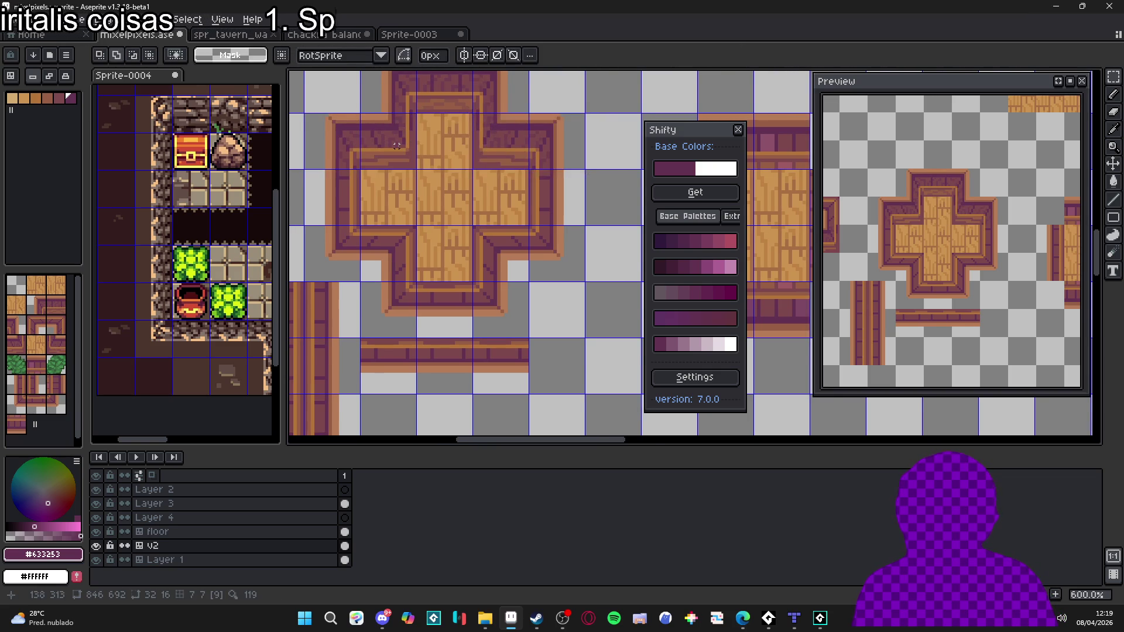
scroll(506, 235, "down", 2)
scroll(506, 236, "up", 3)
scroll(498, 246, "left", 3)
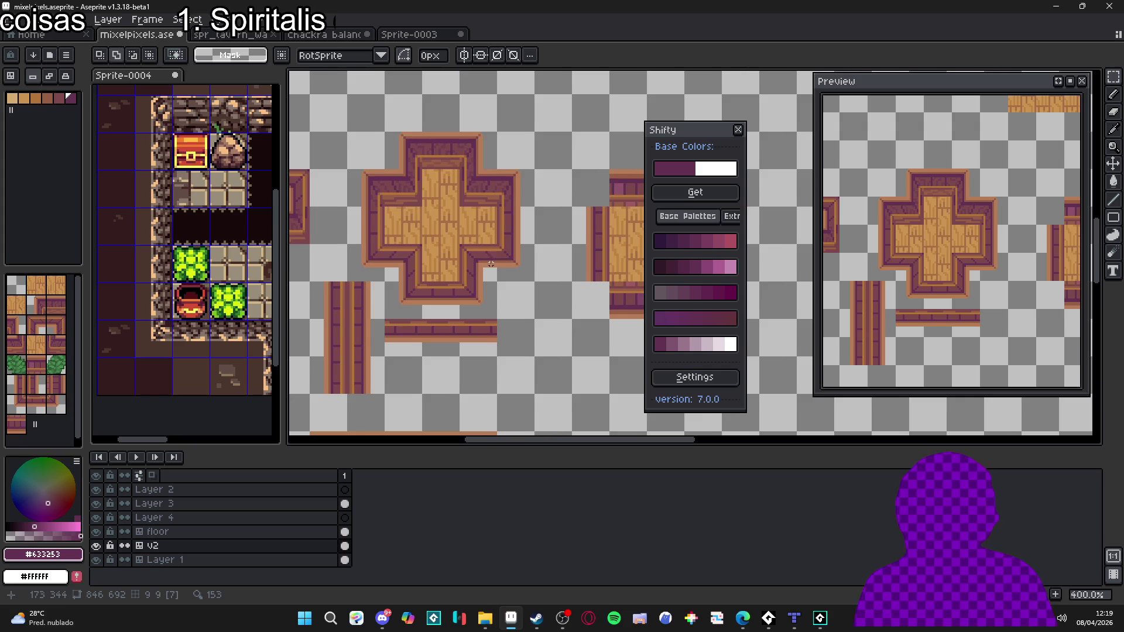
scroll(494, 264, "down", 2)
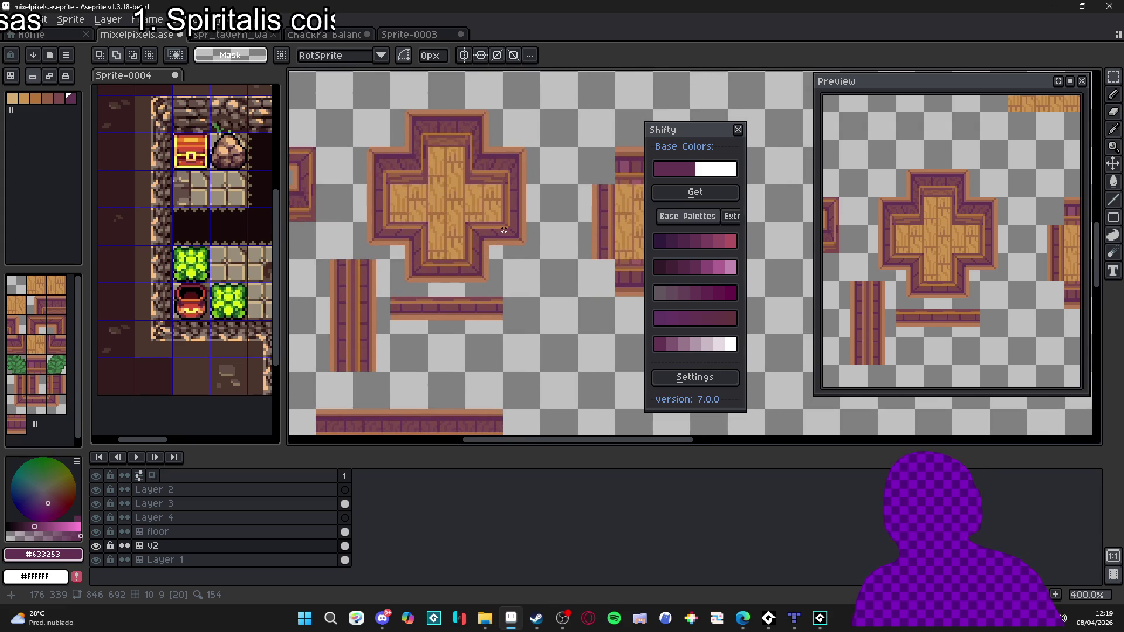
scroll(503, 230, "down", 2)
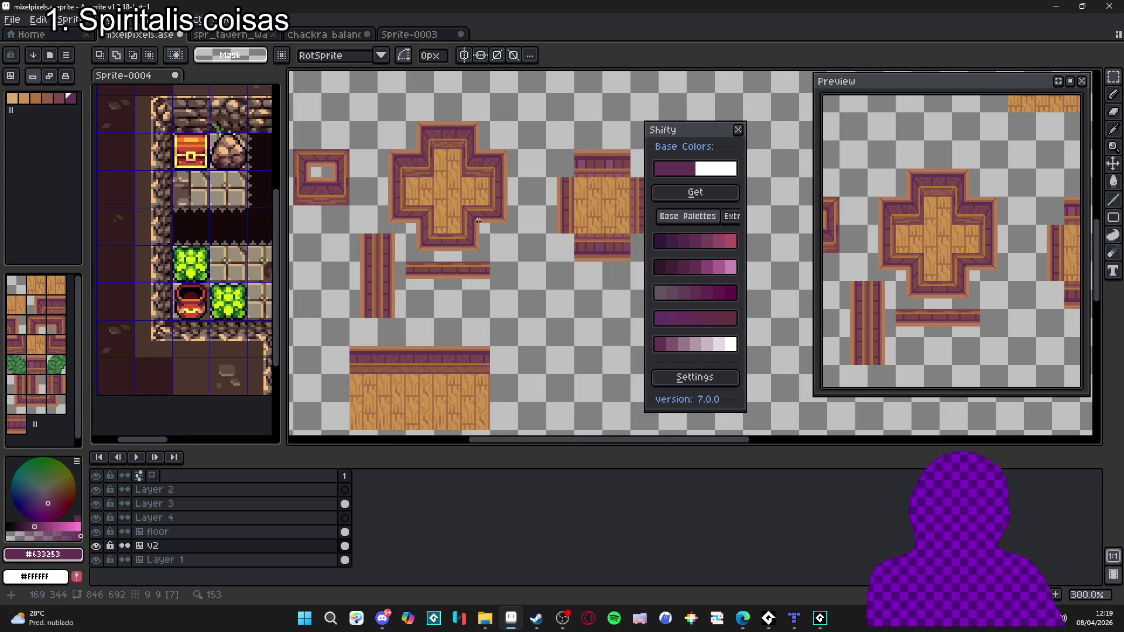
scroll(422, 125, "up", 7)
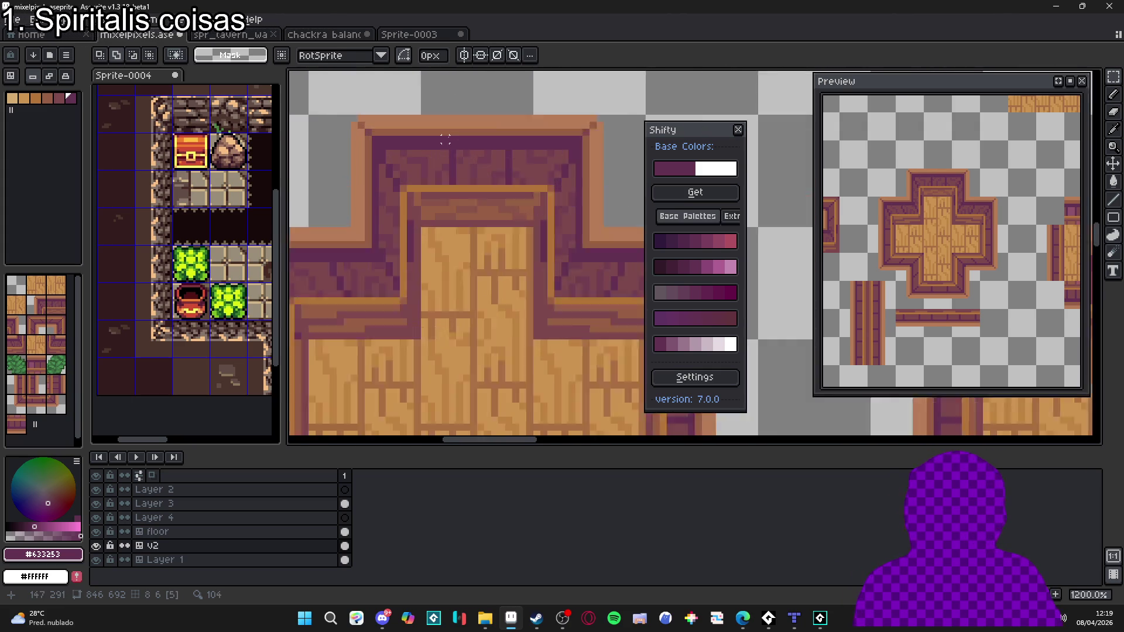
Step: With the Pencil, paint a darker purple Shifty shade onto the cross platform's top border
key("b")
left_click(727, 198)
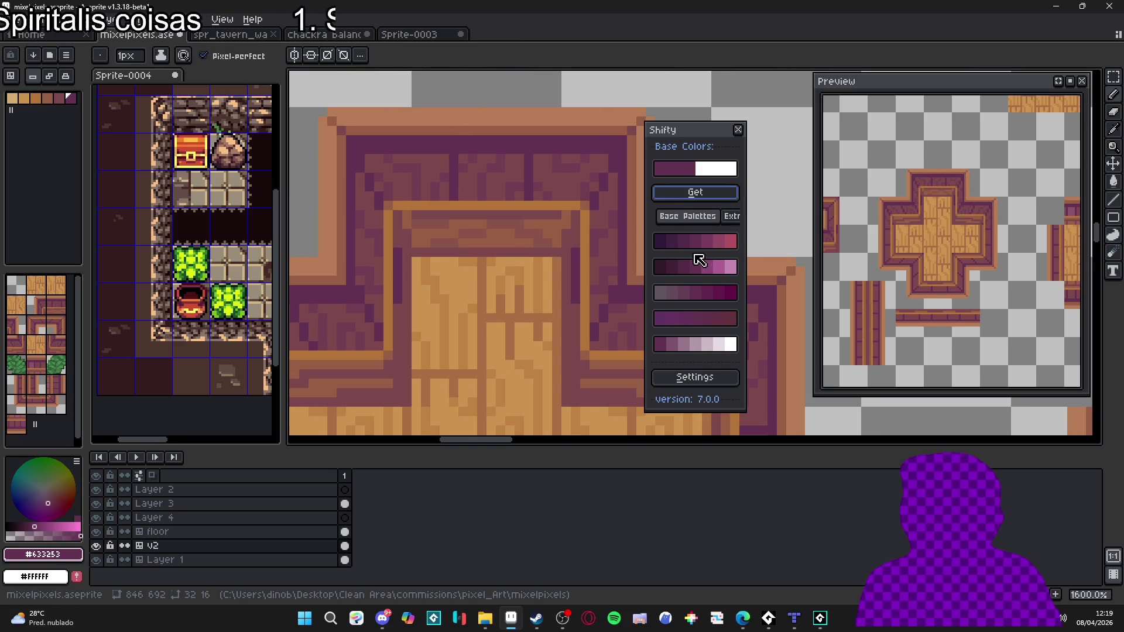
left_click(696, 245)
left_click(484, 147)
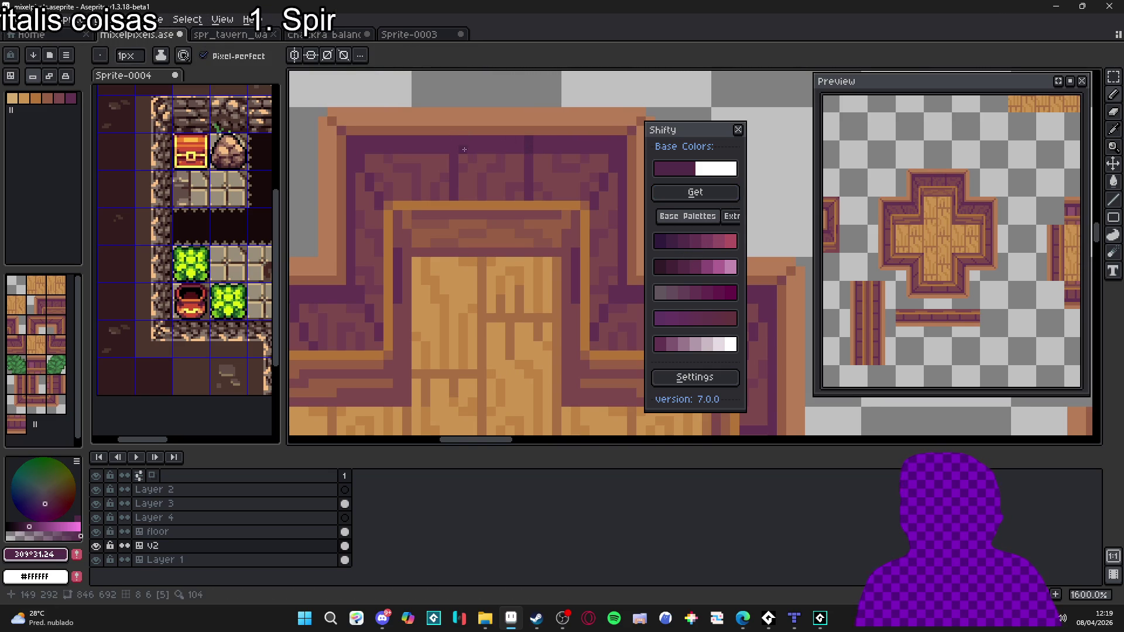
scroll(453, 154, "down", 3)
scroll(524, 207, "up", 5)
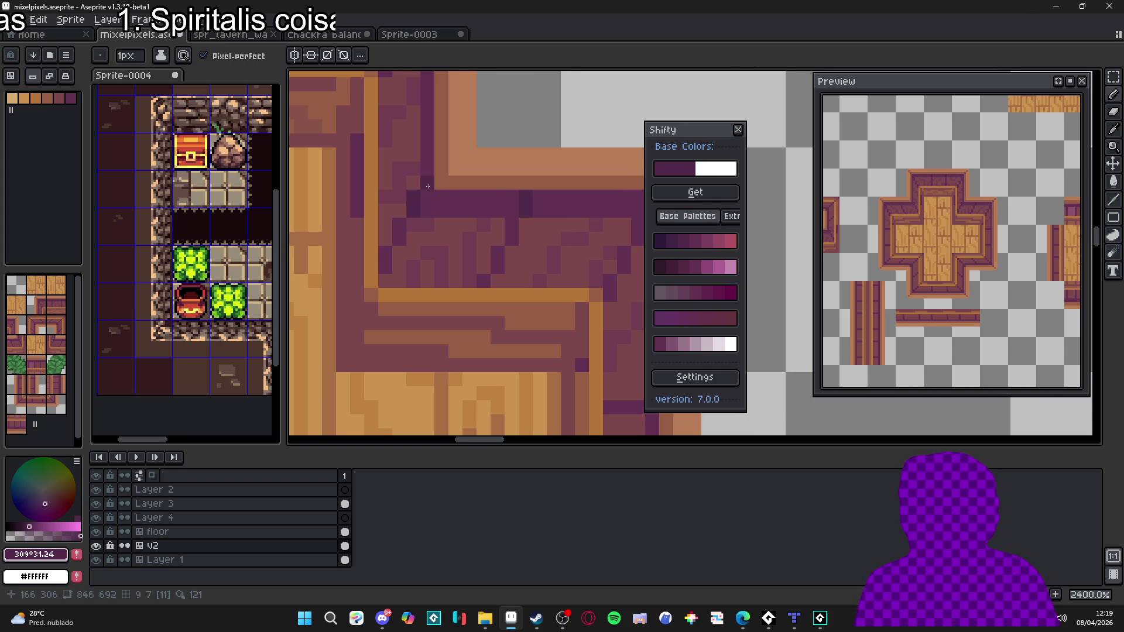
scroll(428, 187, "down", 4)
scroll(511, 214, "up", 2)
scroll(517, 214, "up", 3)
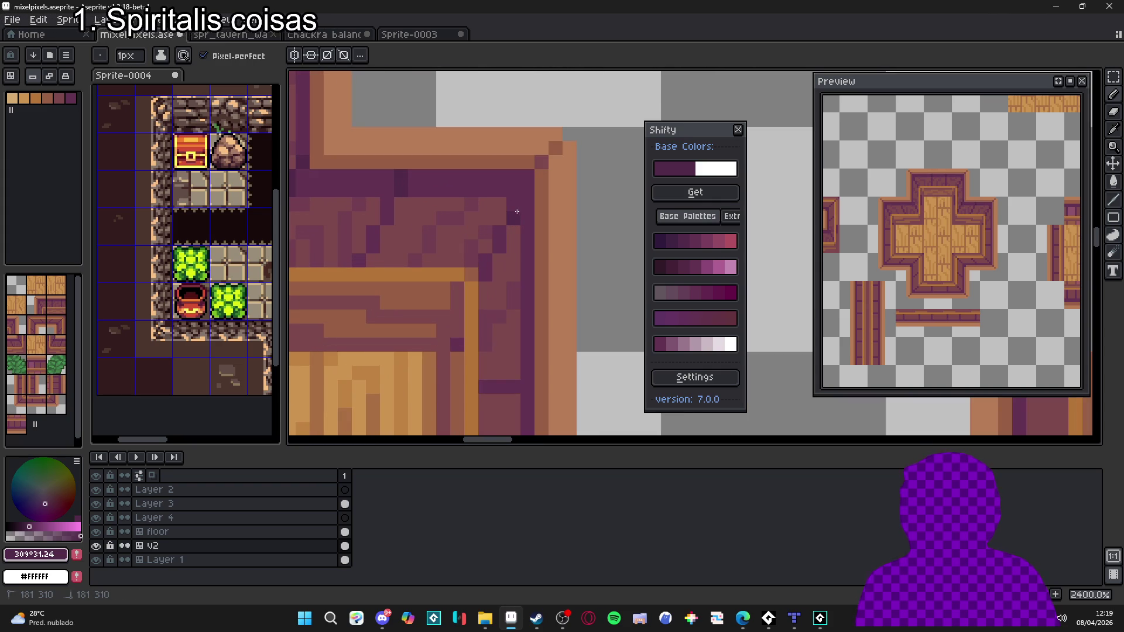
scroll(524, 181, "down", 3)
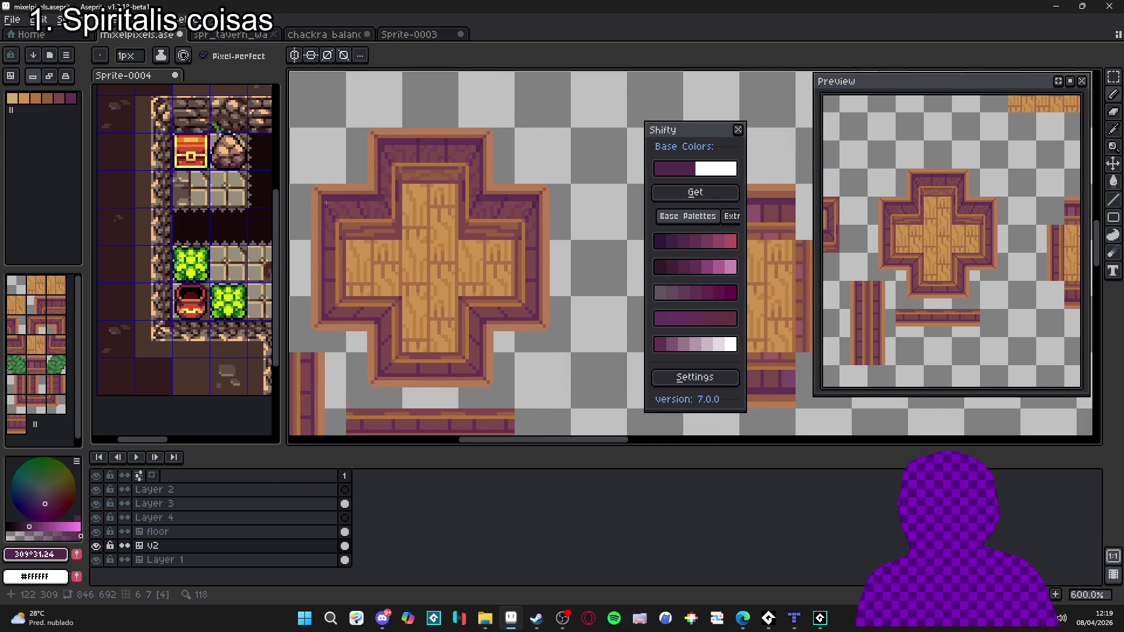
scroll(443, 221, "up", 2)
scroll(444, 222, "down", 3)
Step: With the tile grid shown, shift a 32x16 block of the right arm two steps left
left_click_drag(443, 221, 436, 220)
key("m")
key("ctrl+apostrophe")
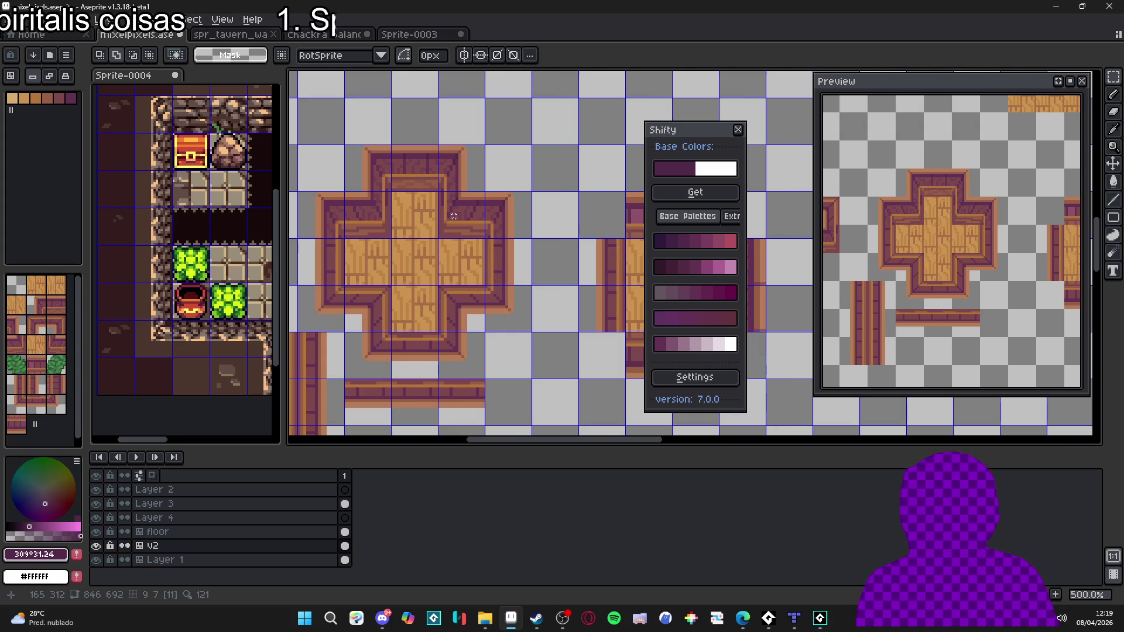
left_click_drag(454, 216, 530, 196)
key("Left")
key("Left")
key("Left")
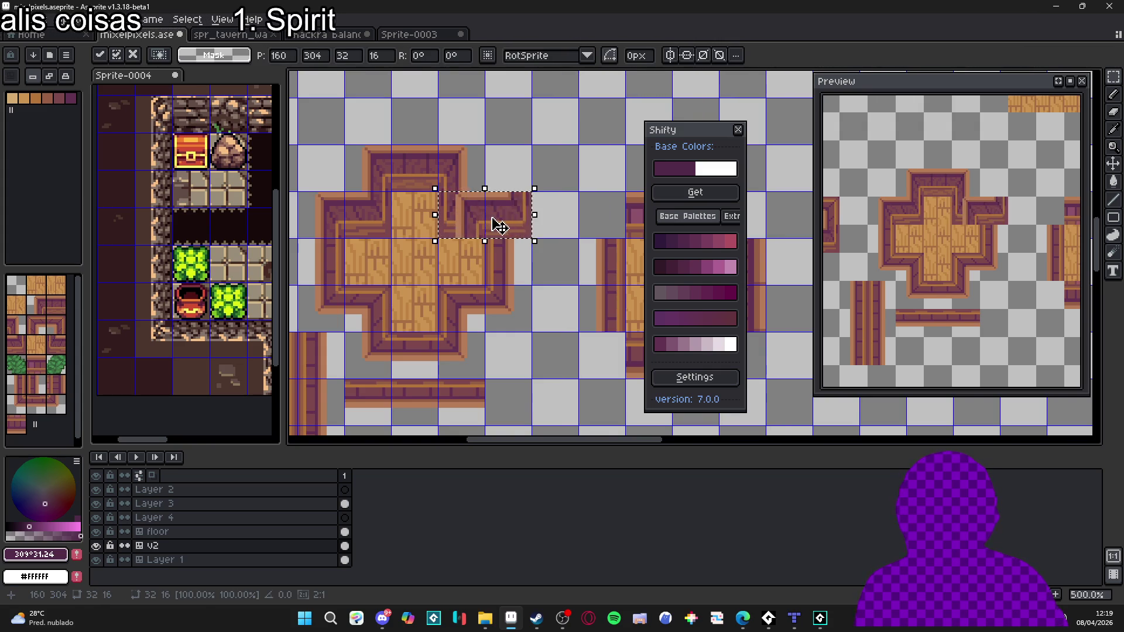
key("Left")
key("Left")
key("Left")
key("Return")
scroll(481, 238, "down", 1)
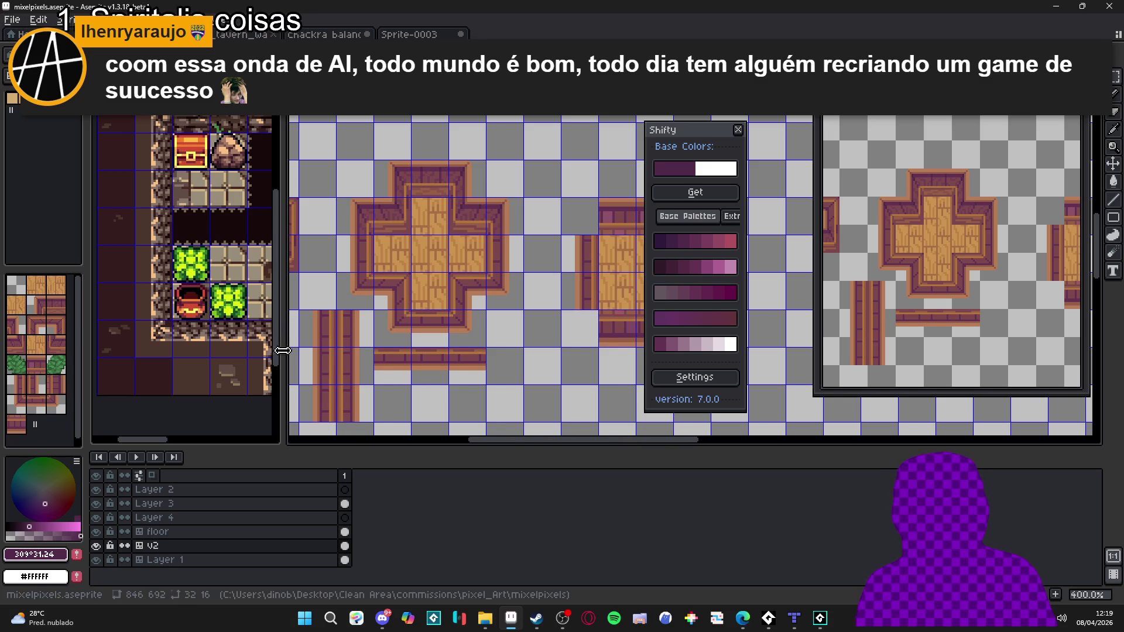
Step: Hide the tile grid, sample dark purple #713e50 from the border, then switch to the browser
key("ctrl+'")
scroll(419, 270, "up", 5)
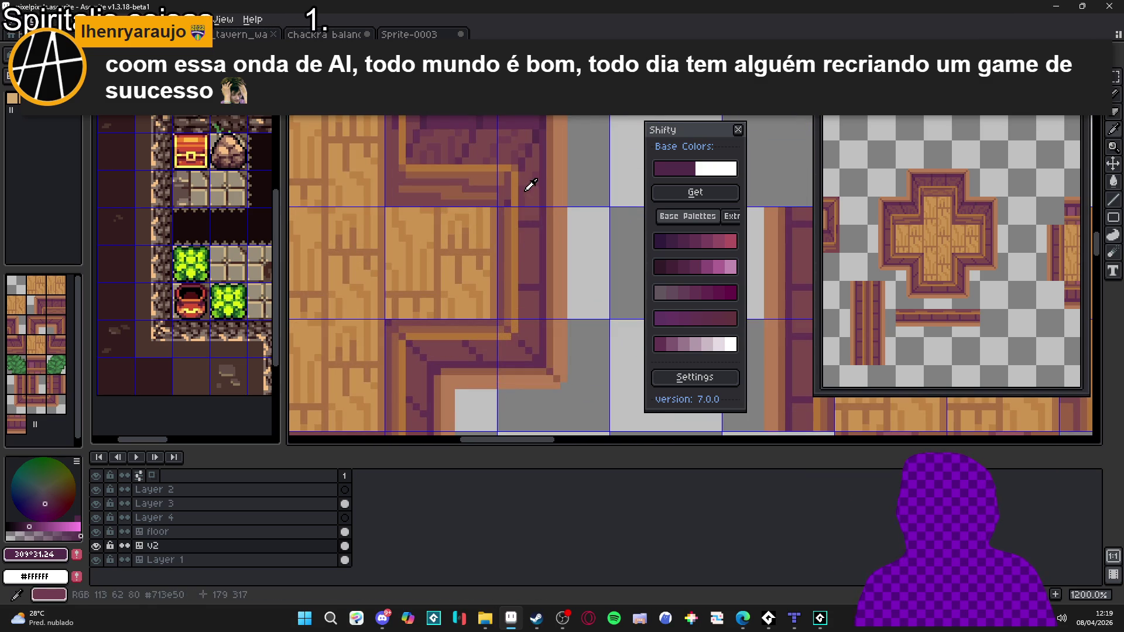
left_click(527, 187, "alt")
scroll(520, 241, "up", 1)
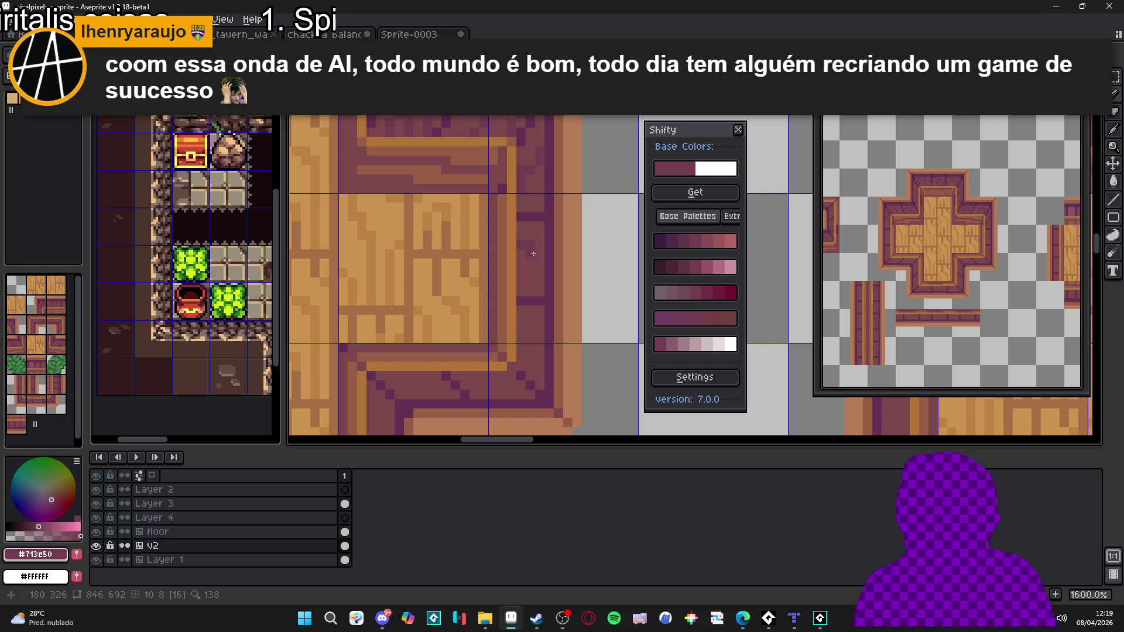
left_click_drag(525, 286, 535, 305)
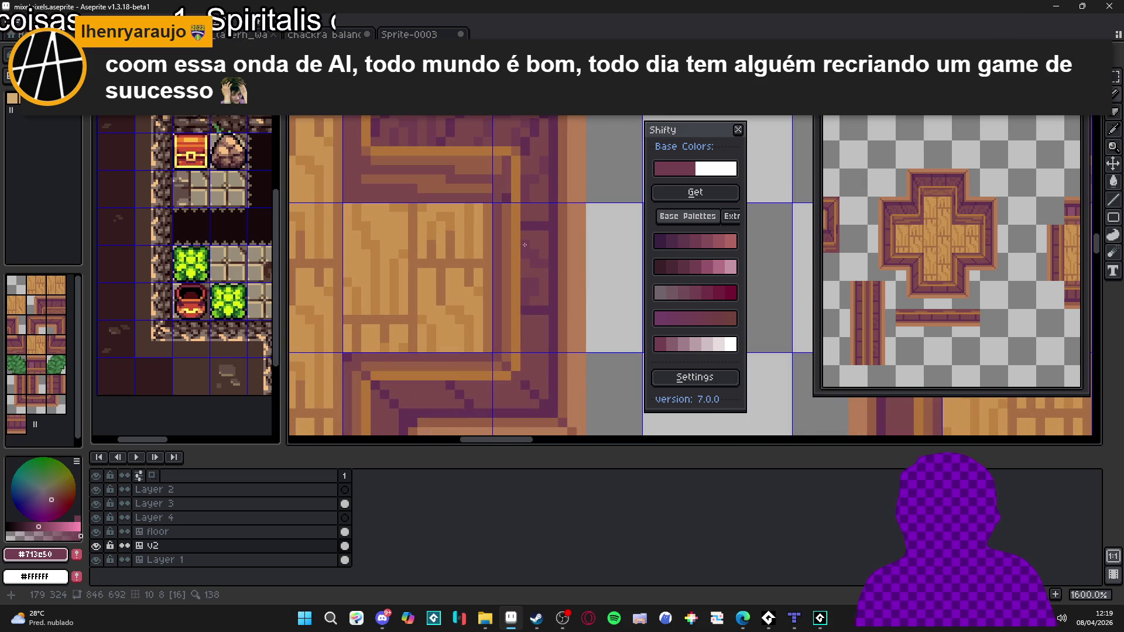
scroll(524, 245, "down", 3)
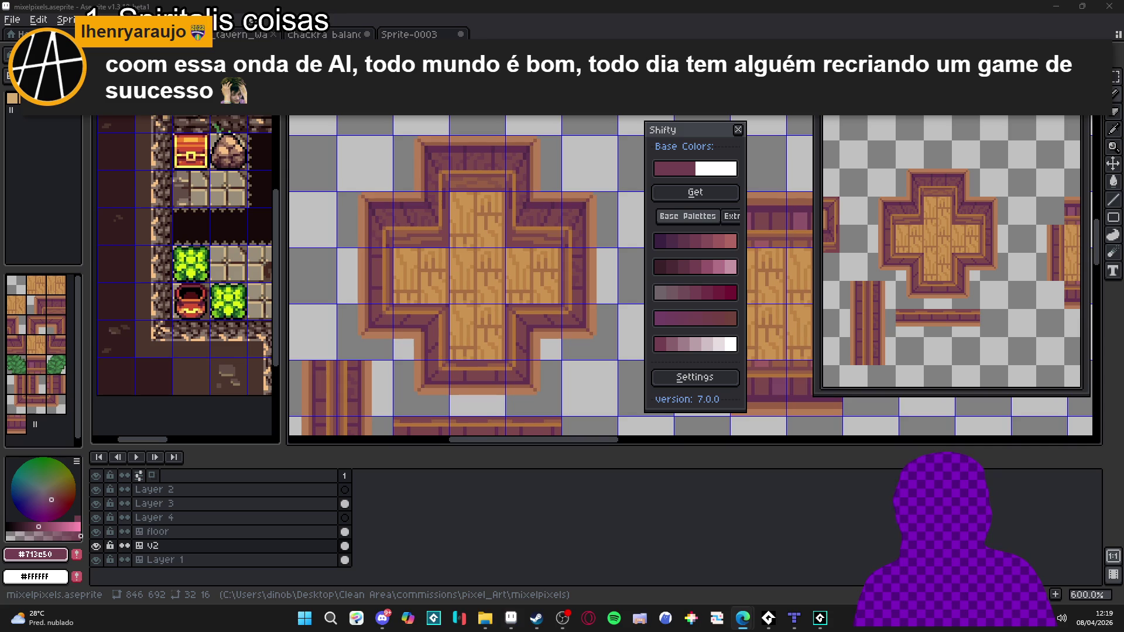
key("alt+Tab")
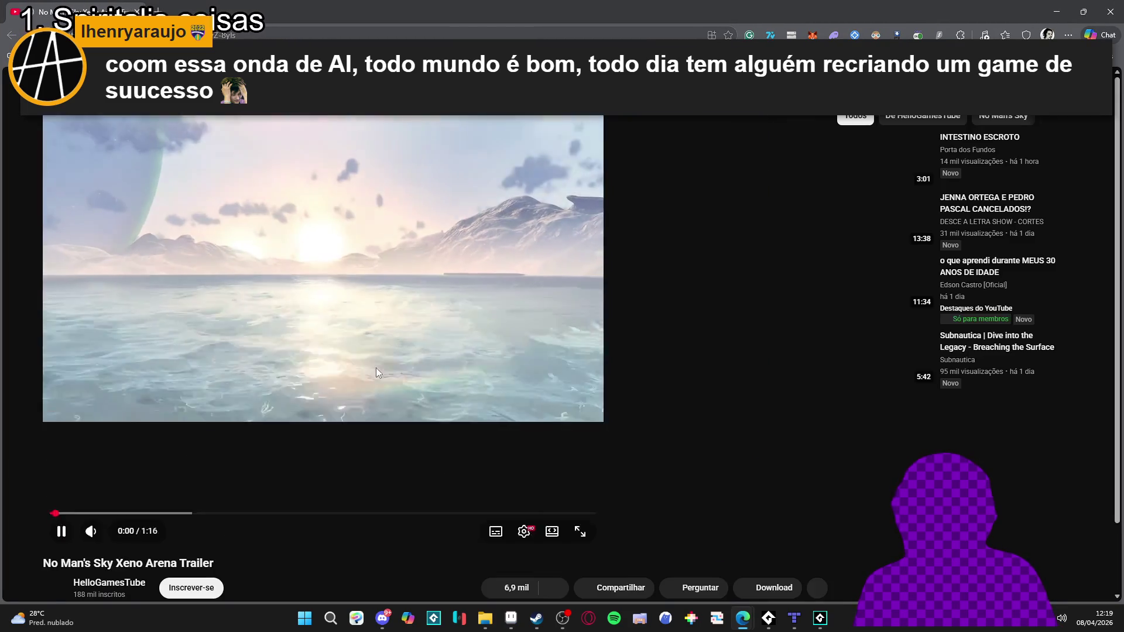
Step: Watch the Xeno Arena Trailer, pausing it near the end
left_click(376, 368)
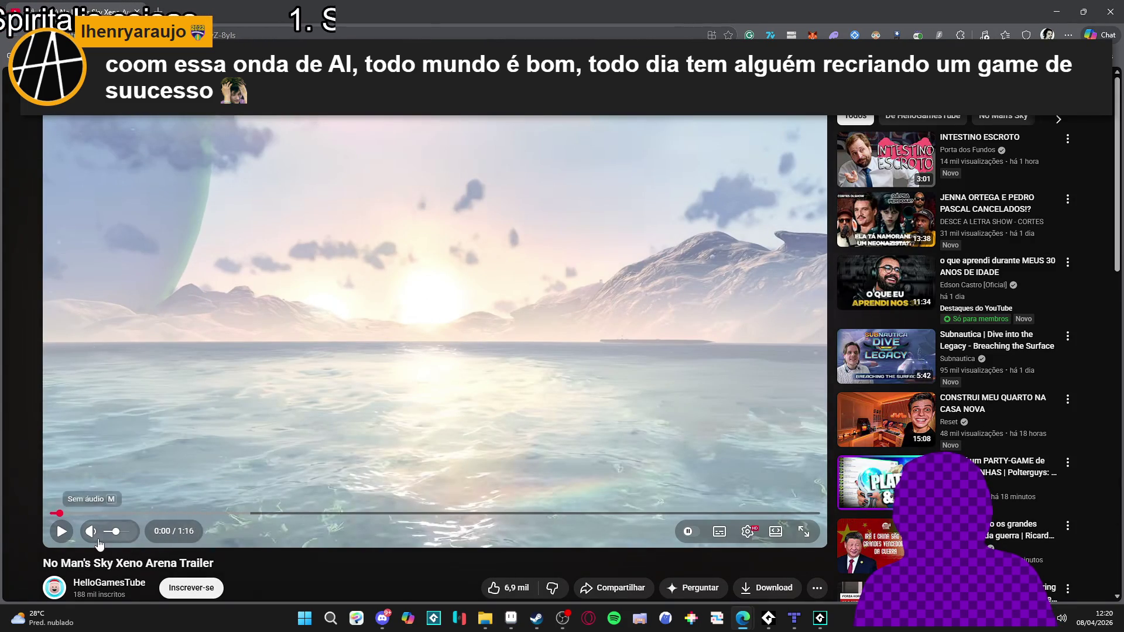
left_click(182, 419)
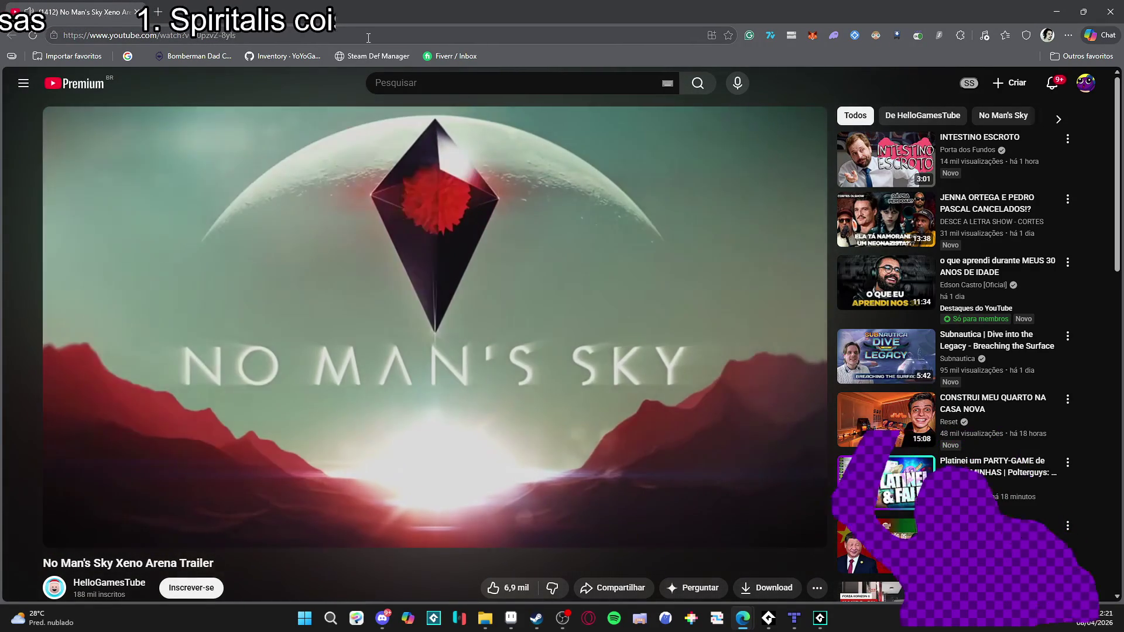
left_click(338, 469)
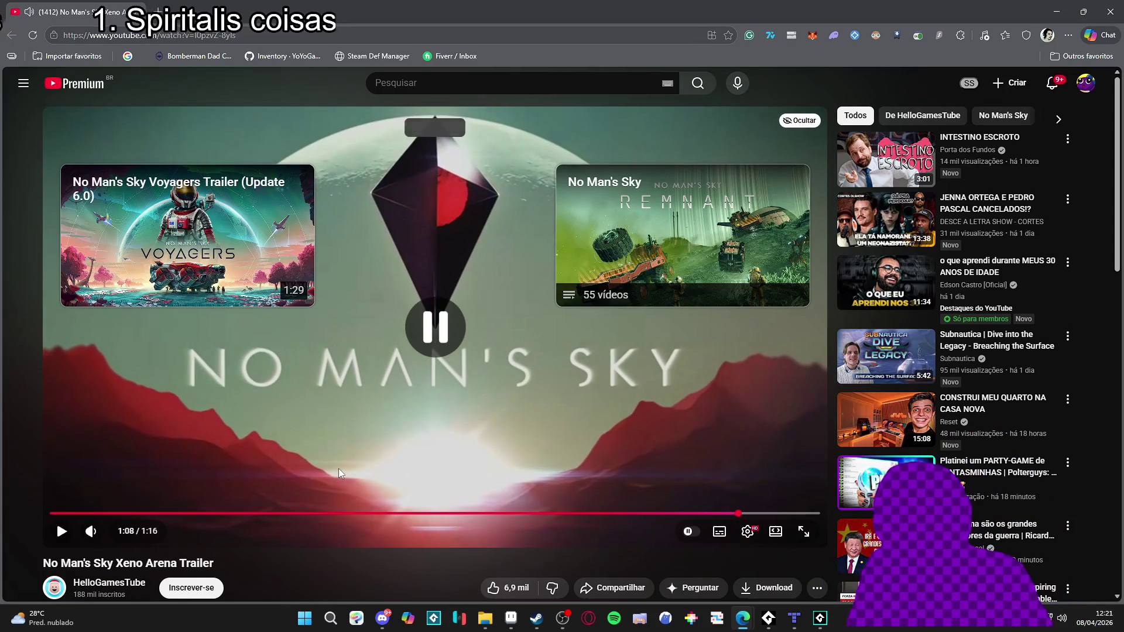
Step: Scroll through the video's comments, then minimize the browser to return to Aseprite
scroll(338, 468, "down", 5)
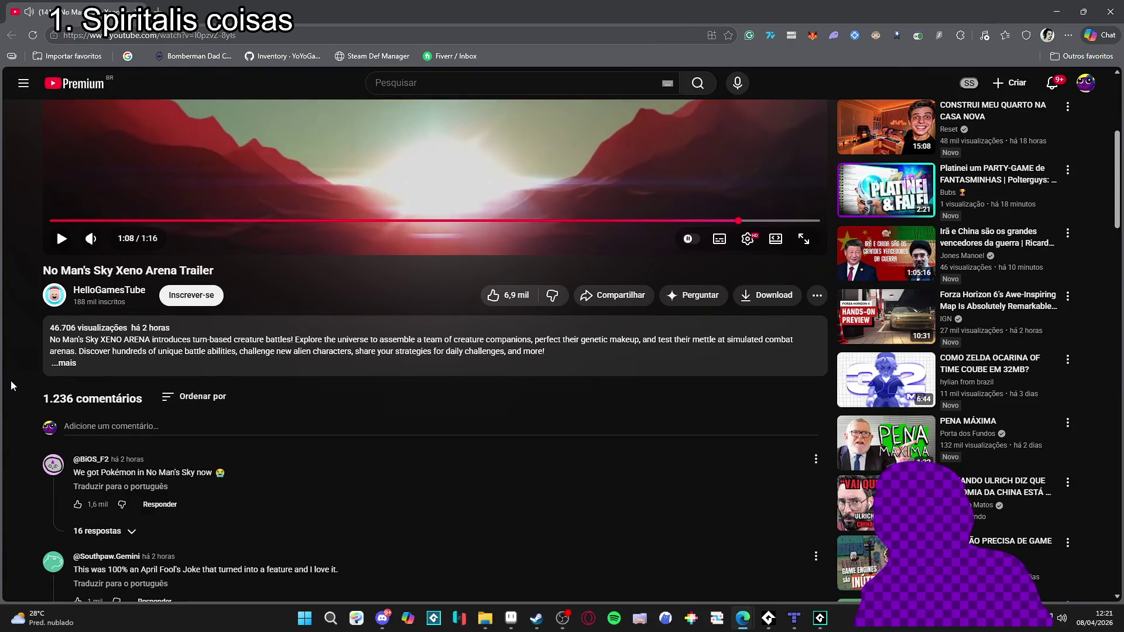
scroll(11, 385, "down", 1)
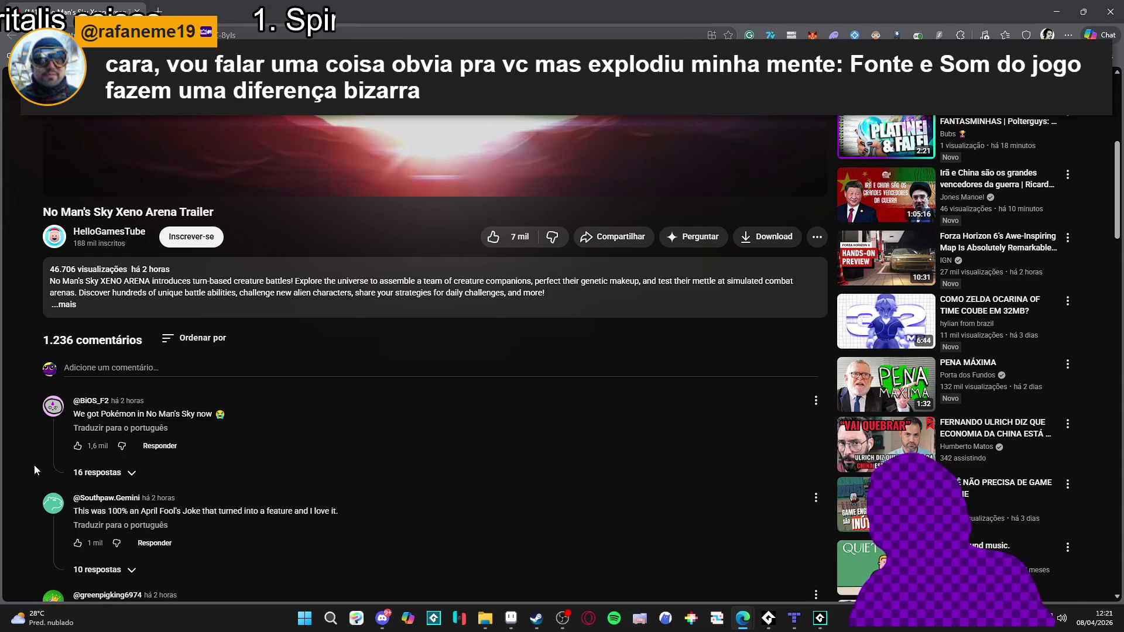
scroll(34, 467, "down", 1)
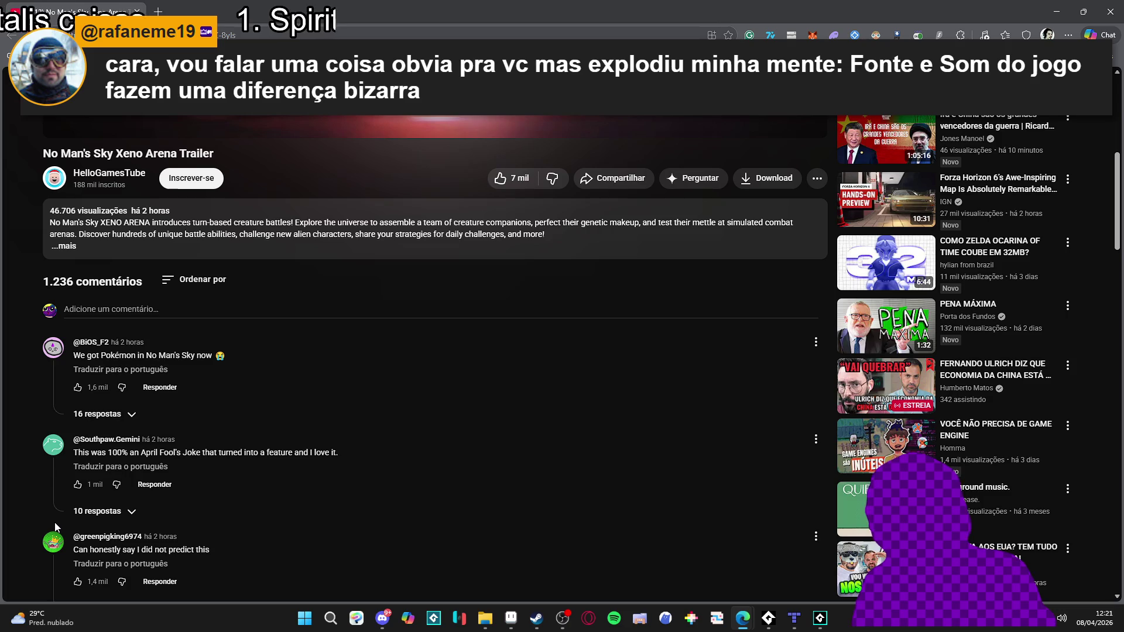
scroll(54, 523, "up", 7)
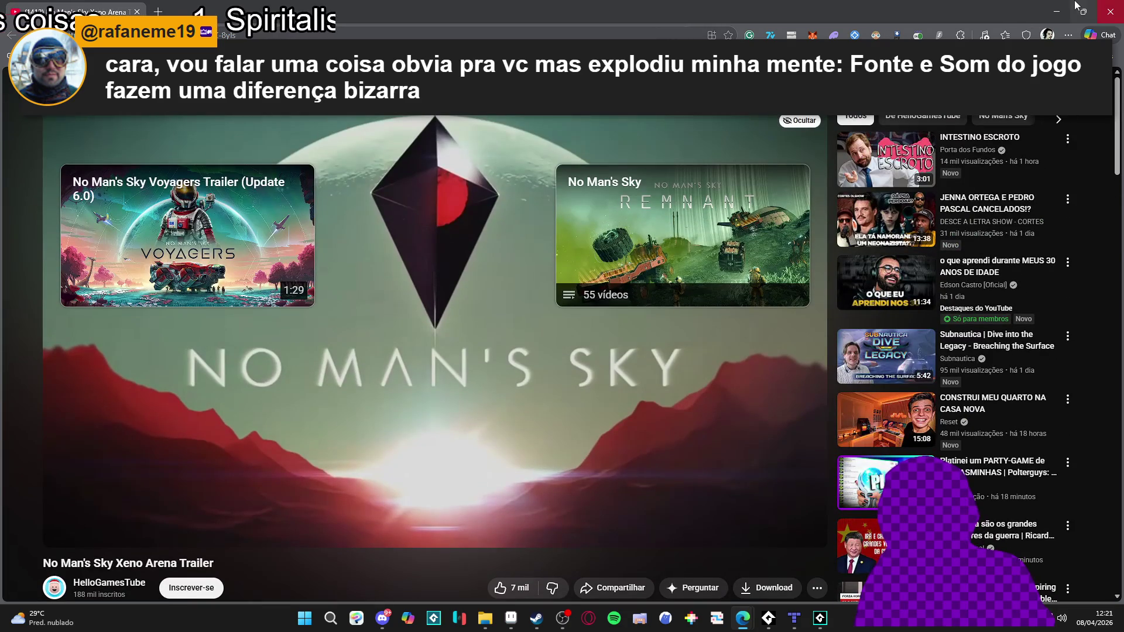
left_click(1057, 11)
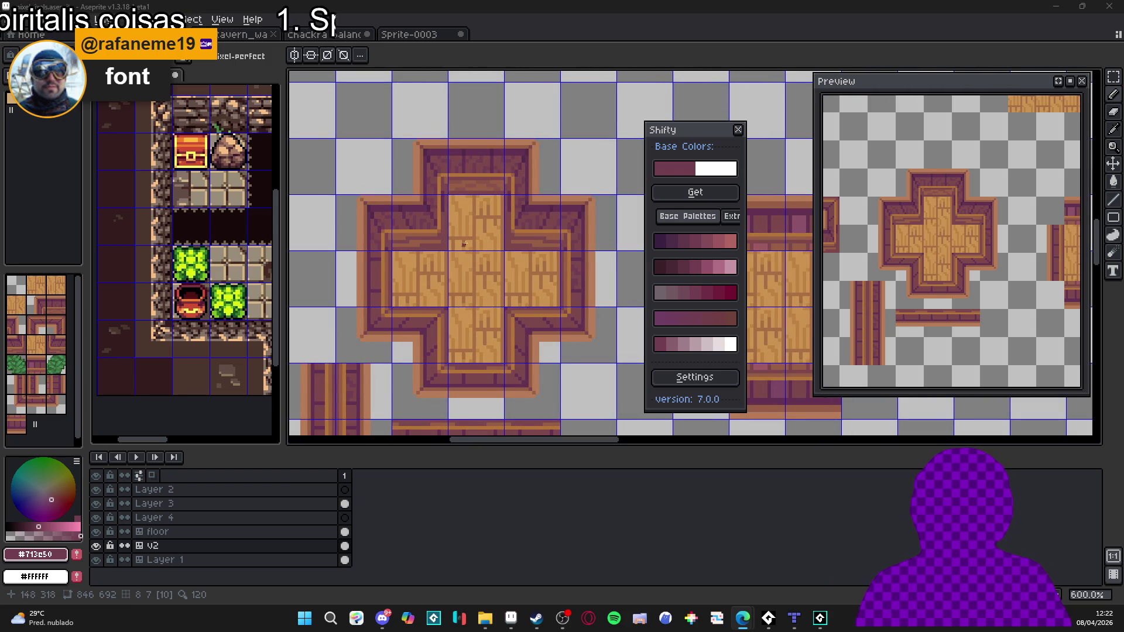
Step: Save mixelpixels.aseprite with Ctrl+S and zoom around to inspect the cross tile
scroll(484, 213, "down", 3)
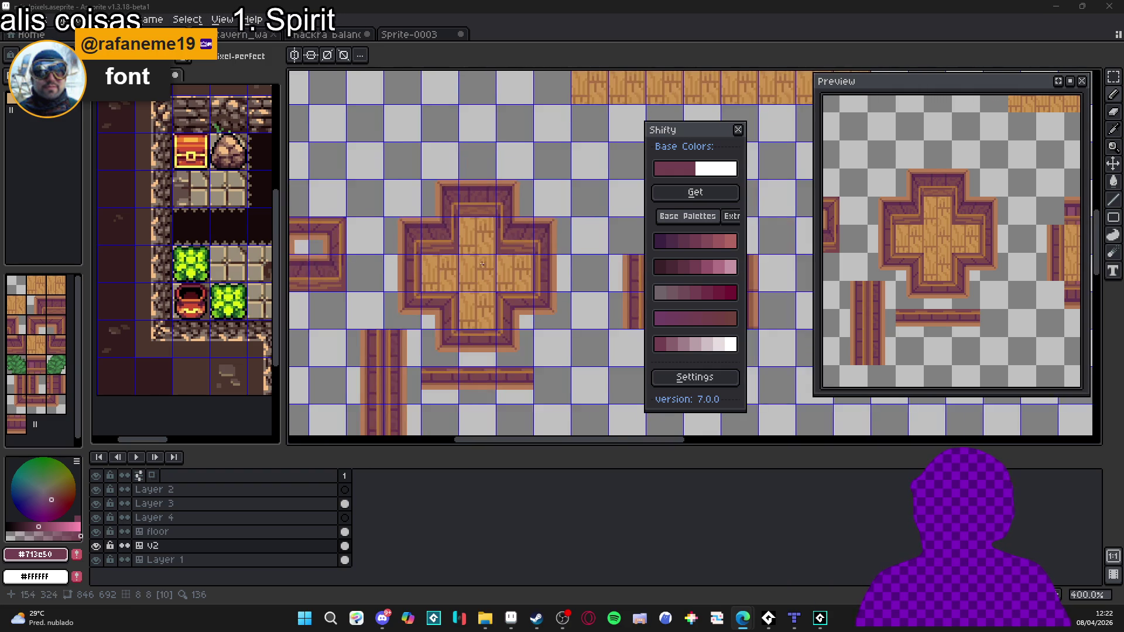
scroll(486, 293, "down", 1)
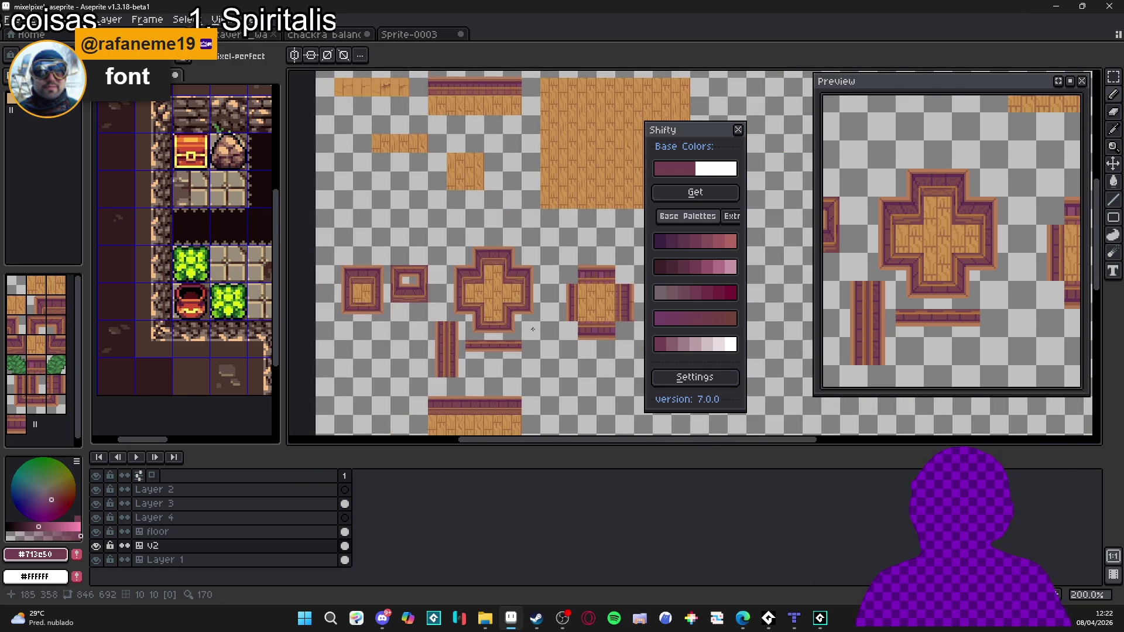
key("ctrl+s")
scroll(484, 316, "up", 1)
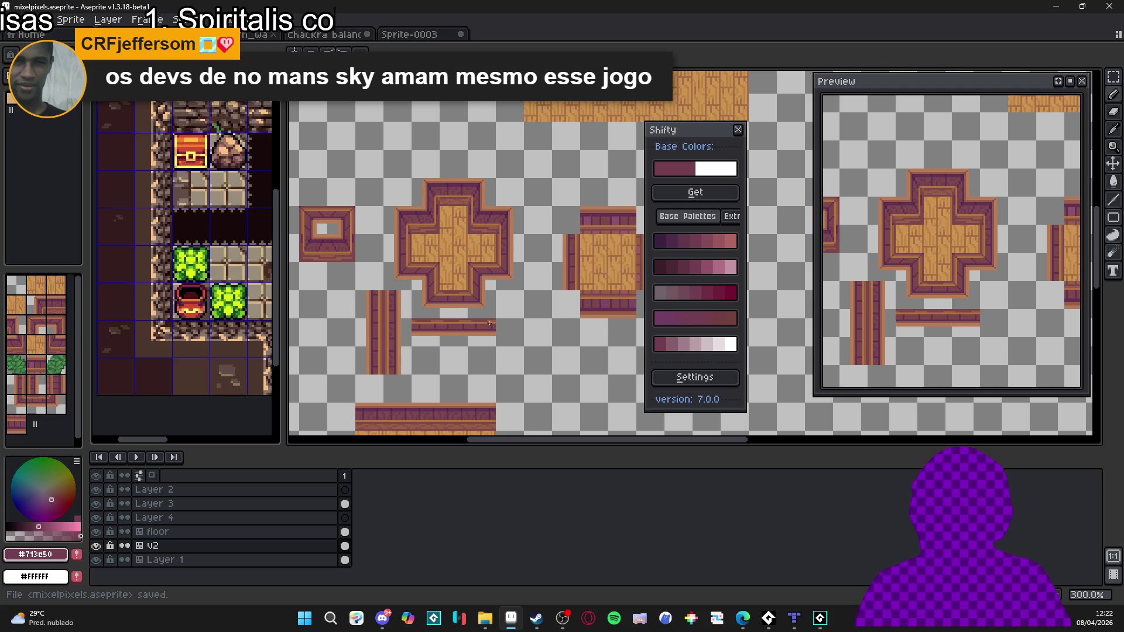
scroll(427, 298, "down", 1)
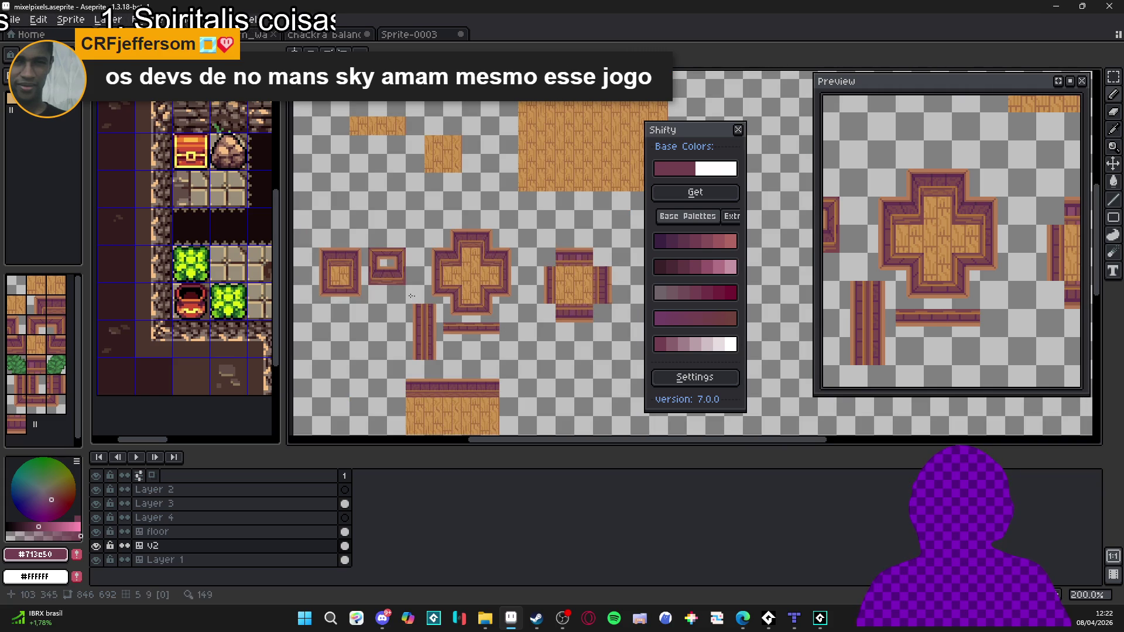
scroll(354, 280, "up", 2)
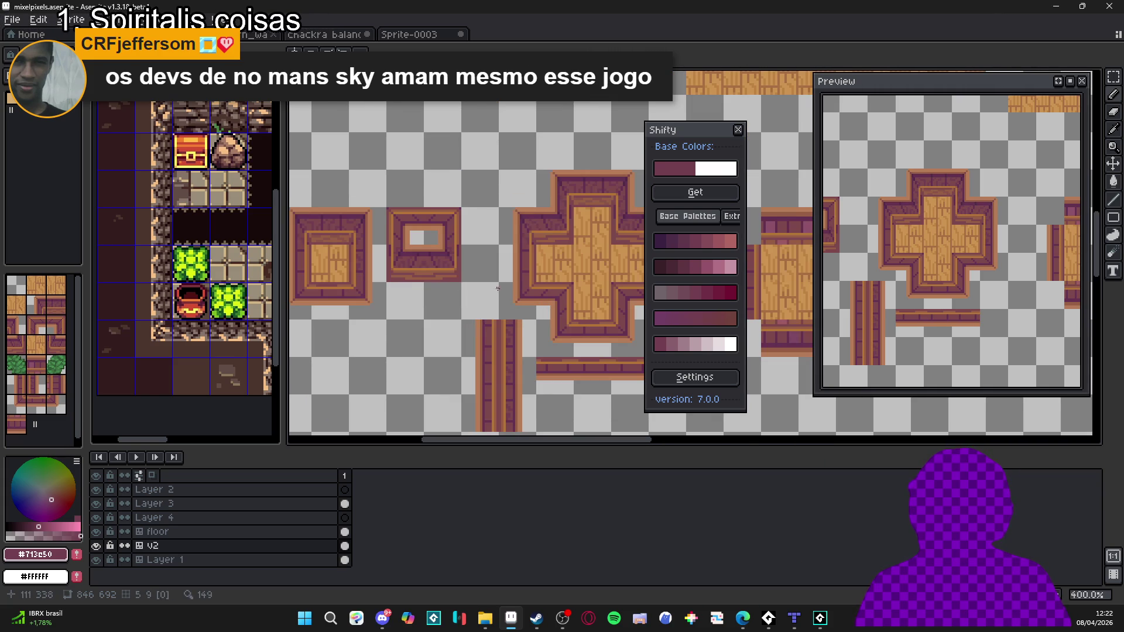
scroll(497, 289, "up", 6)
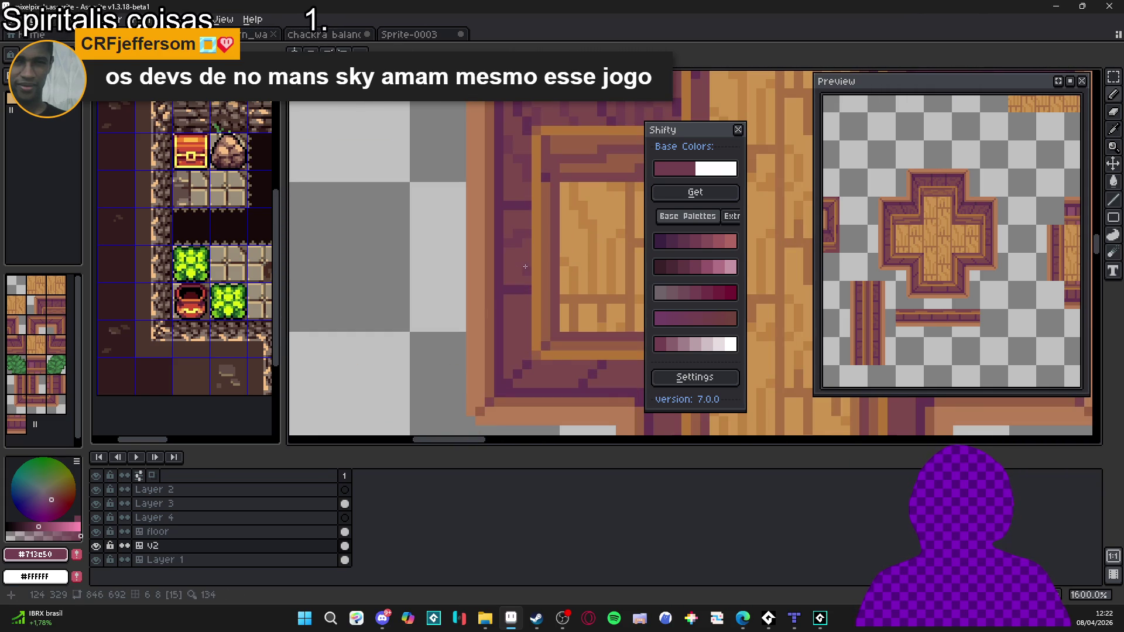
scroll(526, 266, "down", 2)
scroll(528, 279, "up", 2)
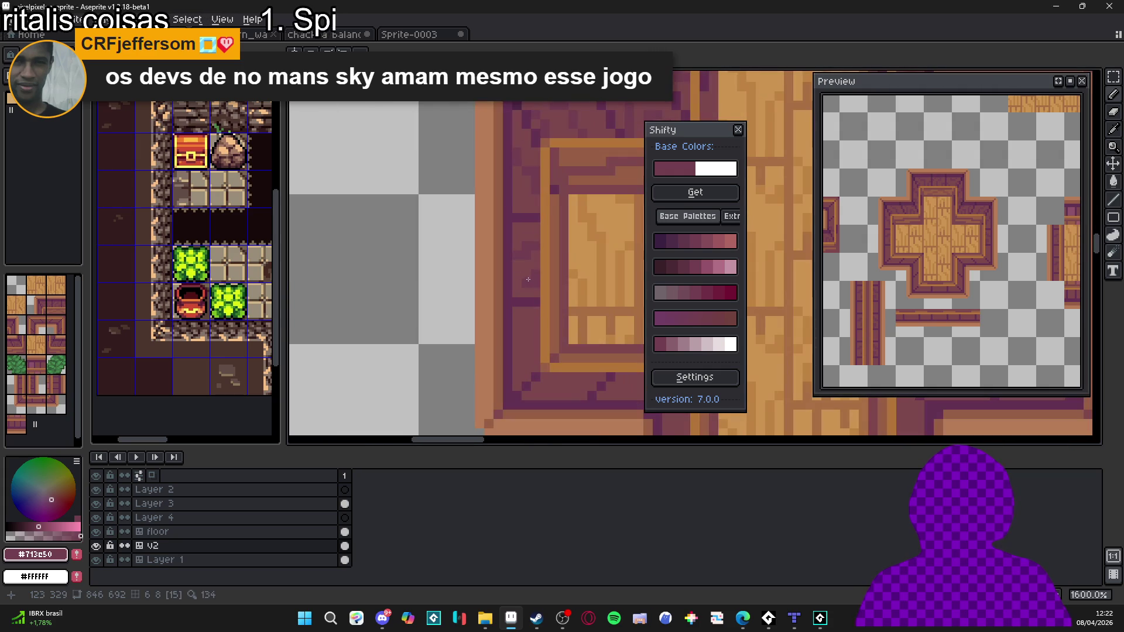
scroll(537, 283, "down", 4)
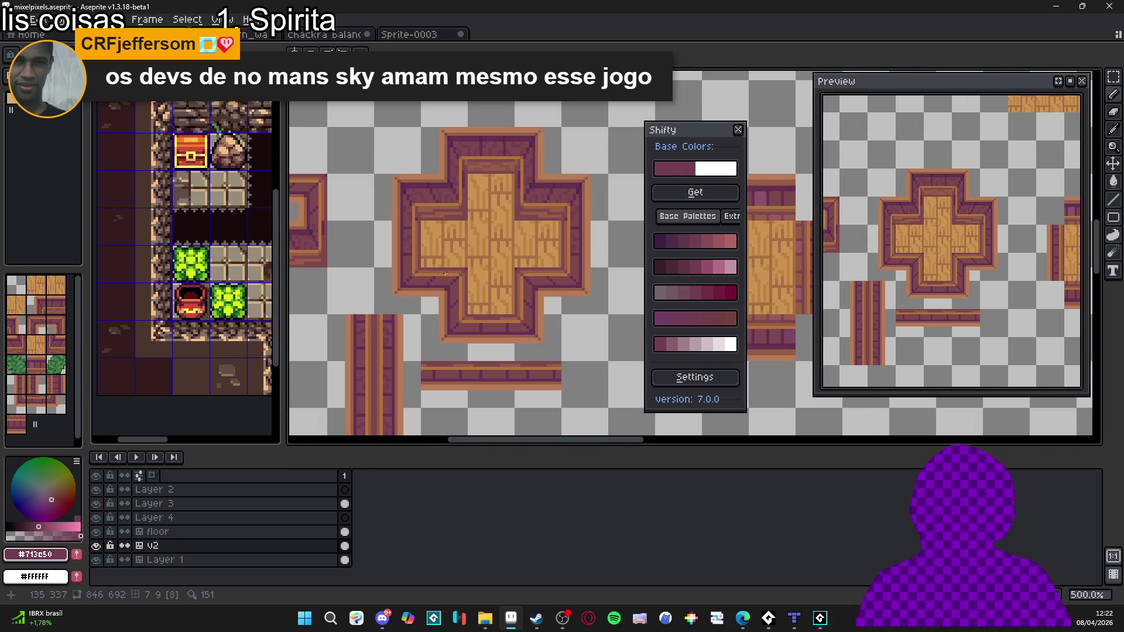
scroll(457, 282, "up", 5)
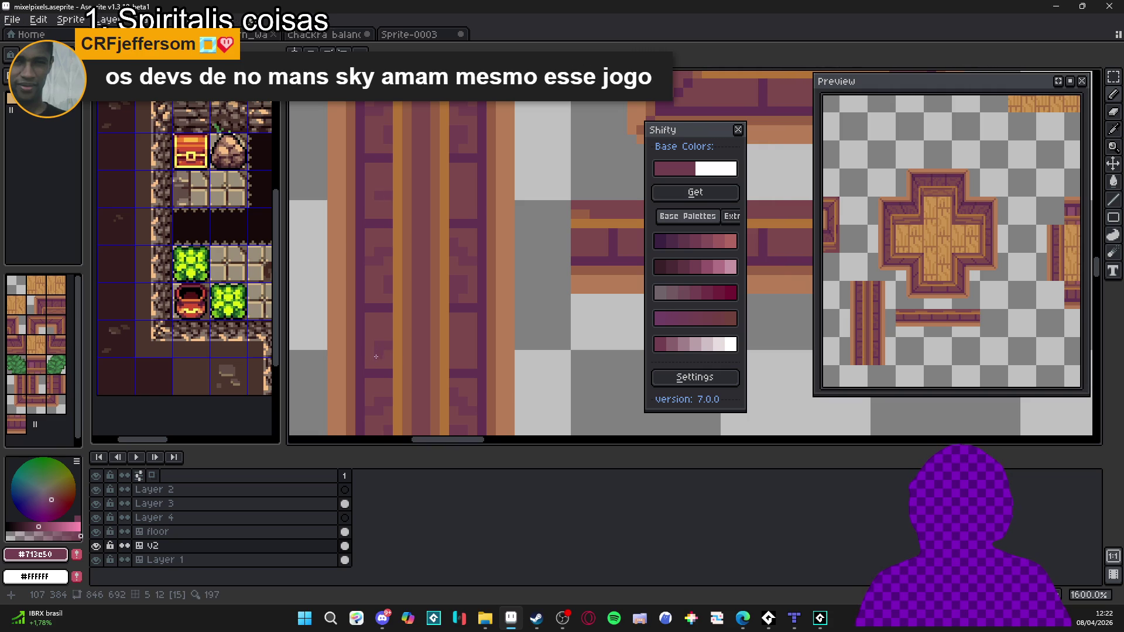
Step: Add dark pixels and #7c484c plum shading along the vertical border plank
scroll(373, 358, "down", 2)
scroll(386, 369, "up", 4)
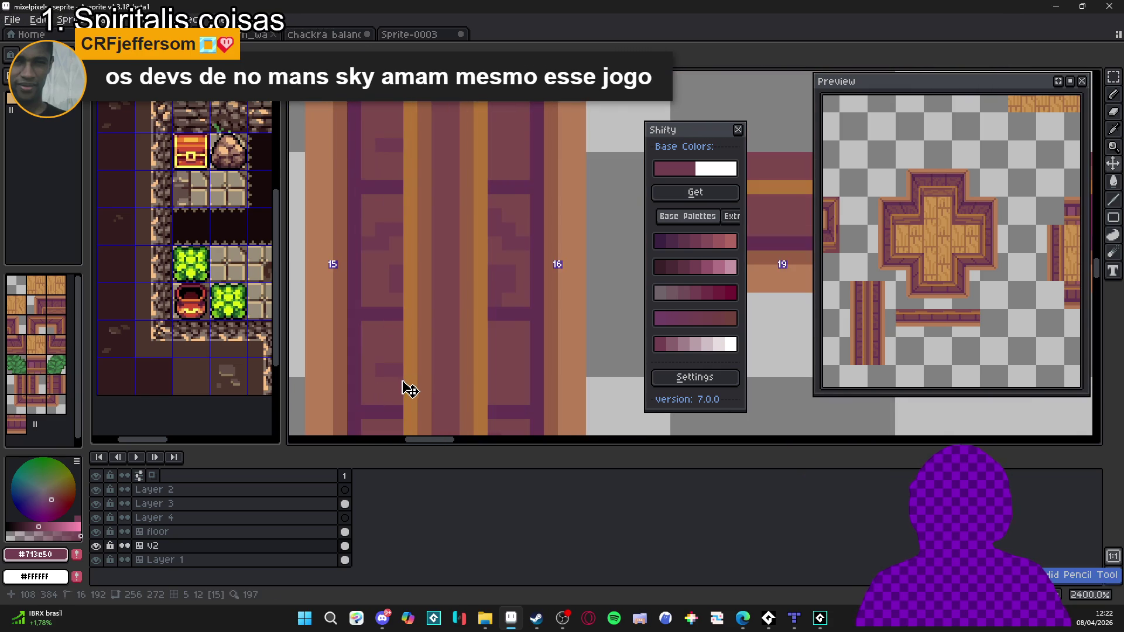
mouse_move(397, 374)
left_mouse_down()
mouse_move(385, 370)
mouse_move(382, 392)
mouse_move(389, 378)
left_mouse_up()
left_click(384, 383)
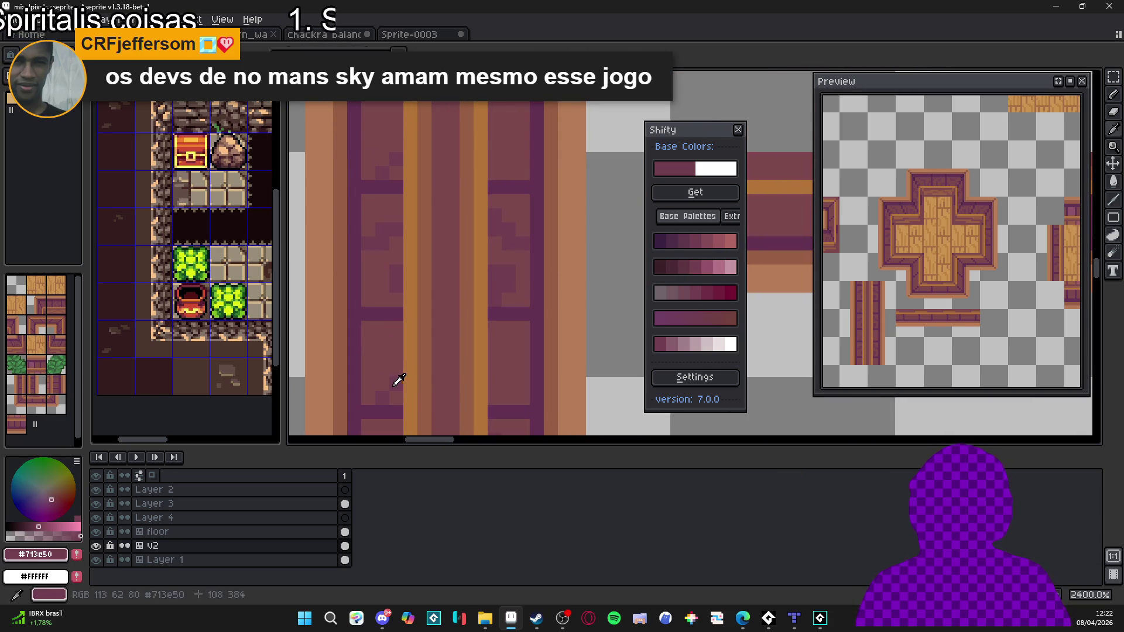
left_click(391, 355)
left_click(382, 329)
left_click(382, 363, "alt")
left_click(381, 328)
Step: Repaint the plank detail pixels, alternating between the #713e50 and #7c484c plum tones
left_click(396, 345)
left_click(396, 349, "alt")
left_click(396, 351)
left_click(381, 341)
left_click(383, 341)
left_click(393, 333, "alt")
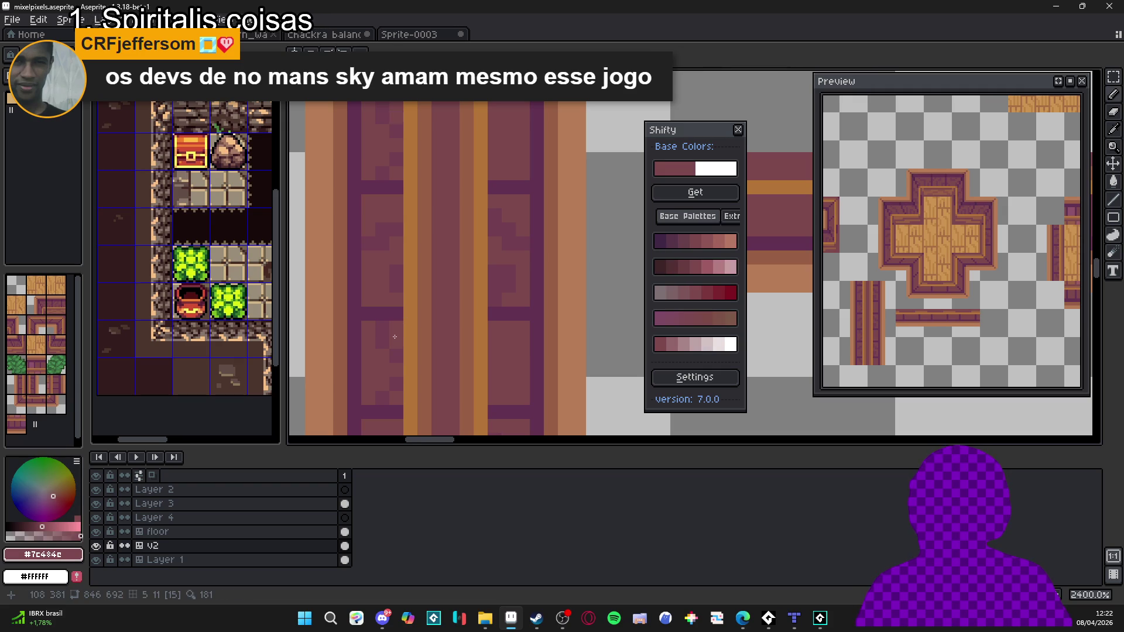
scroll(396, 346, "down", 2)
left_click(400, 343, "alt")
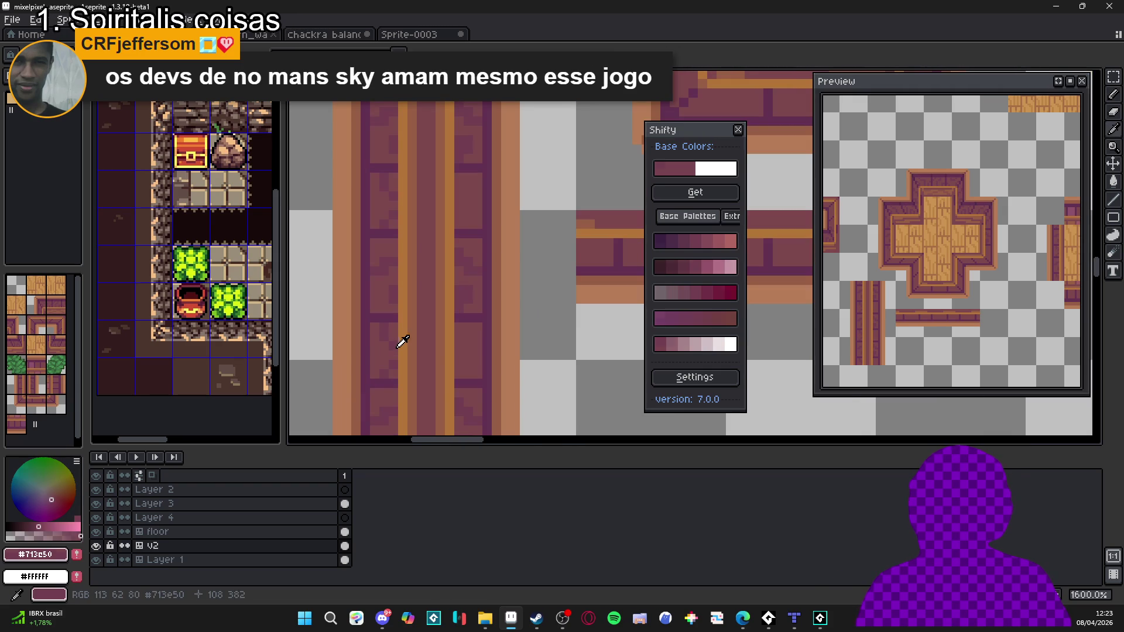
left_click(465, 362, "alt")
left_click(469, 339, "alt")
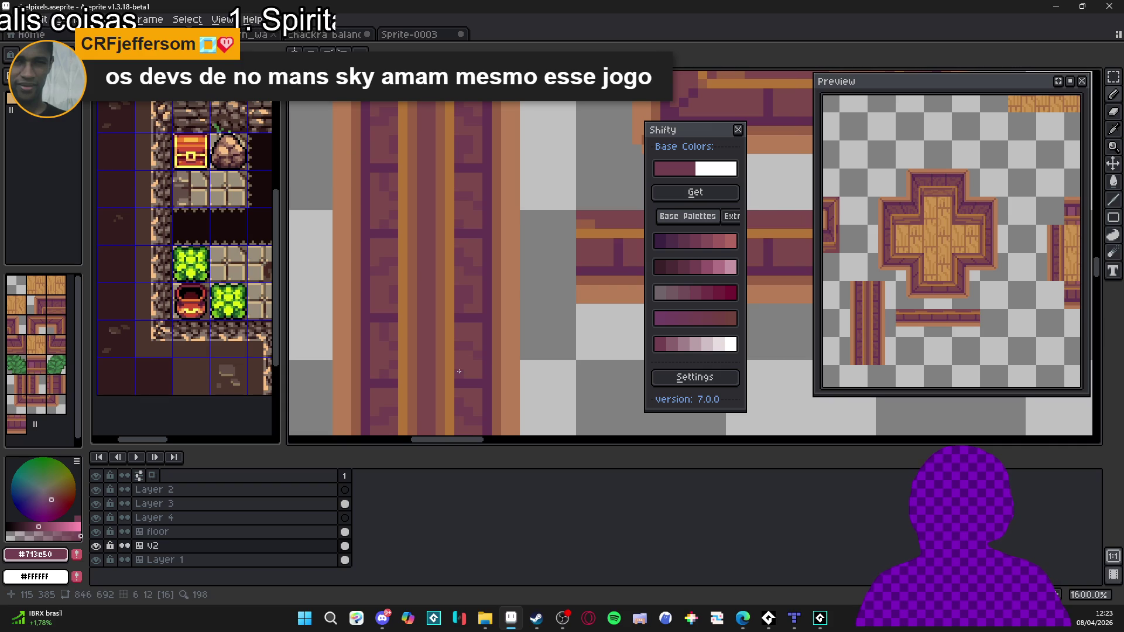
scroll(480, 367, "down", 3)
scroll(480, 366, "down", 2)
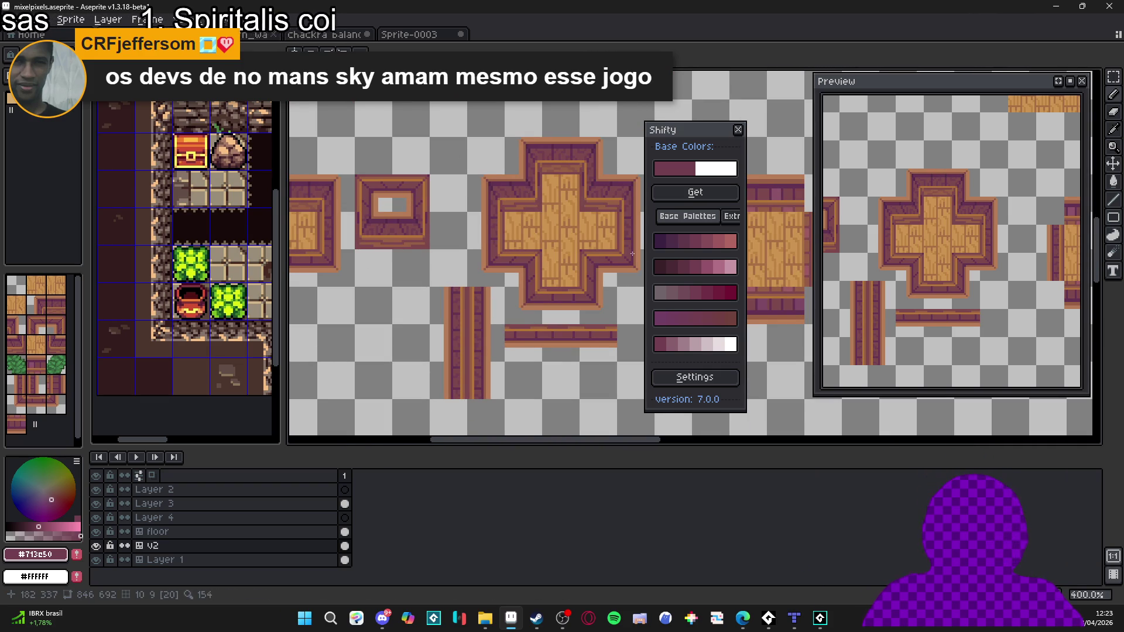
scroll(450, 323, "down", 2)
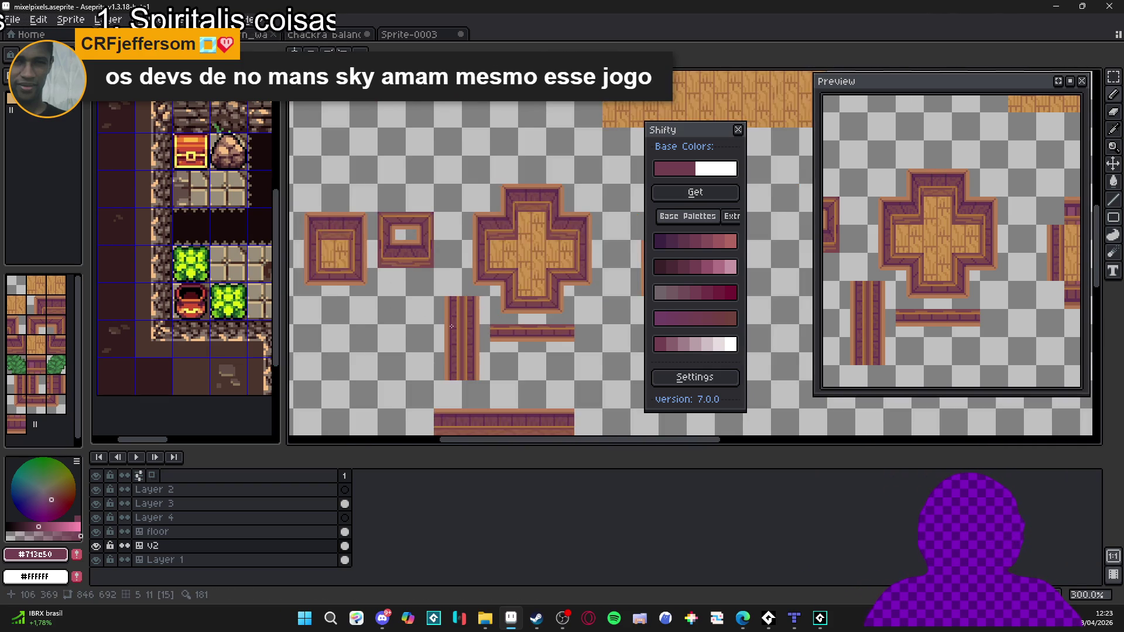
scroll(454, 330, "up", 3)
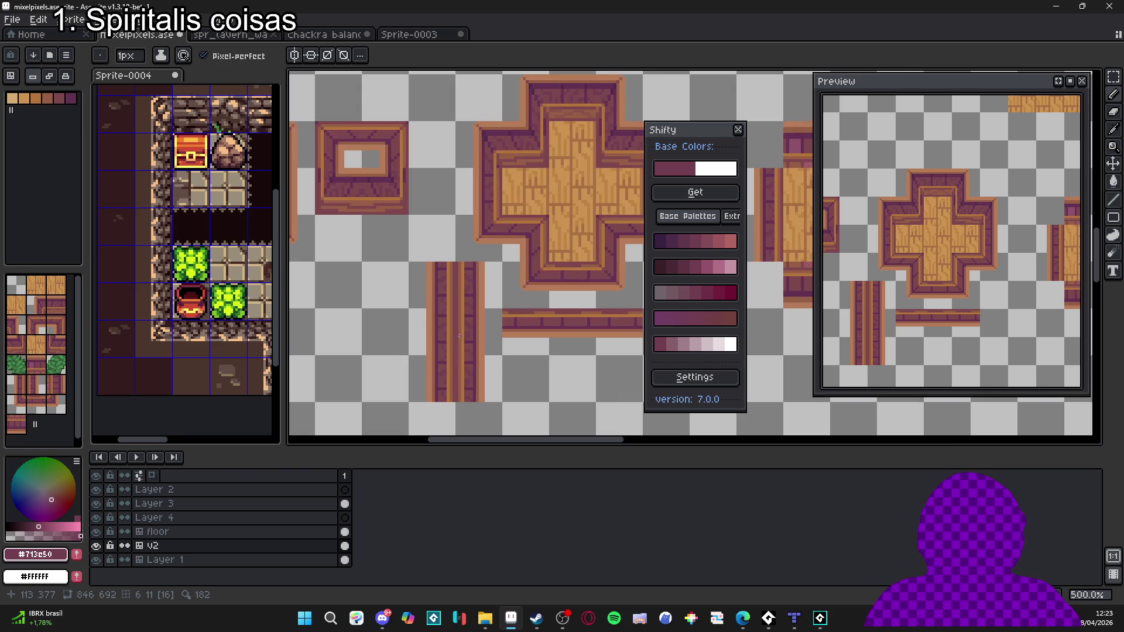
scroll(458, 333, "down", 3)
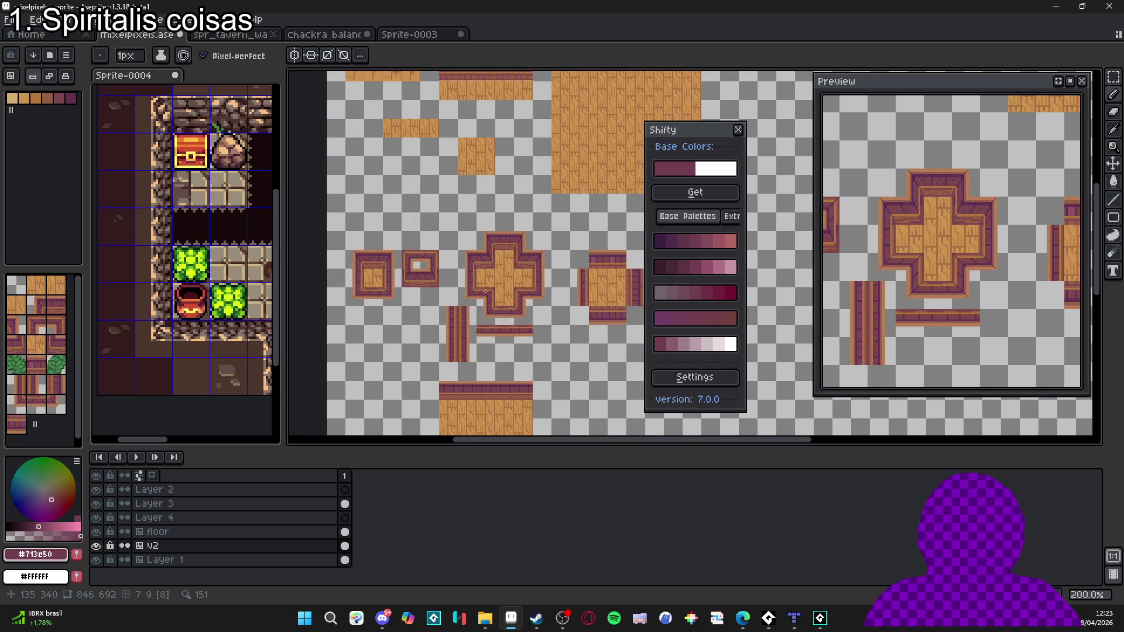
scroll(462, 234, "up", 5)
scroll(465, 224, "up", 2)
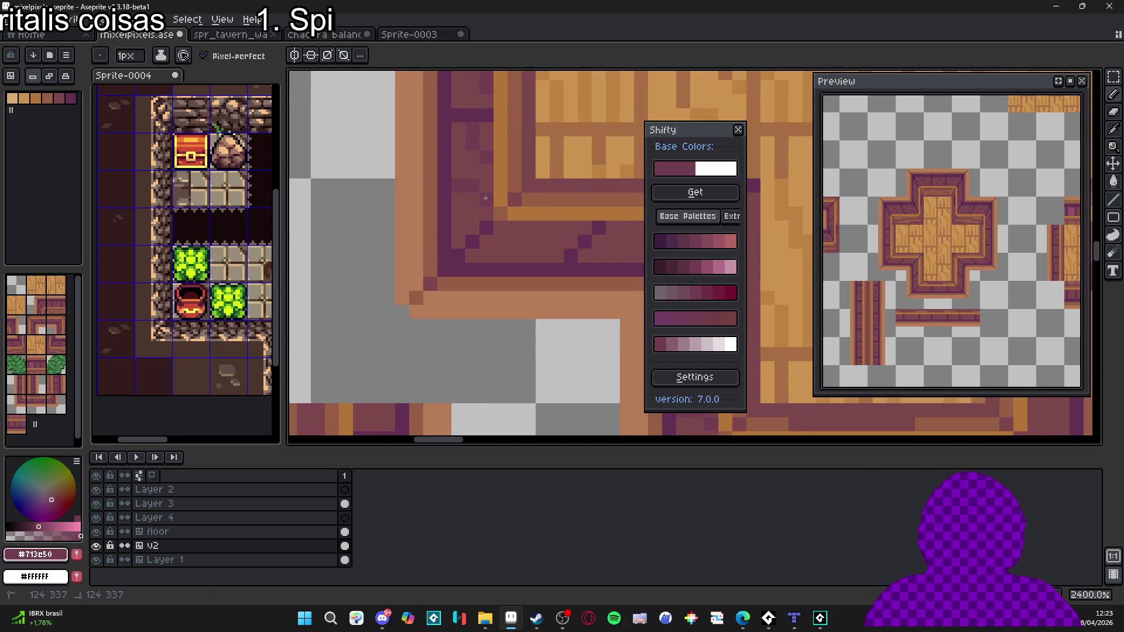
Step: Sample the lighter and darker plum border colours at the cross's inner corner
scroll(476, 199, "down", 5)
key("b")
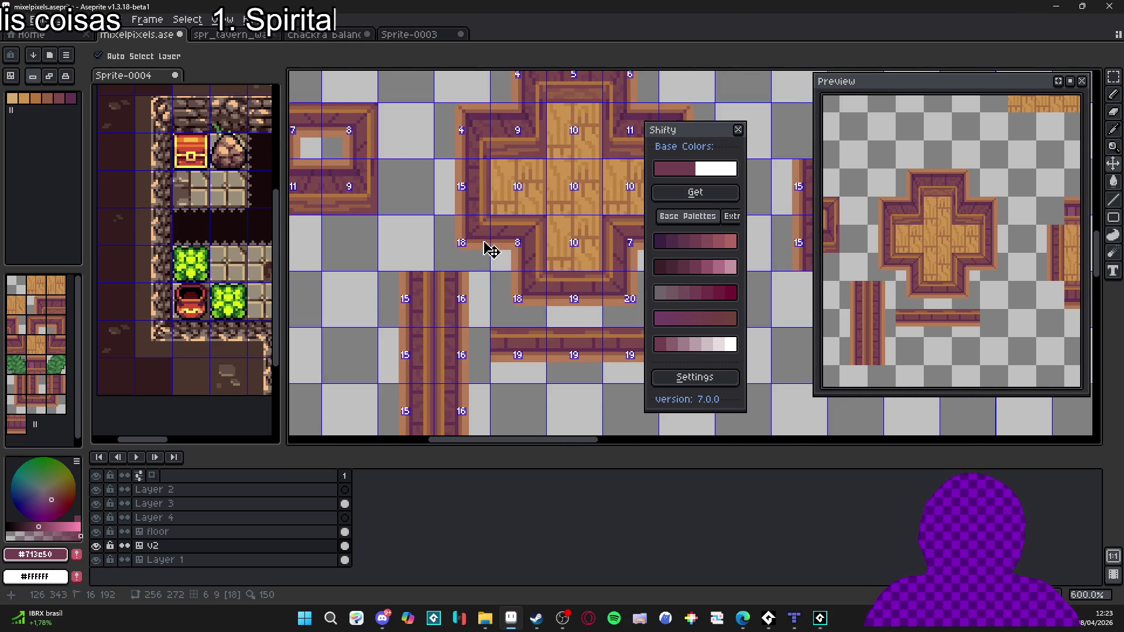
scroll(485, 240, "up", 6)
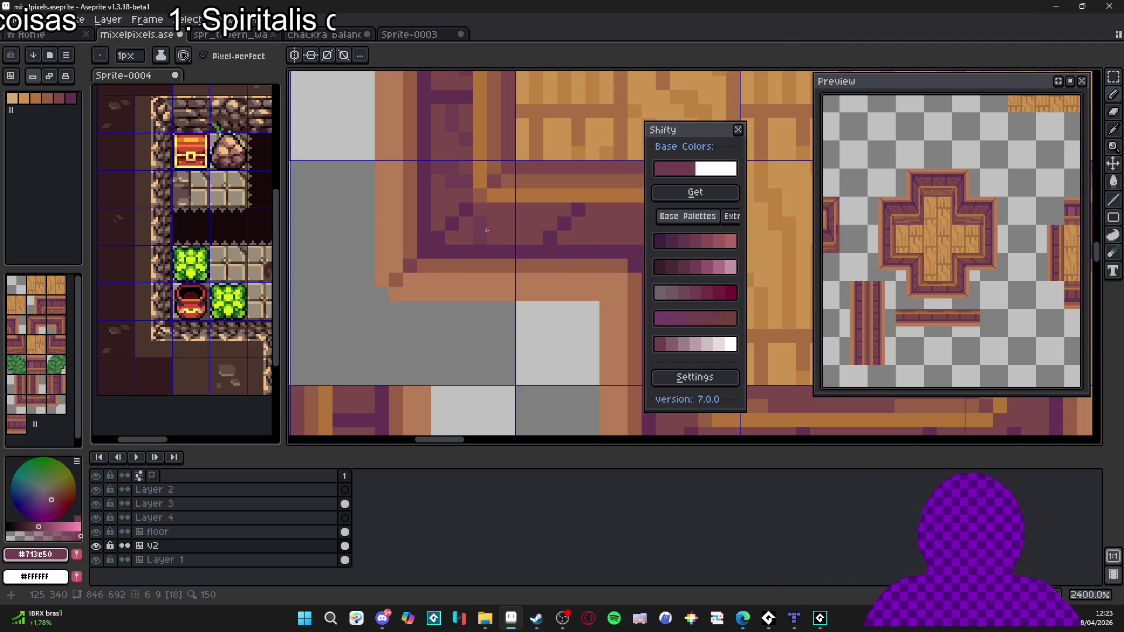
scroll(523, 232, "down", 5)
scroll(524, 232, "up", 5)
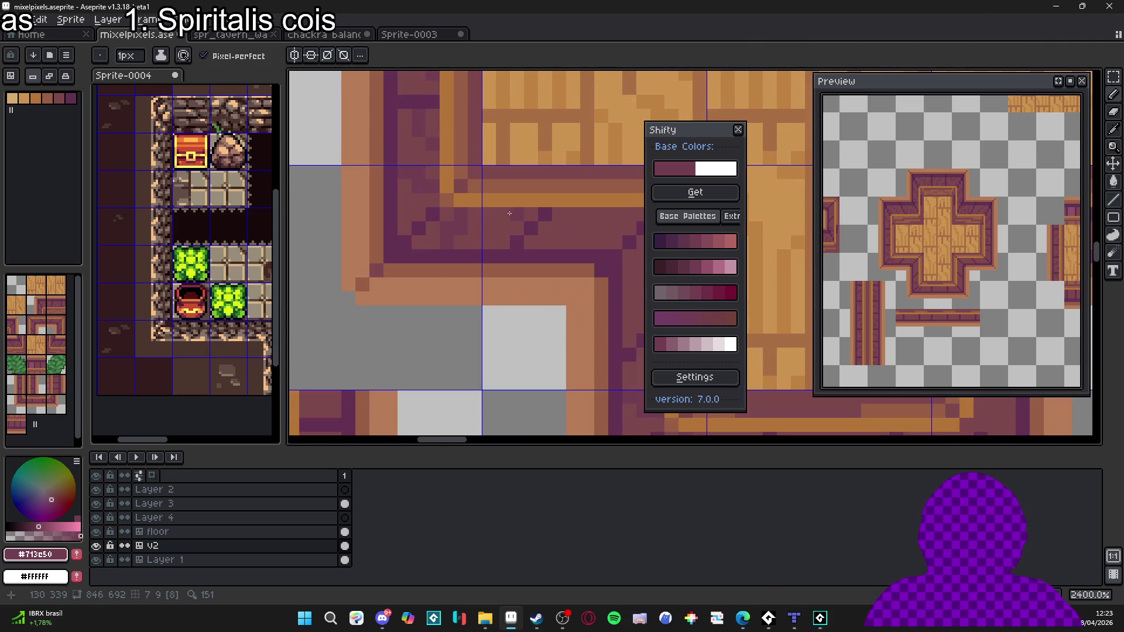
scroll(513, 232, "down", 2)
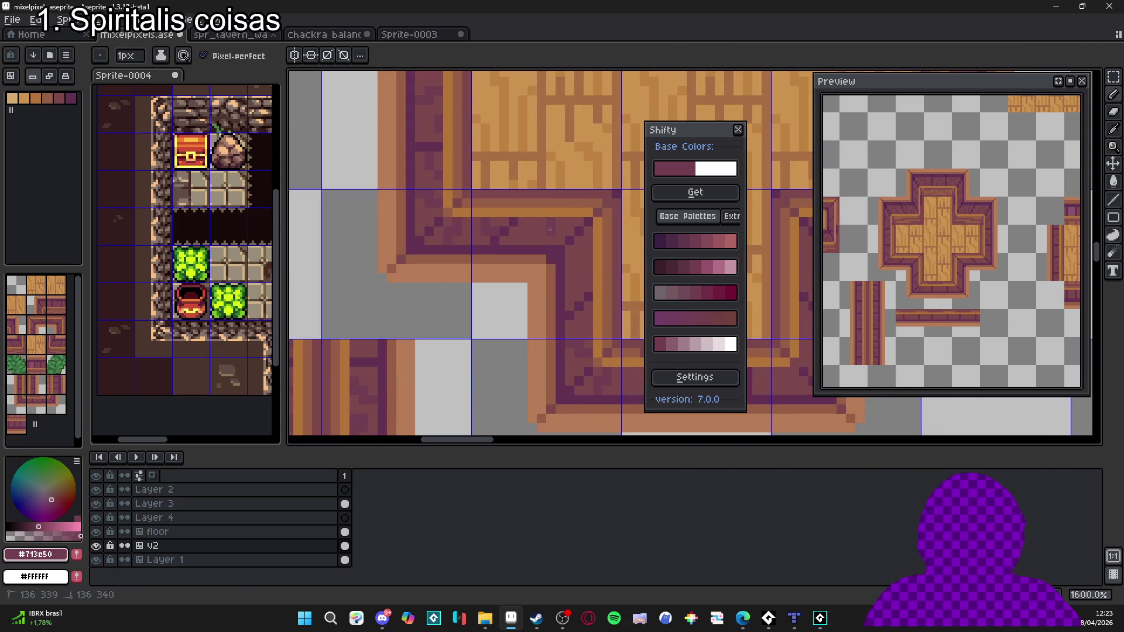
left_click(519, 230, "alt")
left_click(519, 228, "alt")
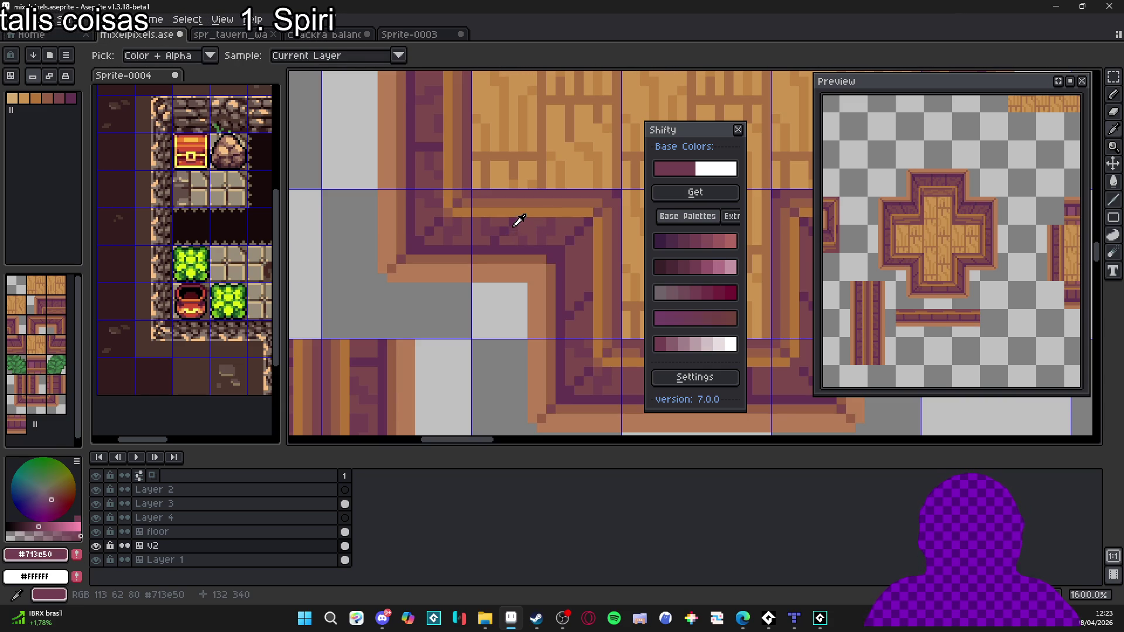
Step: Pan to the cross corner and switch to rectangular selection for its 16×16 tile
scroll(560, 225, "down", 3)
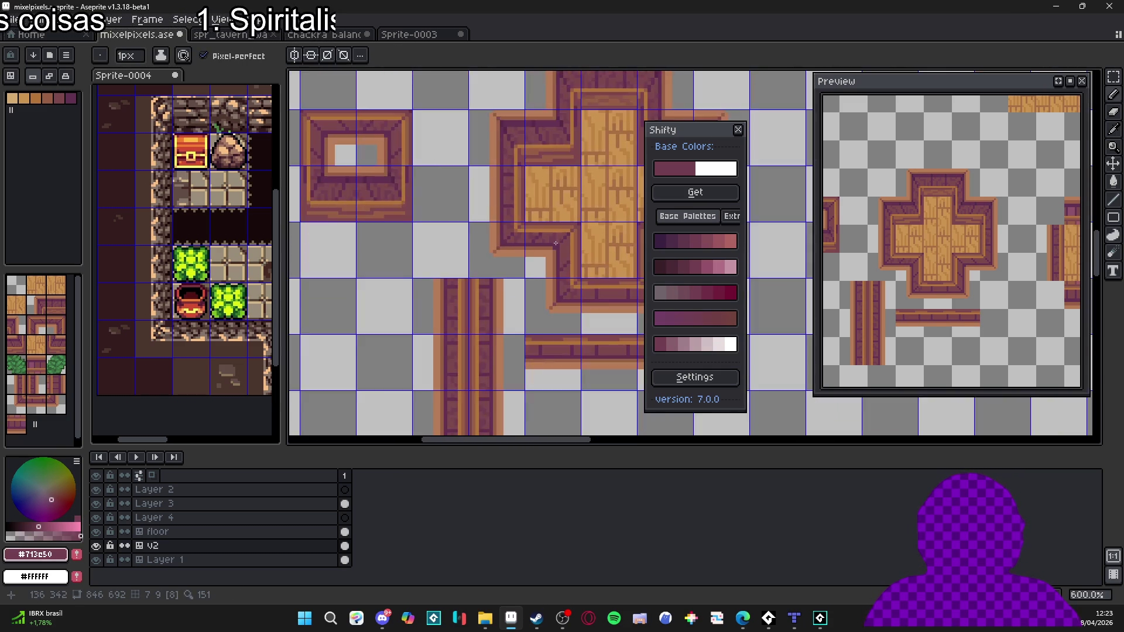
scroll(565, 248, "up", 3)
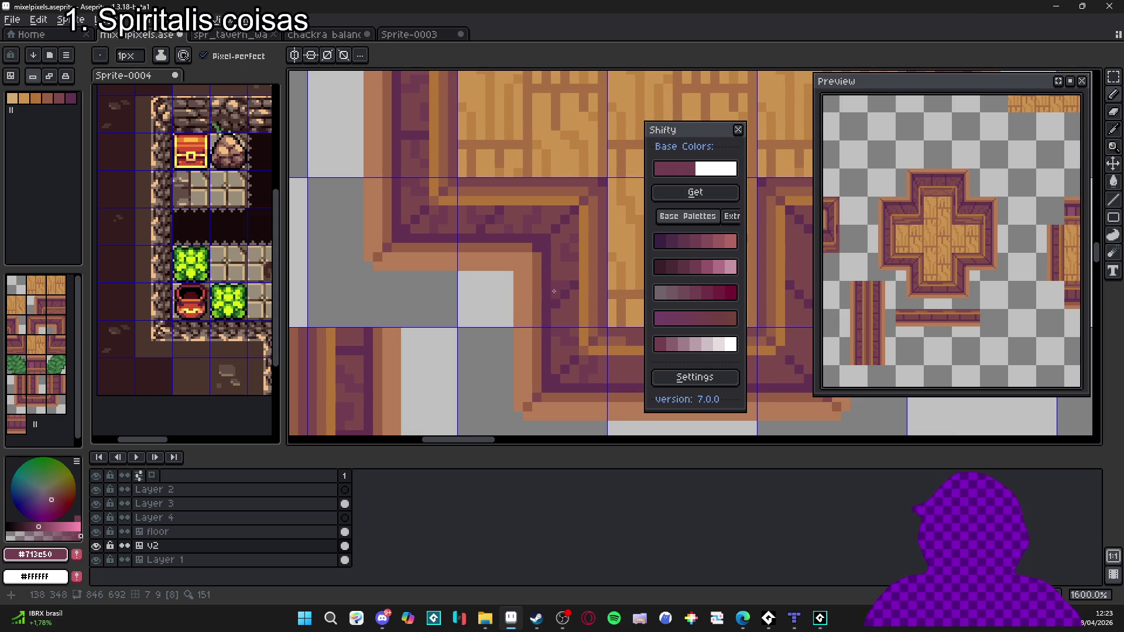
scroll(572, 273, "down", 2)
scroll(551, 267, "down", 2)
scroll(547, 265, "down", 1)
mouse_move(565, 274)
left_mouse_down()
mouse_move(531, 261)
mouse_move(557, 266)
mouse_move(514, 263)
mouse_move(493, 281)
left_mouse_up()
key("m")
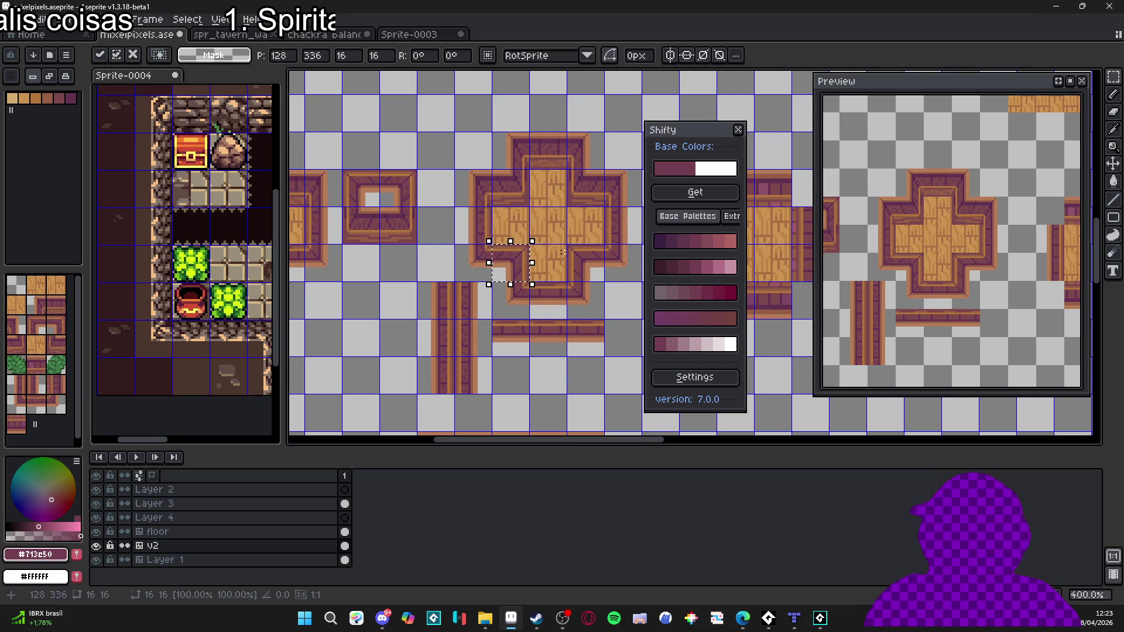
key("ctrl+d")
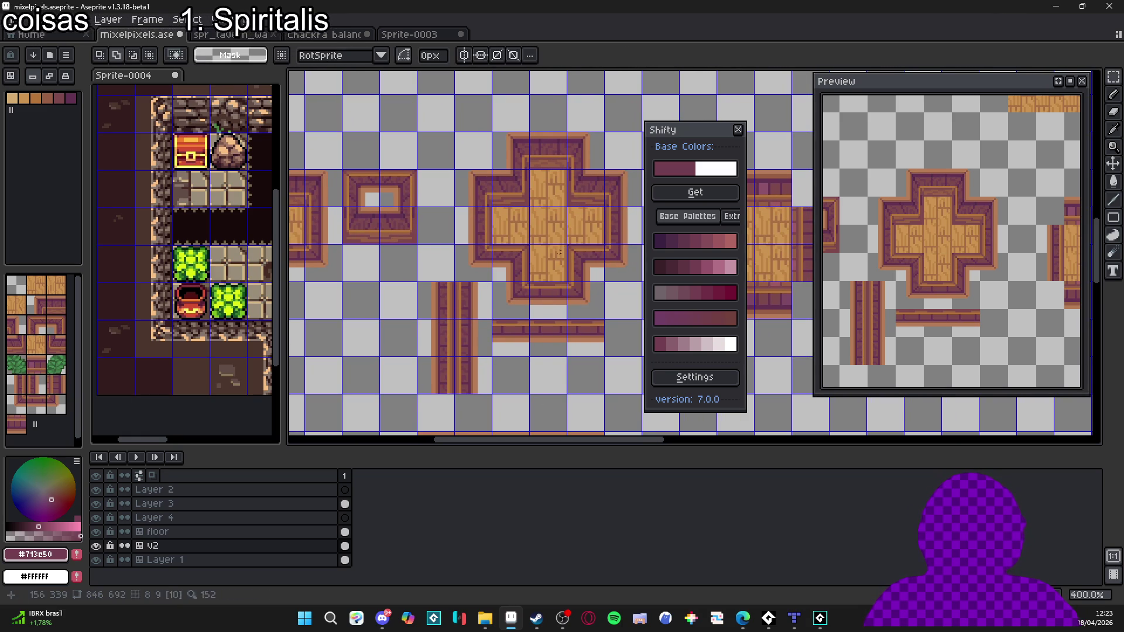
key("b")
scroll(546, 282, "up", 3)
scroll(545, 282, "up", 5)
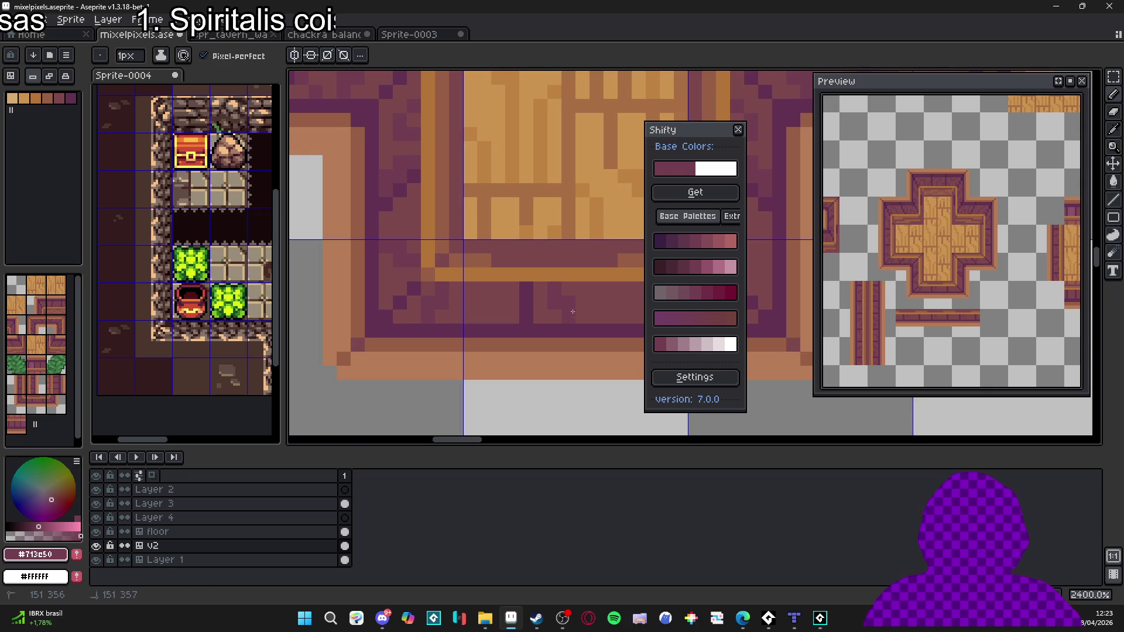
left_click_drag(576, 315, 537, 322)
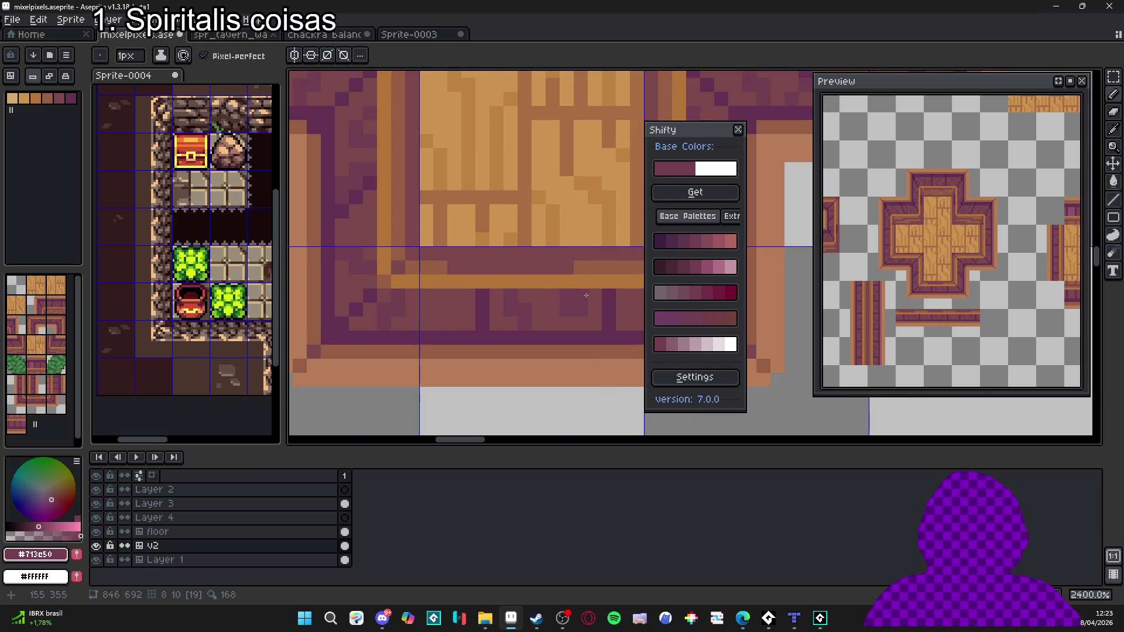
scroll(489, 152, "down", 6)
mouse_move(489, 152)
left_mouse_down()
mouse_move(502, 230)
mouse_move(456, 251)
mouse_move(482, 191)
left_mouse_up()
scroll(481, 191, "up", 4)
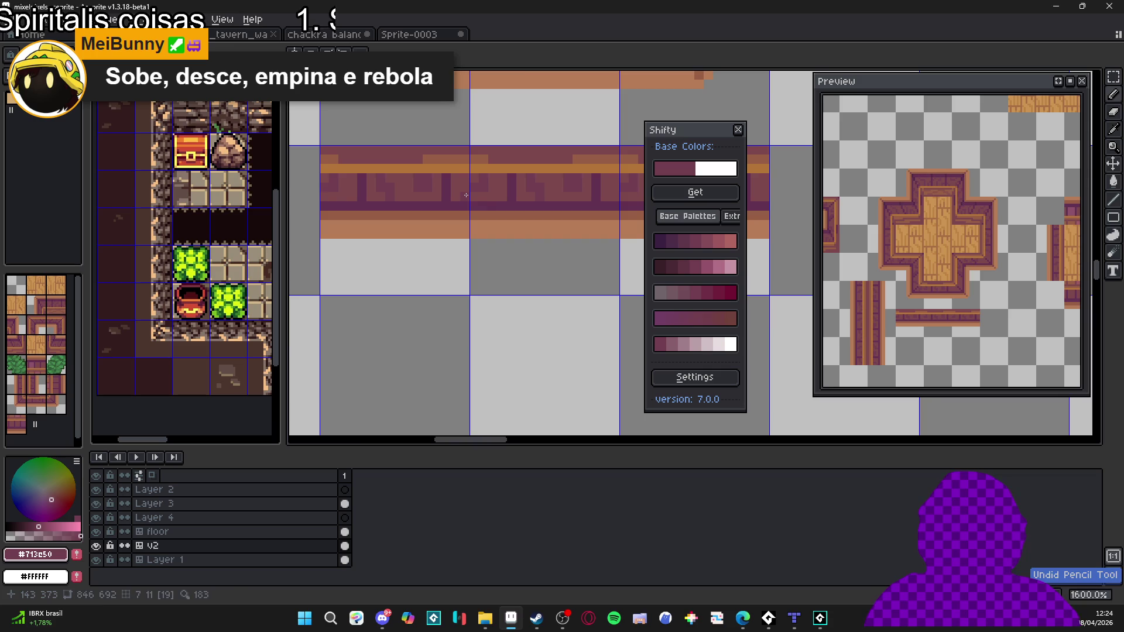
scroll(533, 209, "down", 4)
mouse_move(532, 209)
left_mouse_down()
mouse_move(509, 235)
mouse_move(527, 240)
left_mouse_up()
scroll(545, 245, "down", 2)
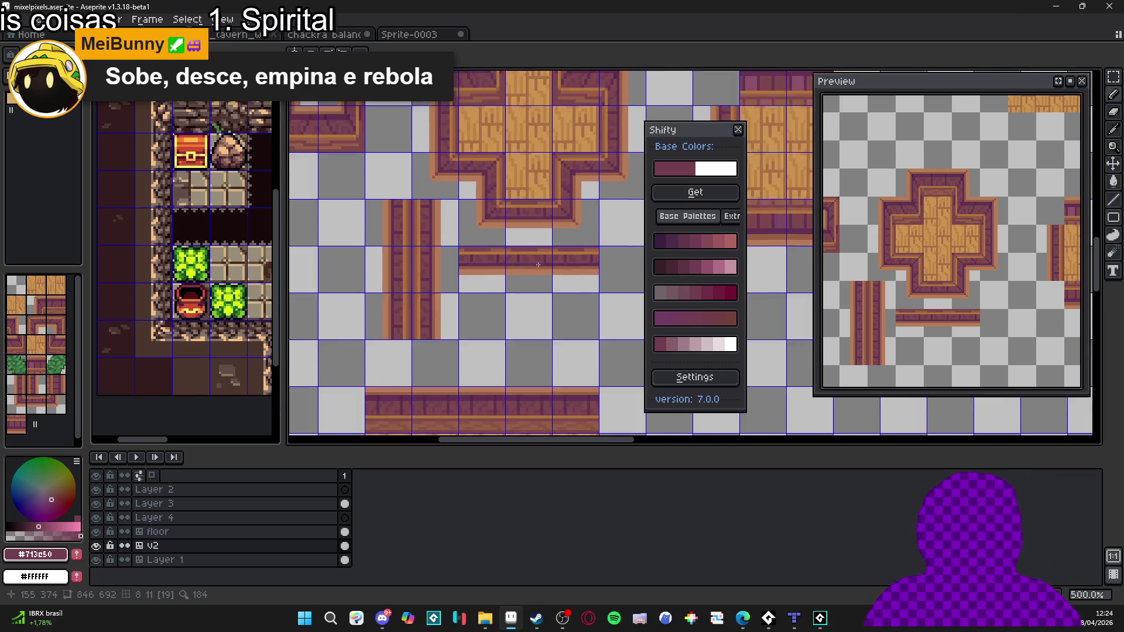
scroll(567, 246, "up", 2)
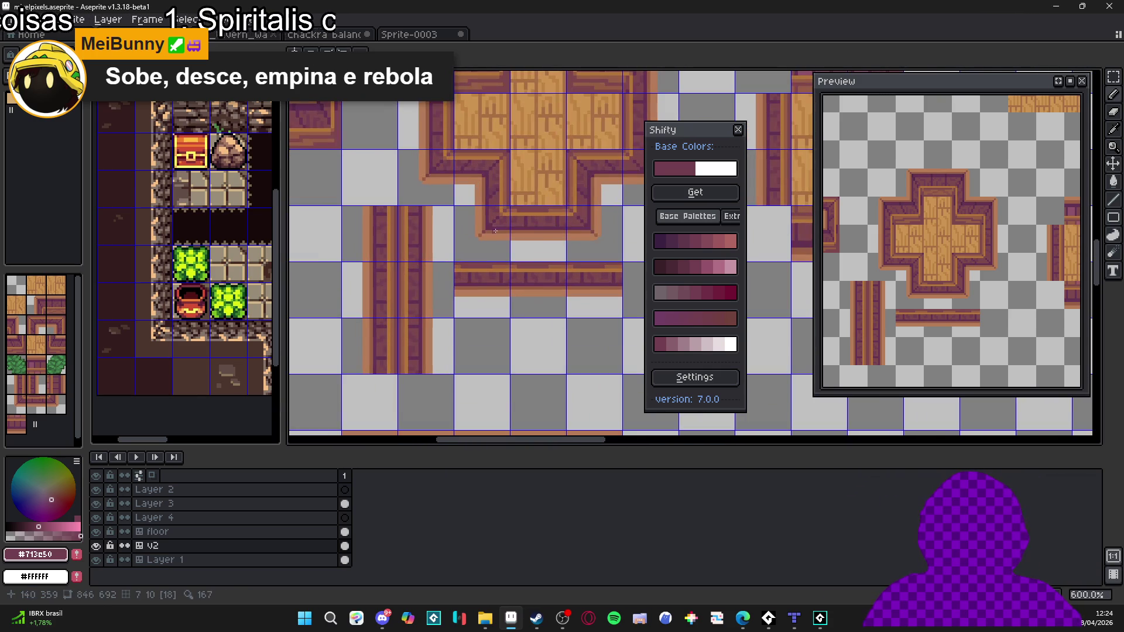
left_click_drag(496, 237, 497, 229)
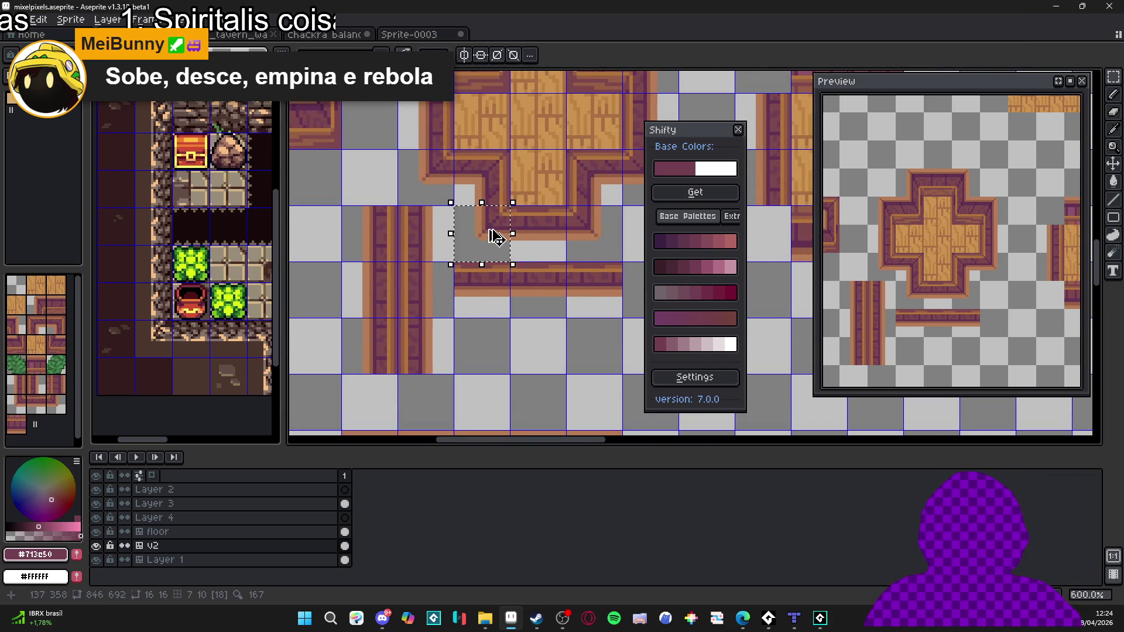
left_click(497, 228)
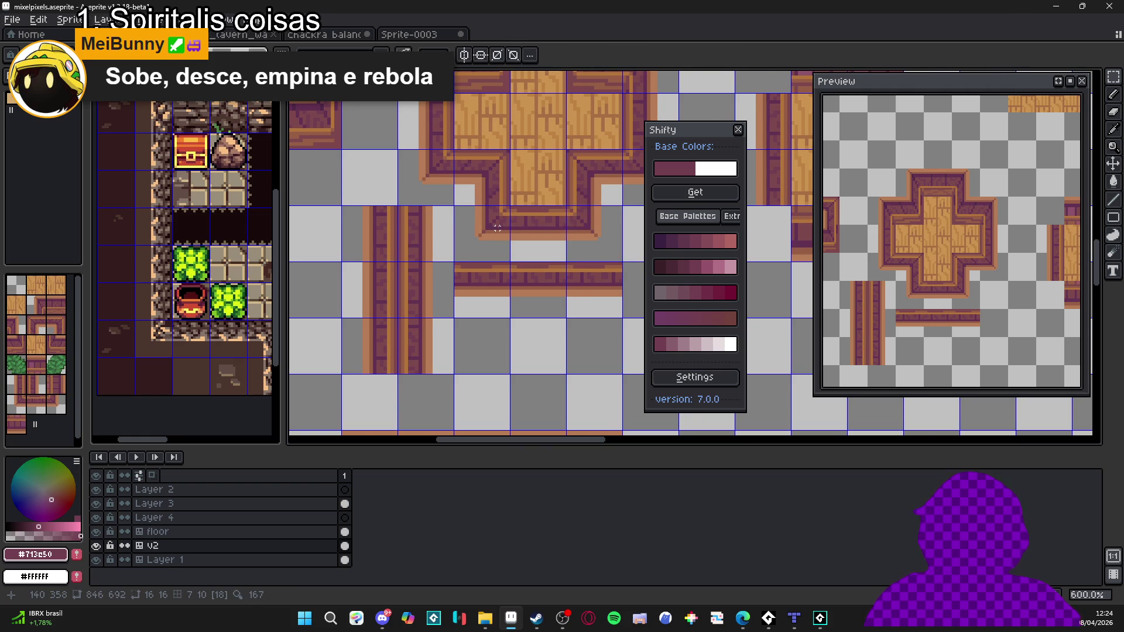
scroll(538, 205, "down", 1)
scroll(562, 199, "up", 7)
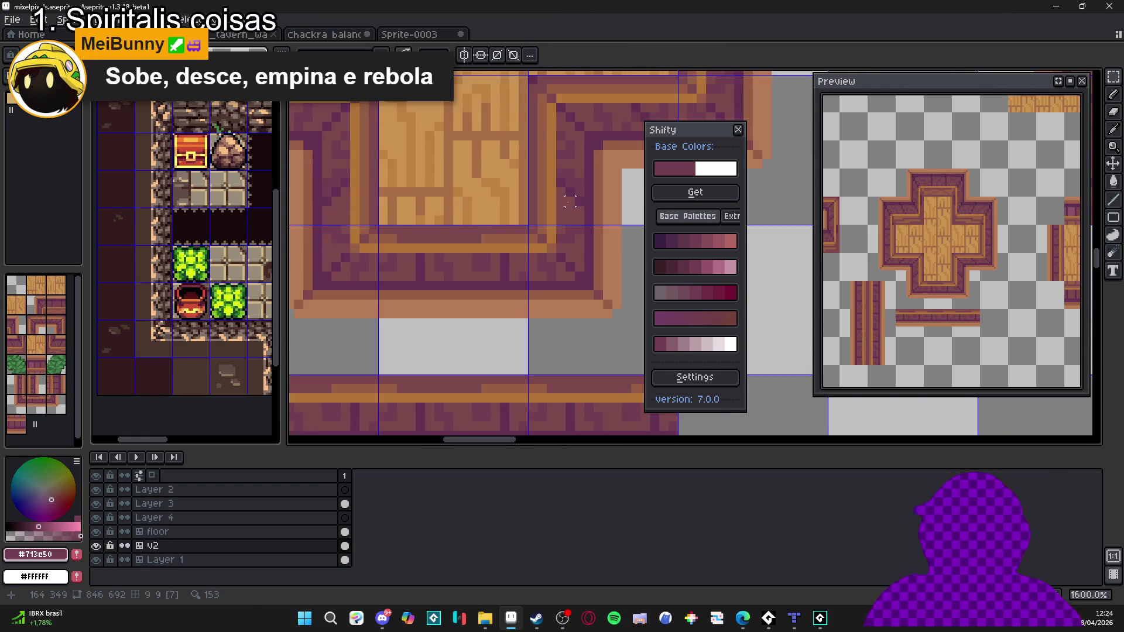
scroll(563, 206, "down", 9)
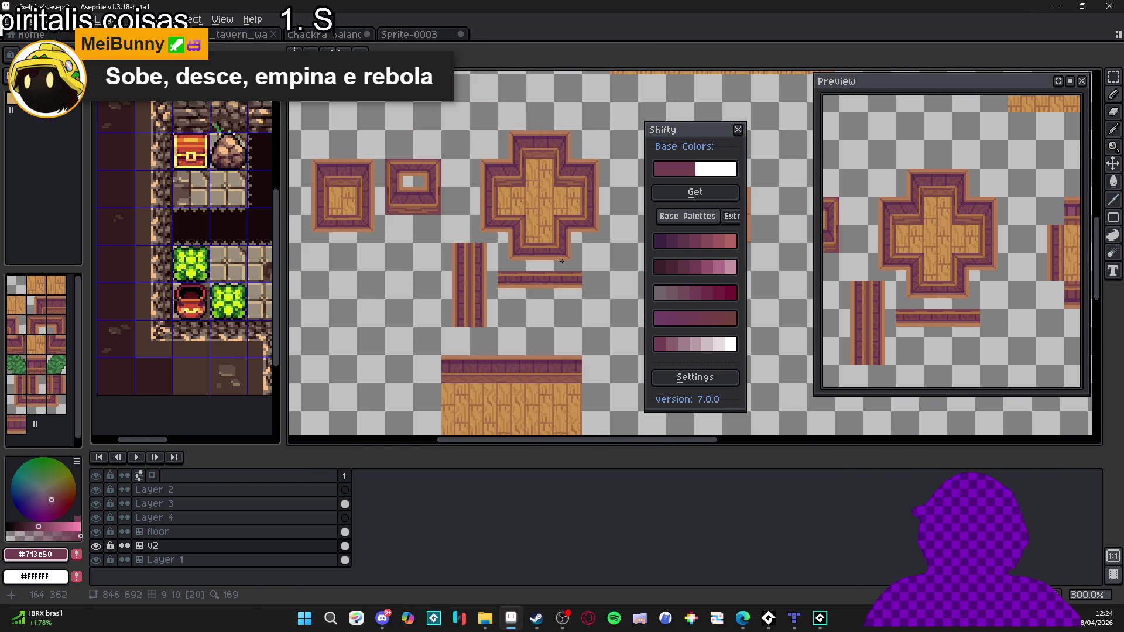
scroll(532, 251, "right", 2)
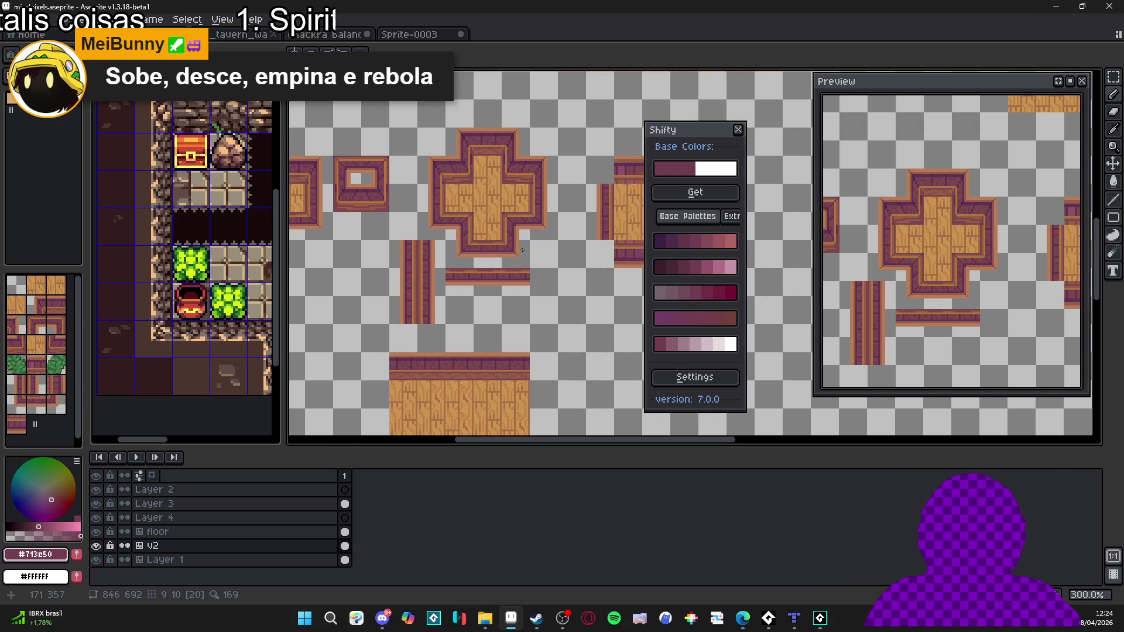
scroll(532, 252, "up", 7)
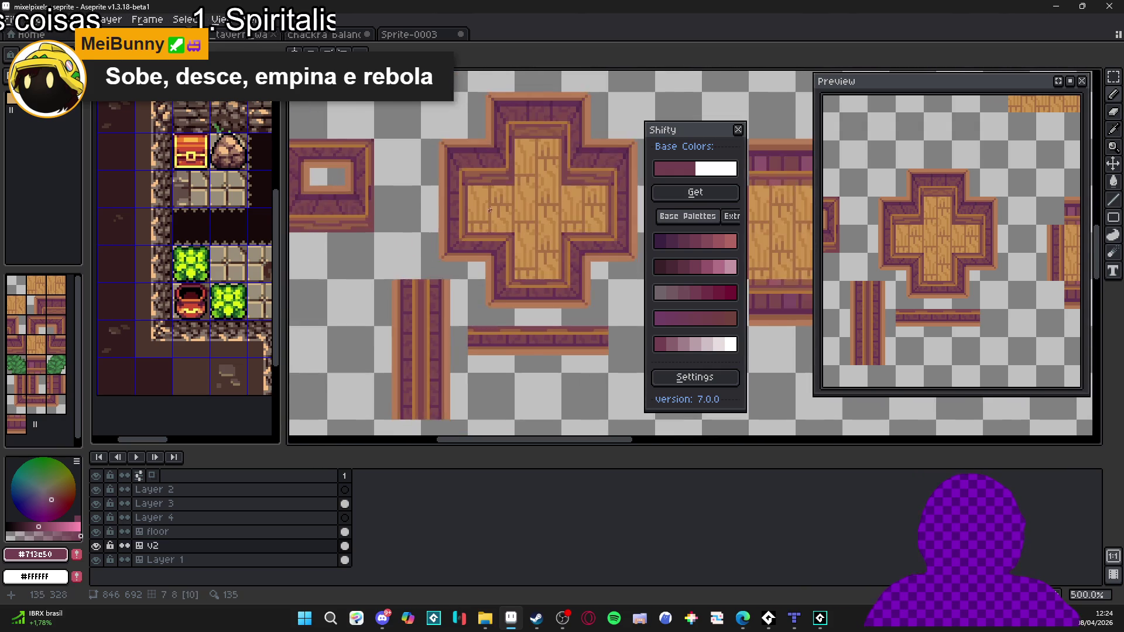
Step: Draw a short dark-purple line at the cross corner, then sample the brown and reddish-brown wood tones
left_click(486, 113, "alt")
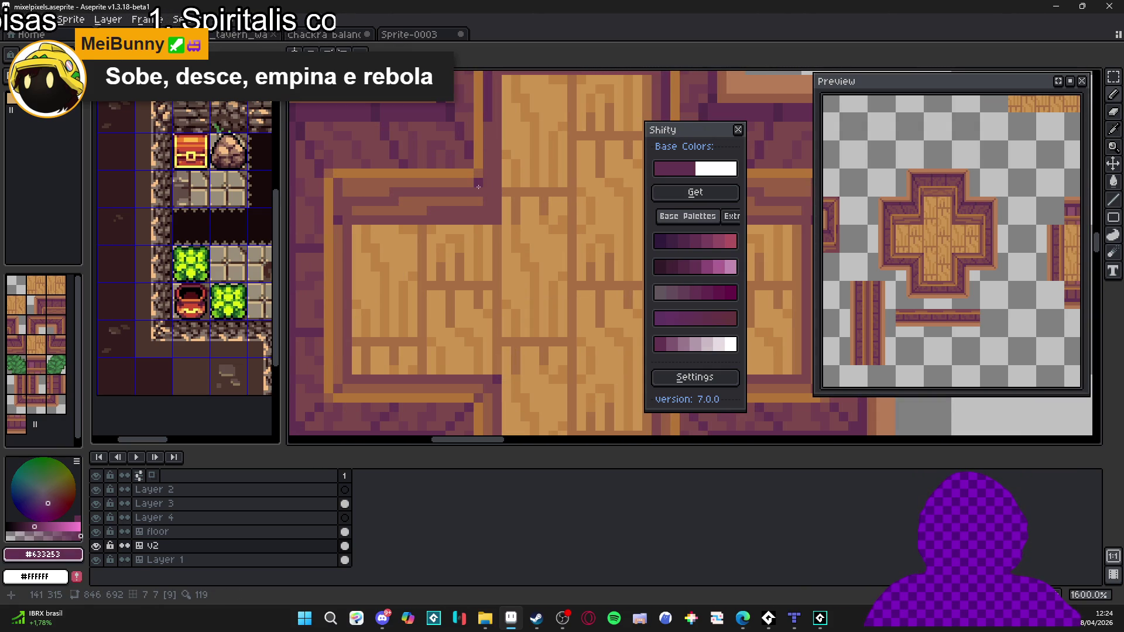
left_click(500, 225, "shift")
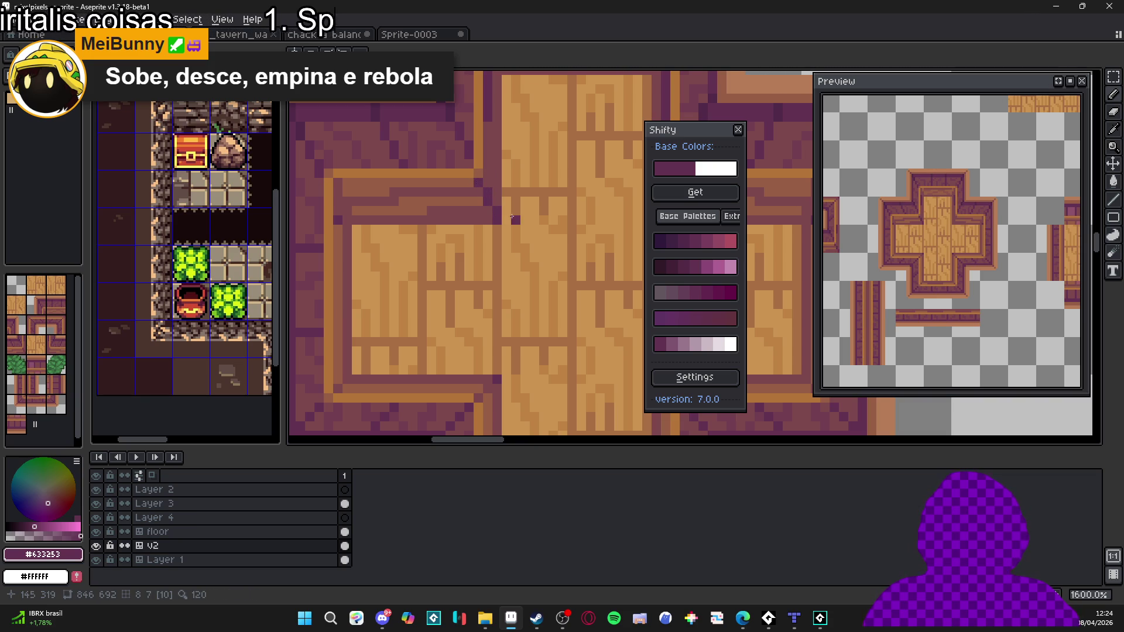
scroll(509, 228, "down", 4)
scroll(494, 205, "up", 3)
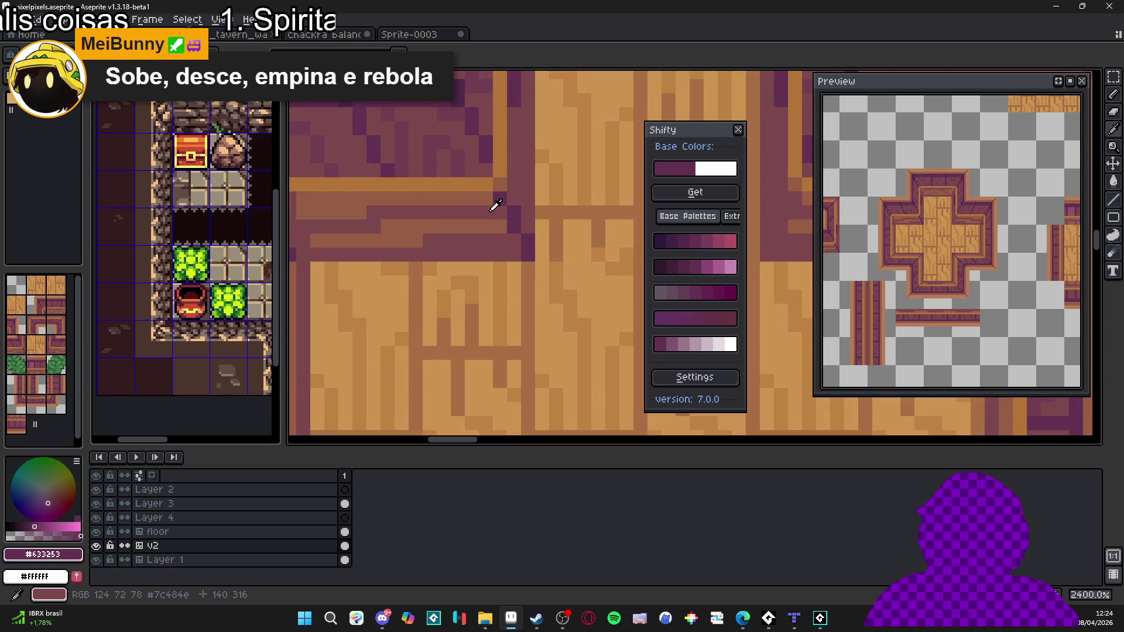
left_click(496, 192, "alt")
scroll(502, 208, "down", 2)
scroll(494, 199, "up", 2)
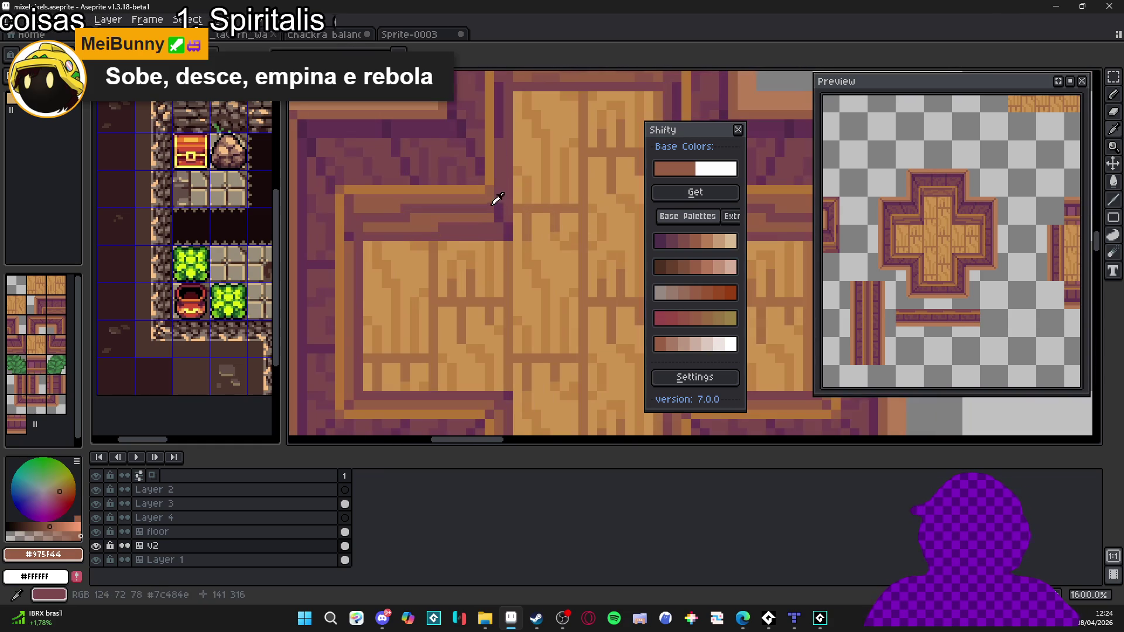
left_click(494, 199, "alt")
scroll(512, 227, "down", 4)
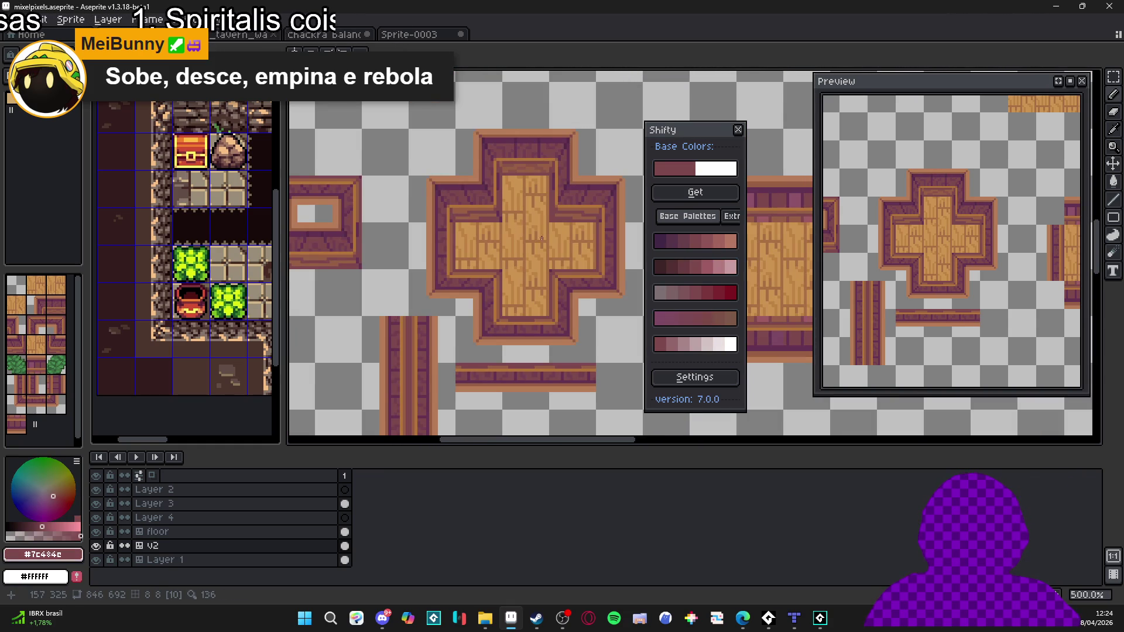
scroll(505, 221, "down", 2)
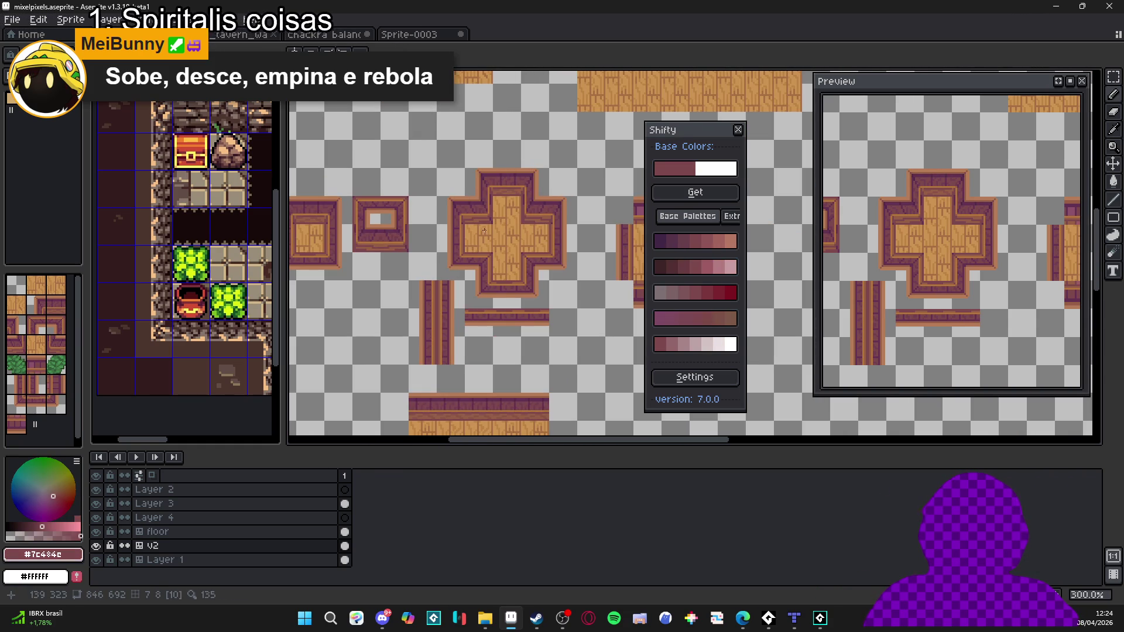
key("m")
left_click_drag(495, 227, 434, 193)
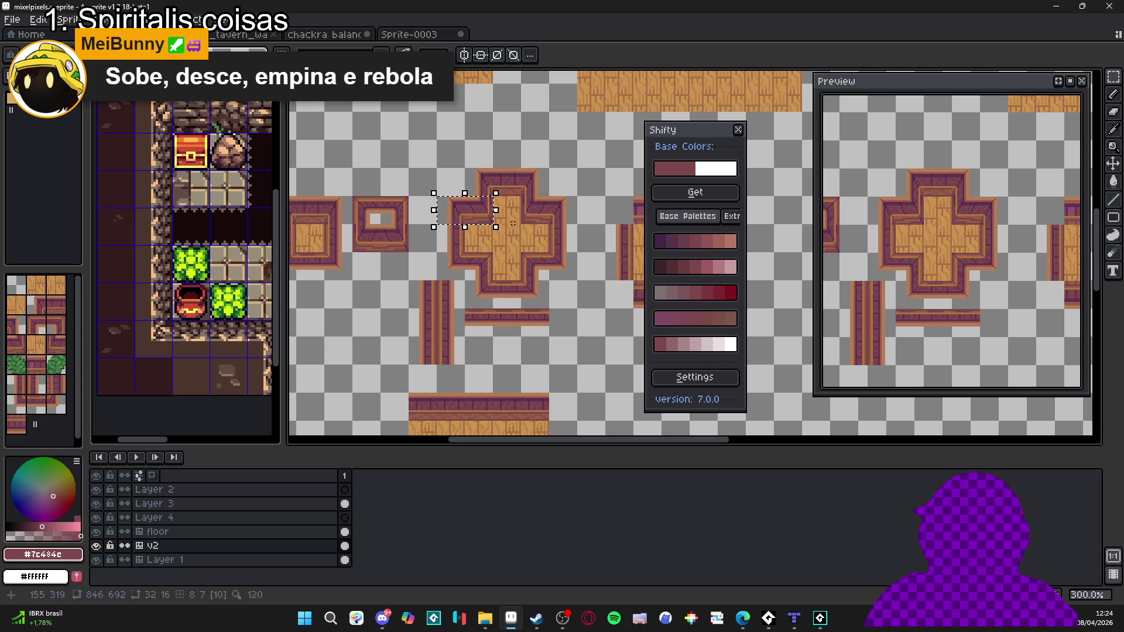
key("shift+Right")
key("shift+Right")
key("shift+Right")
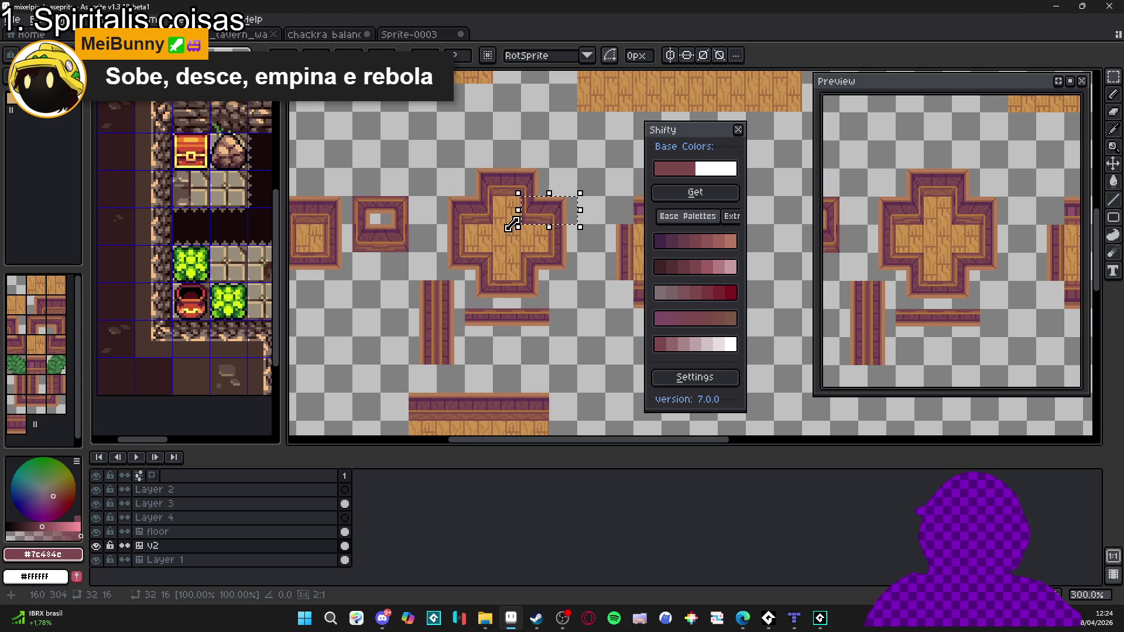
key("ctrl+d")
scroll(533, 272, "right", 5)
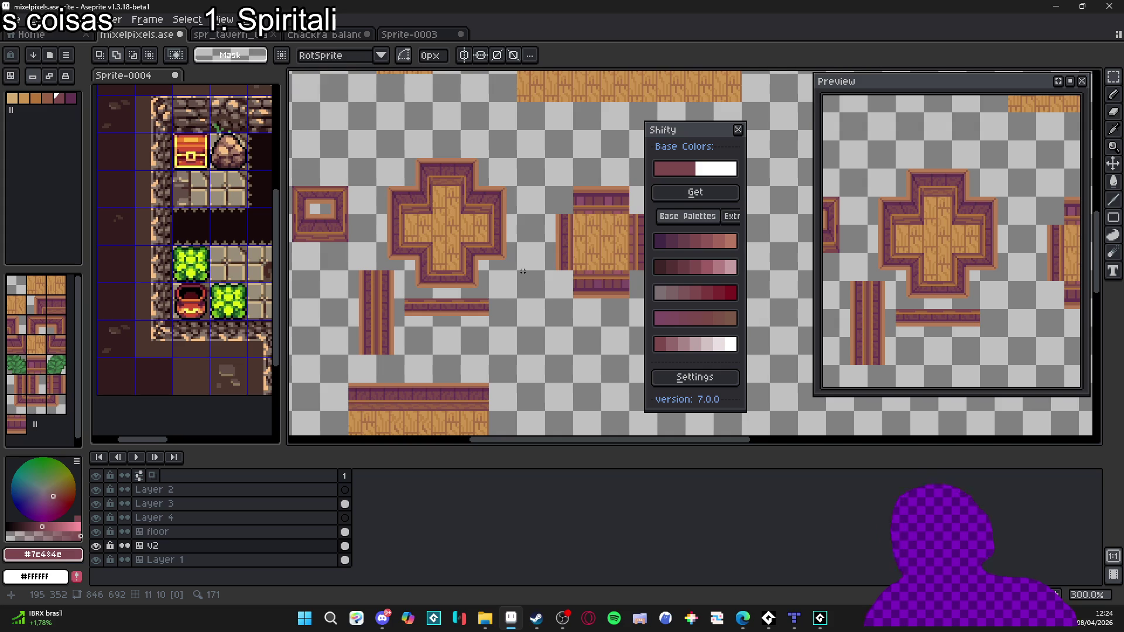
scroll(451, 277, "down", 1)
scroll(451, 277, "up", 1)
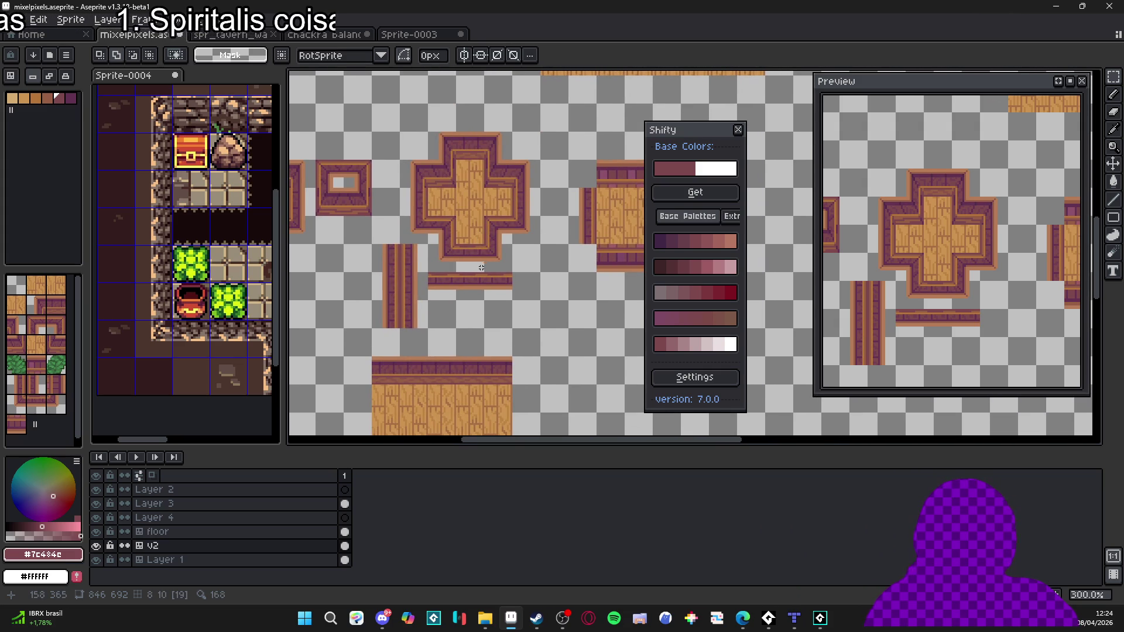
scroll(483, 268, "down", 1)
scroll(453, 228, "up", 1)
left_click_drag(402, 244, 435, 231)
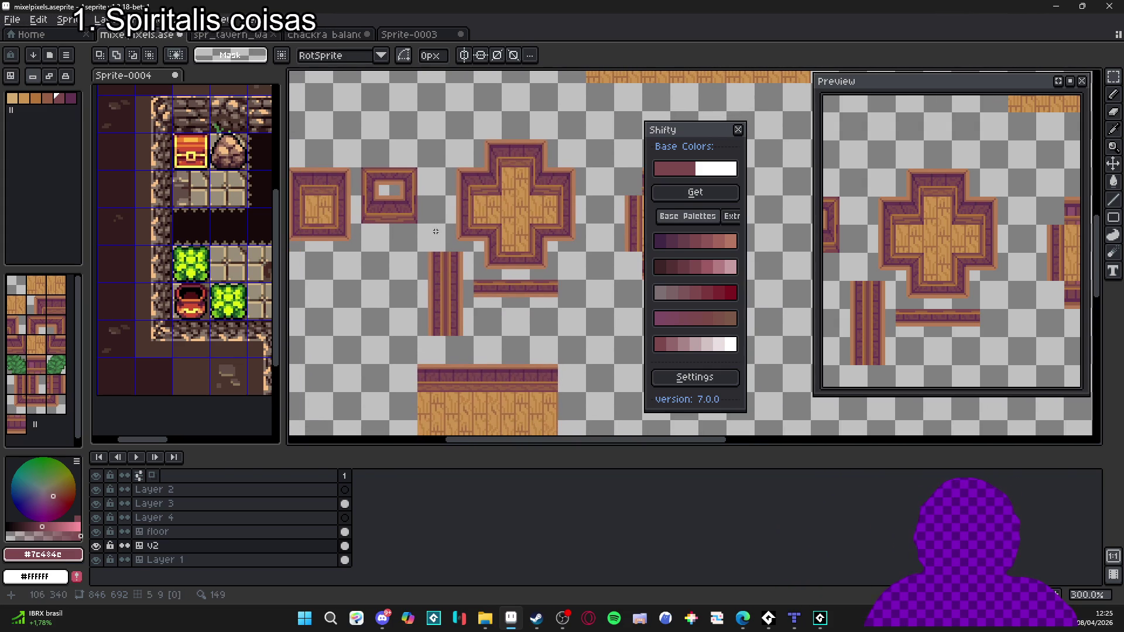
mouse_move(380, 200)
left_mouse_down()
mouse_move(407, 204)
mouse_move(389, 216)
left_mouse_up()
key("v")
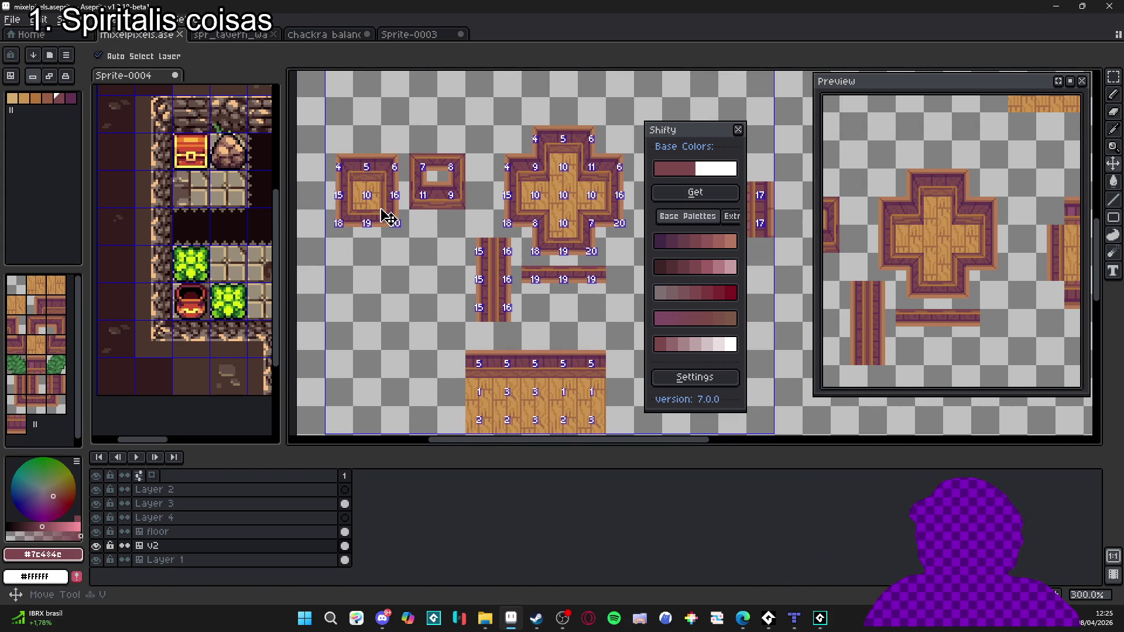
Step: Marquee the larger framed square tile, then bring up the spr_tavern tileset
key("m")
left_click_drag(323, 151, 412, 240)
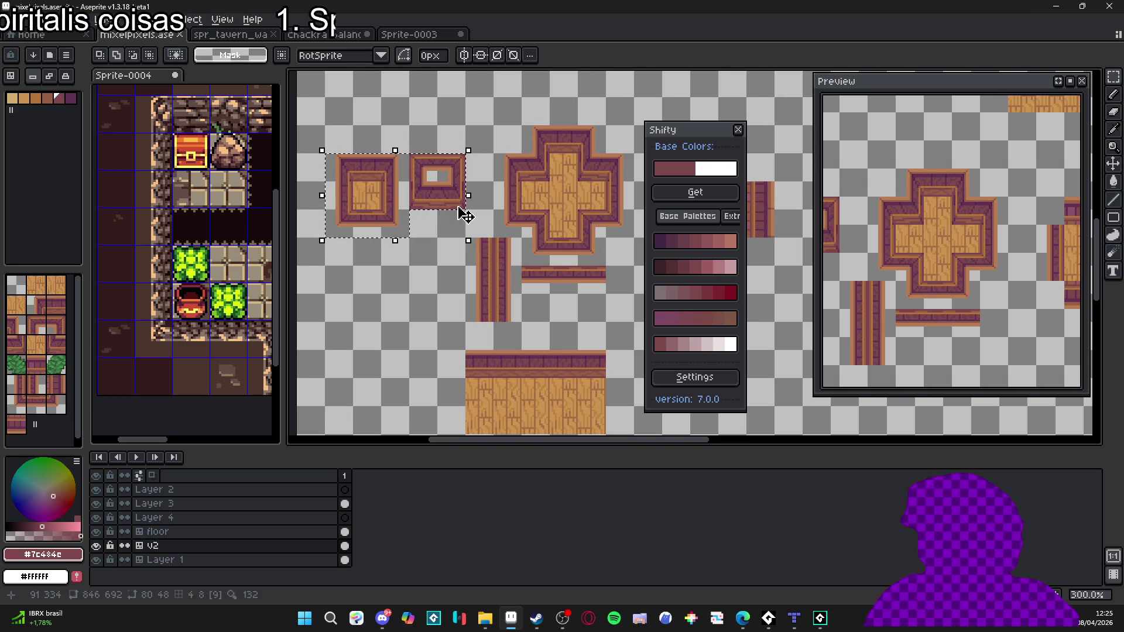
left_click(338, 160)
mouse_move(338, 159)
left_mouse_down()
mouse_move(378, 233)
mouse_move(404, 234)
left_mouse_up()
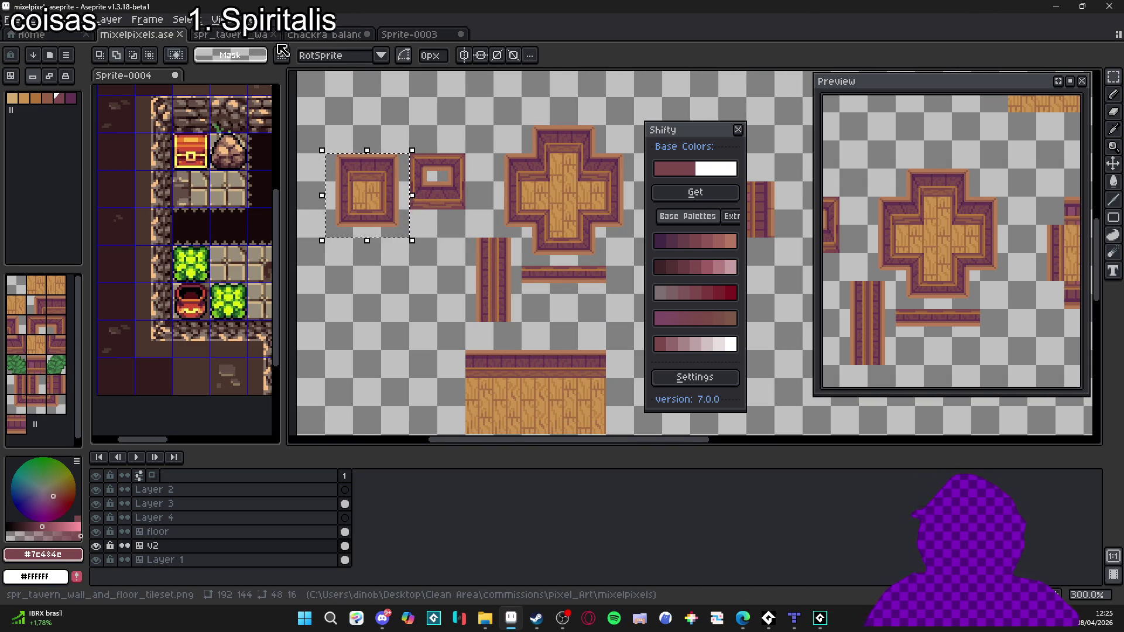
left_click(211, 35)
left_click(134, 36)
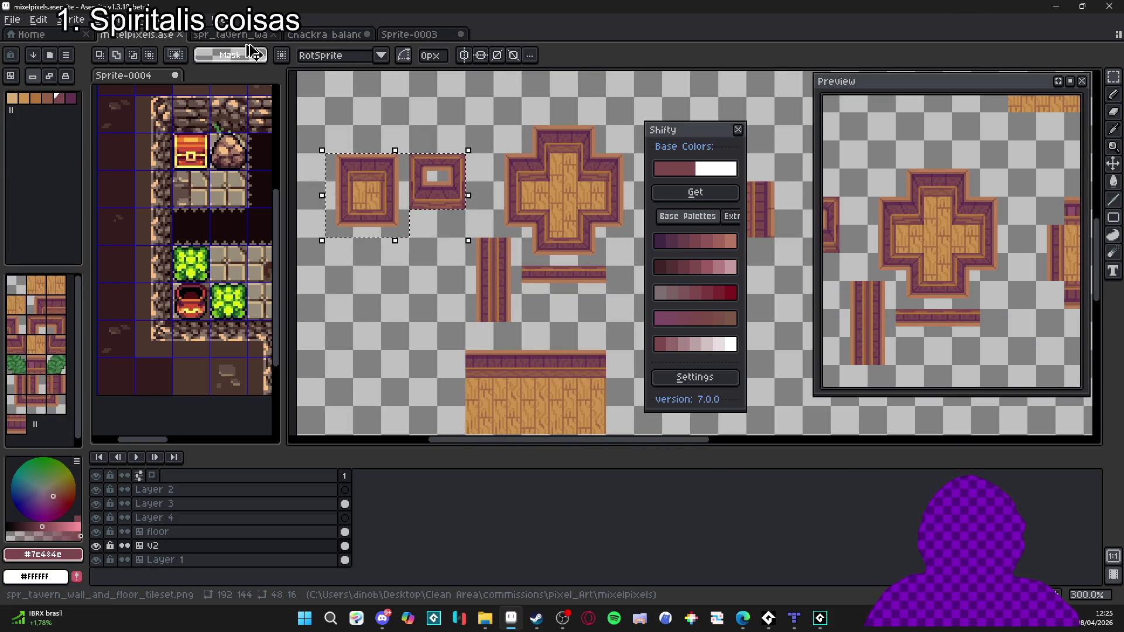
left_click(229, 35)
Step: Paste the copied tiles into spr_tavern and drop them near the top-left
scroll(348, 185, "down", 1)
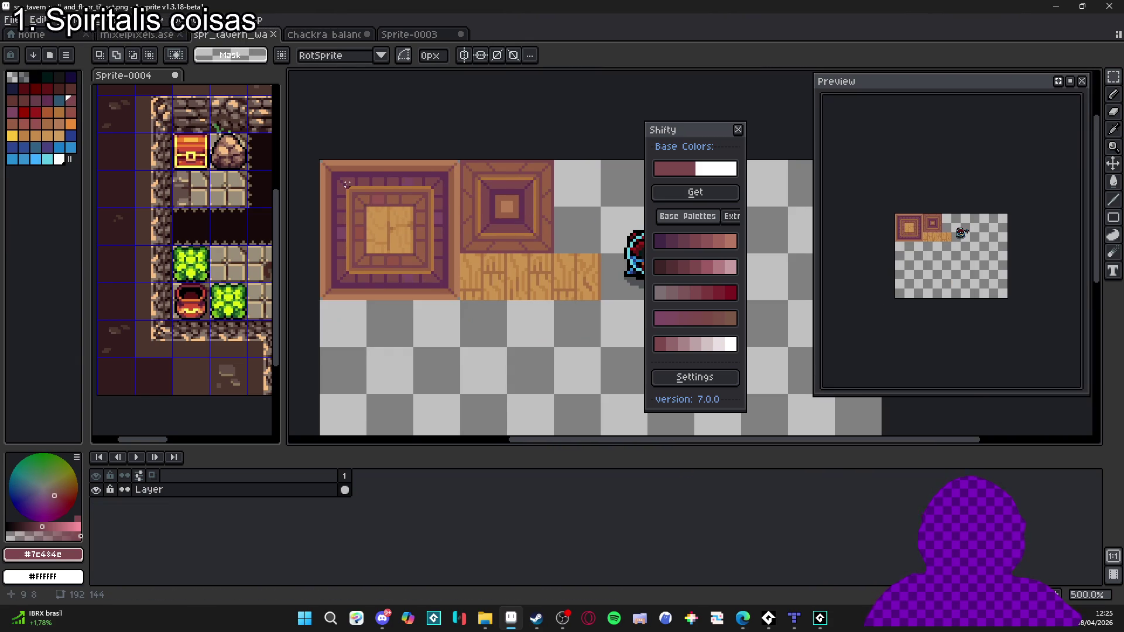
scroll(404, 217, "down", 1)
key("ctrl+v")
mouse_move(447, 226)
left_mouse_down()
mouse_move(392, 201)
mouse_move(413, 200)
left_mouse_up()
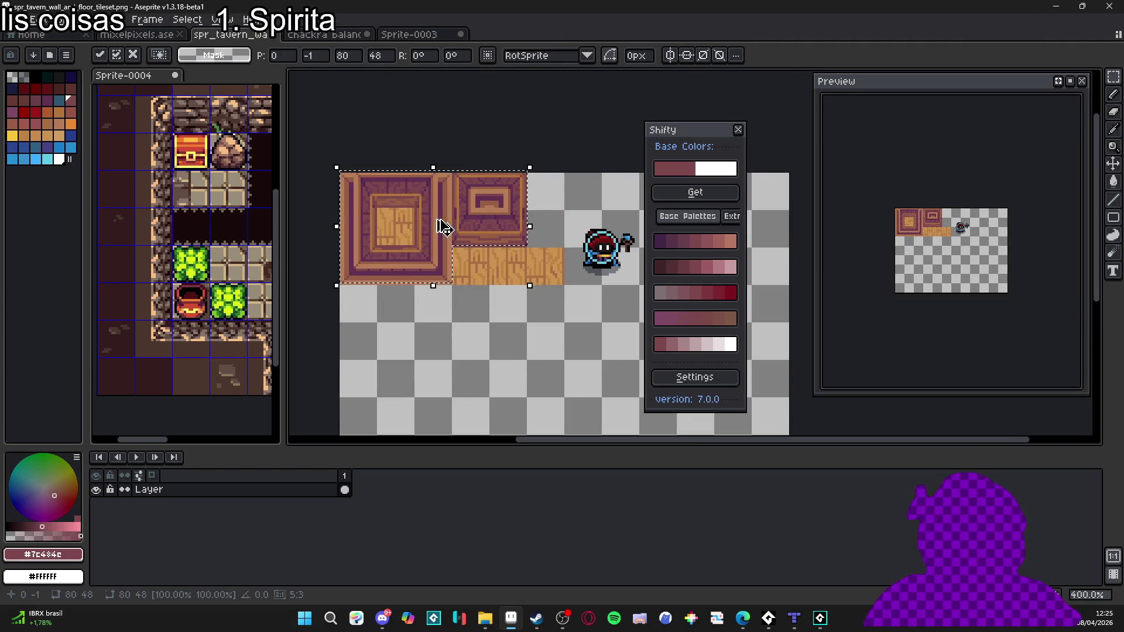
key("ctrl+d")
Step: Clear the old top-left tile, paste again, and nudge the tiles into the corner
left_click_drag(351, 183, 451, 286)
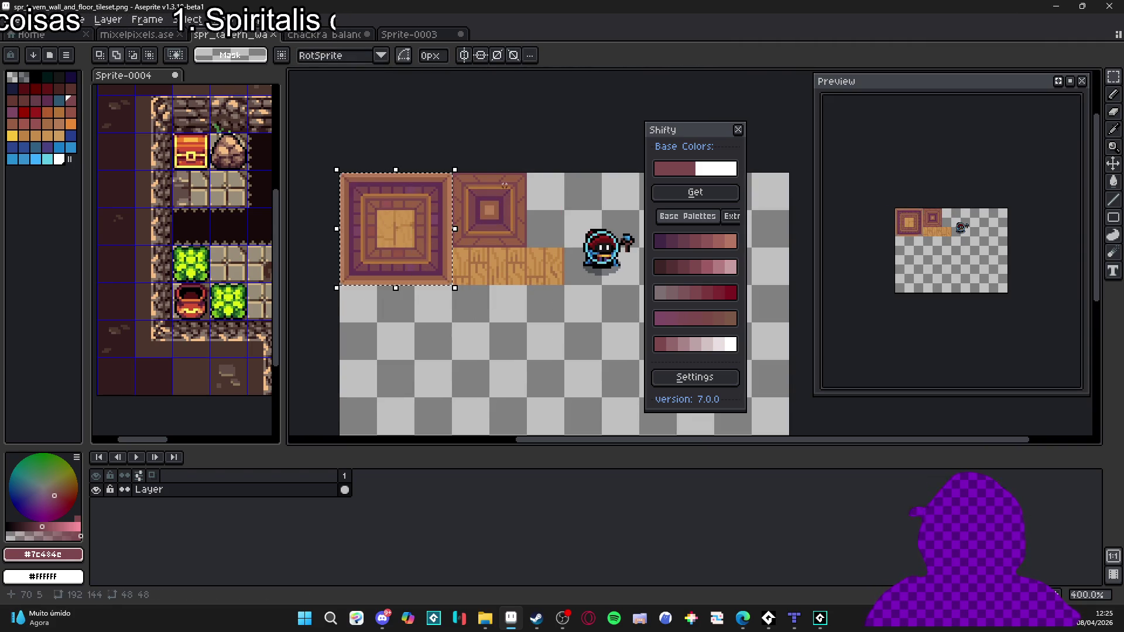
key("Delete")
left_click_drag(492, 175, 509, 179)
key("Delete")
key("ctrl+v")
left_click_drag(417, 212, 381, 209)
key("Up")
key("Up")
key("Up")
Step: Commit the pasted tiles and view the resulting room map in Tiled
scroll(375, 208, "up", 1)
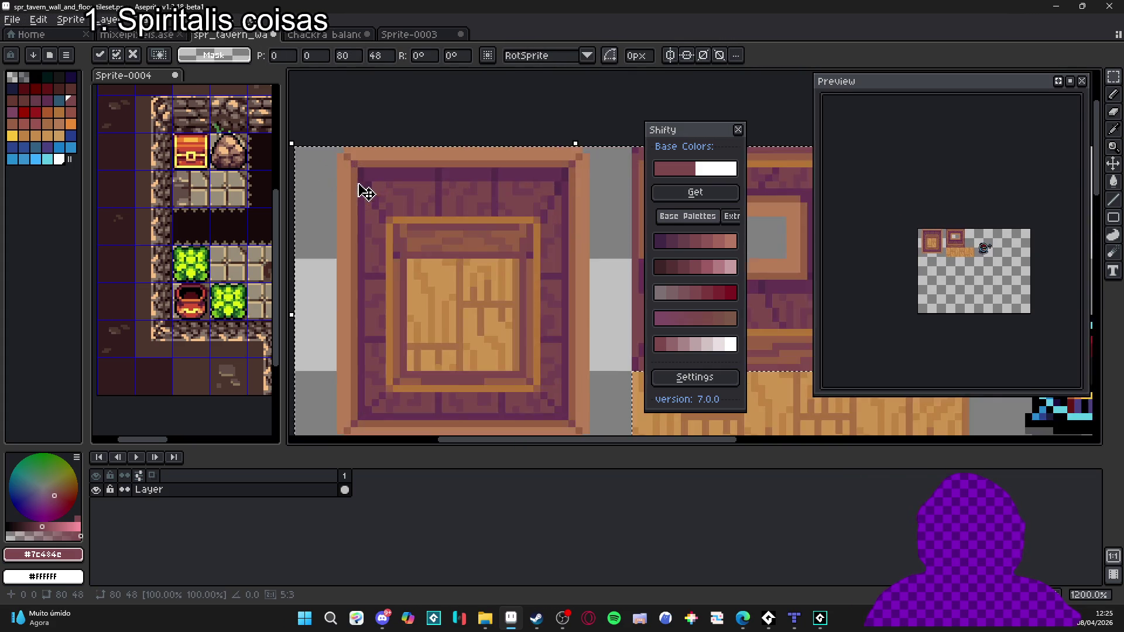
scroll(440, 251, "up", 2)
scroll(443, 276, "down", 2)
key("Return")
left_click(794, 618)
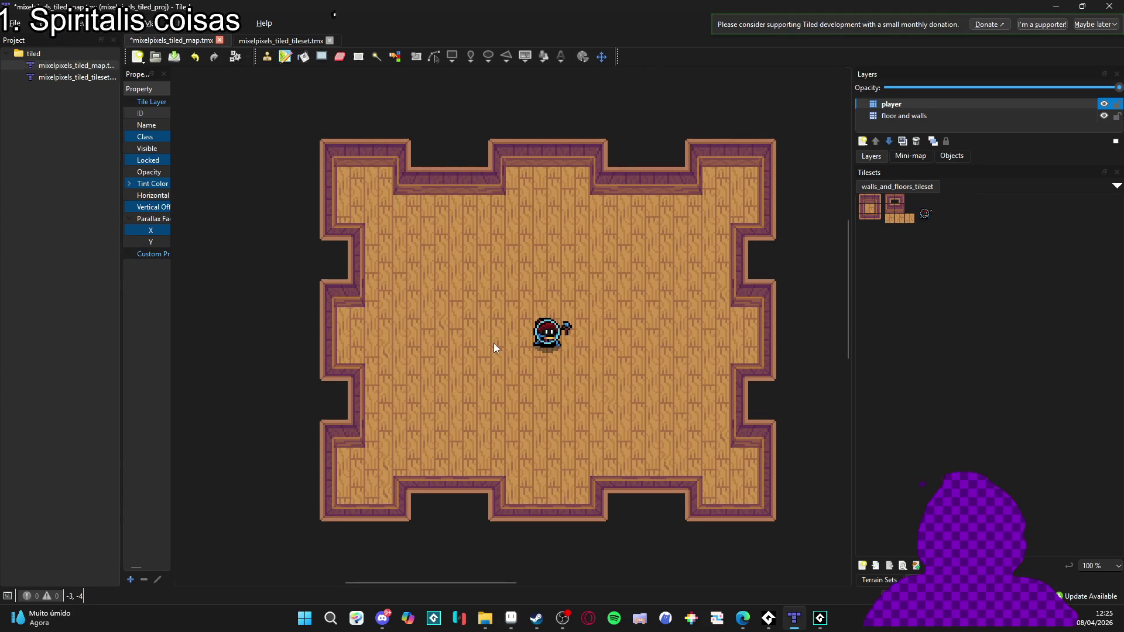
left_click_drag(541, 319, 516, 315)
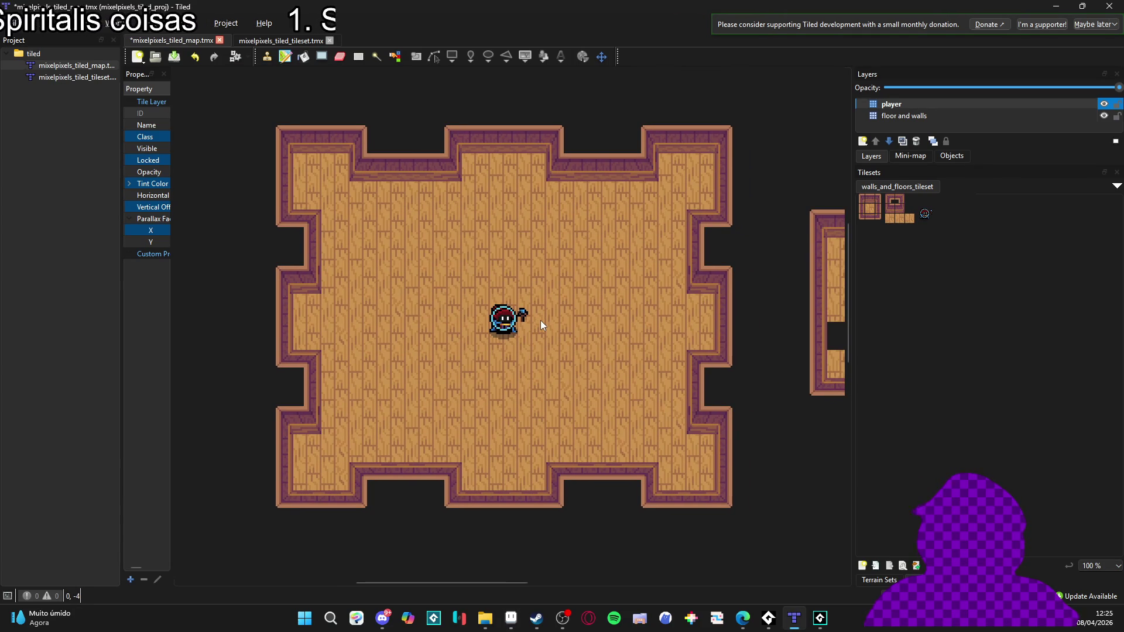
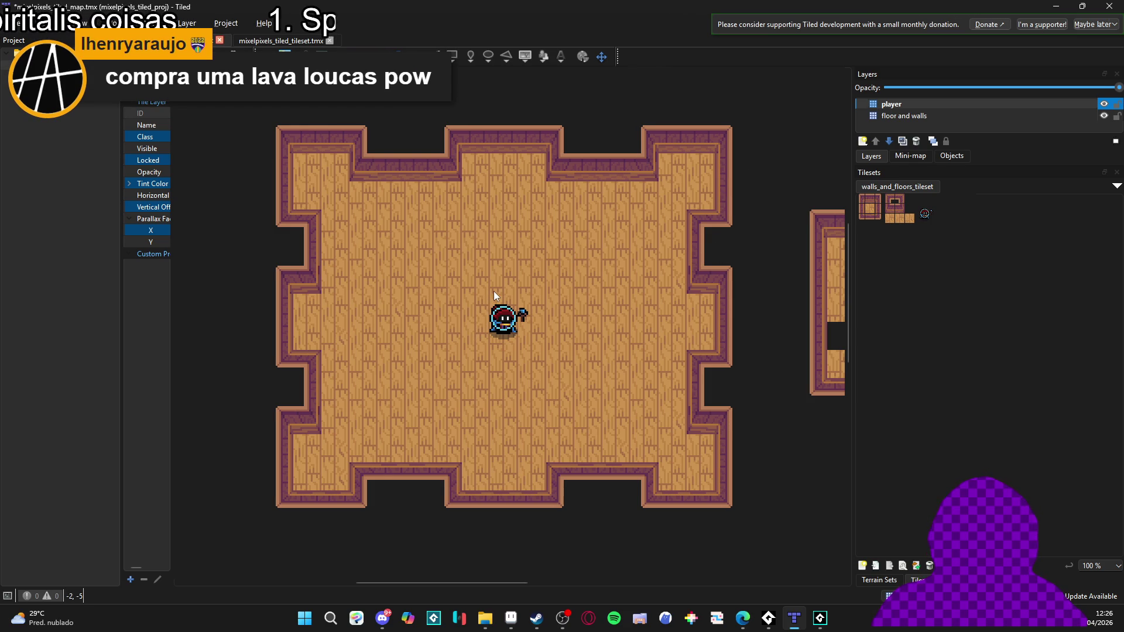
Step: Pan around the two wooden-floor, purple-walled rooms in Tiled, then return to Aseprite
scroll(564, 307, "right", 5)
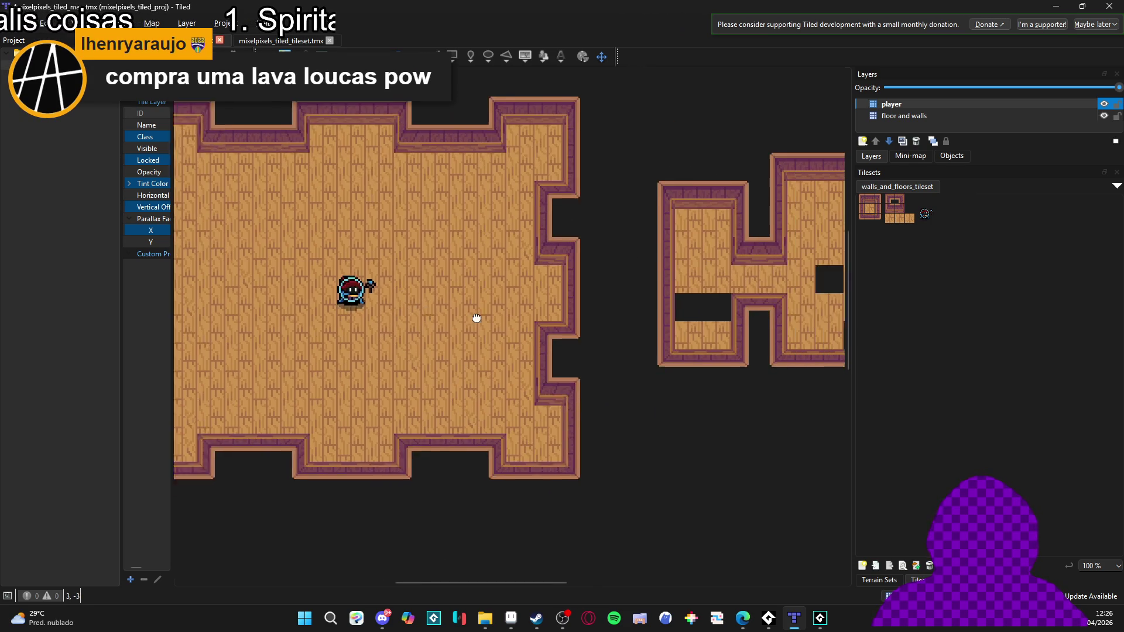
scroll(436, 315, "down", 2)
scroll(563, 332, "down", 3)
scroll(535, 334, "up", 1)
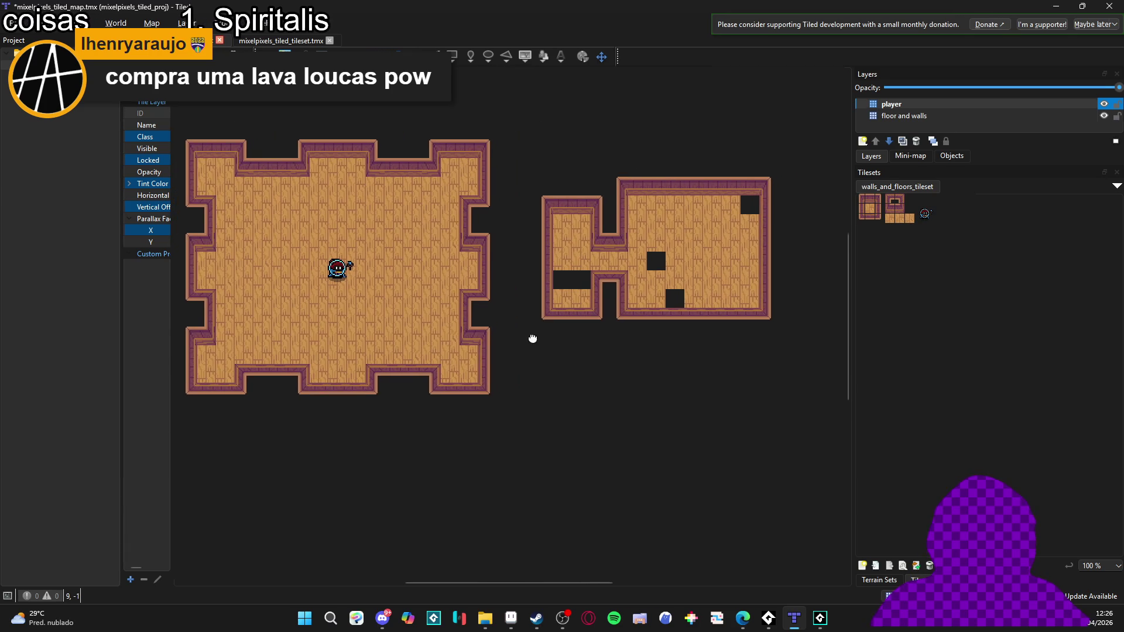
scroll(493, 318, "up", 2)
scroll(493, 319, "down", 2)
scroll(480, 346, "left", 4)
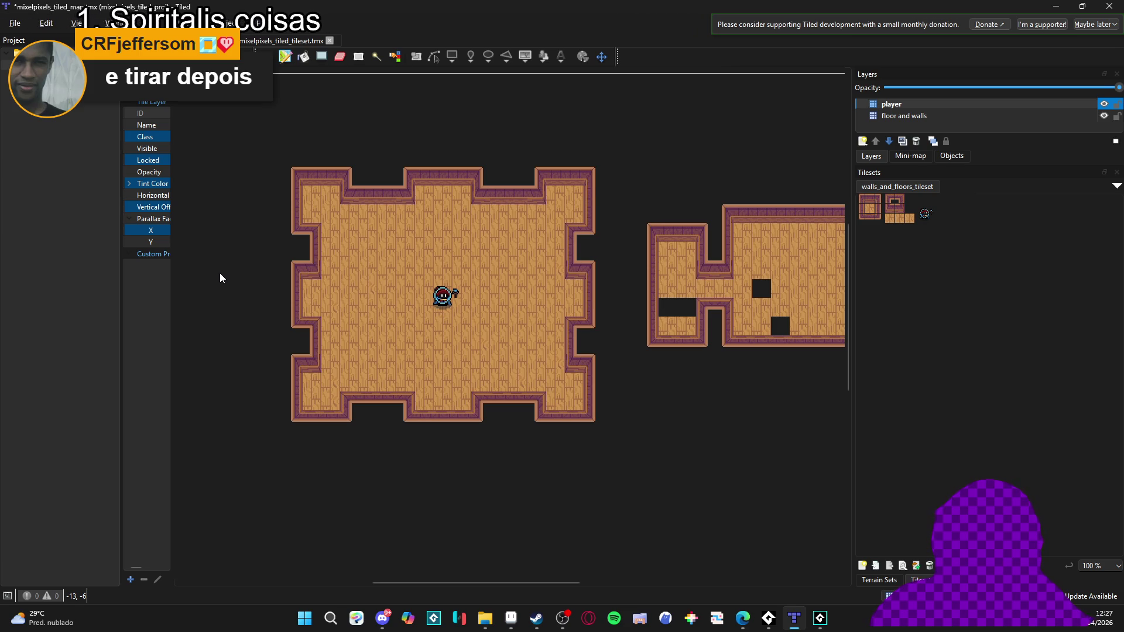
scroll(418, 290, "up", 1)
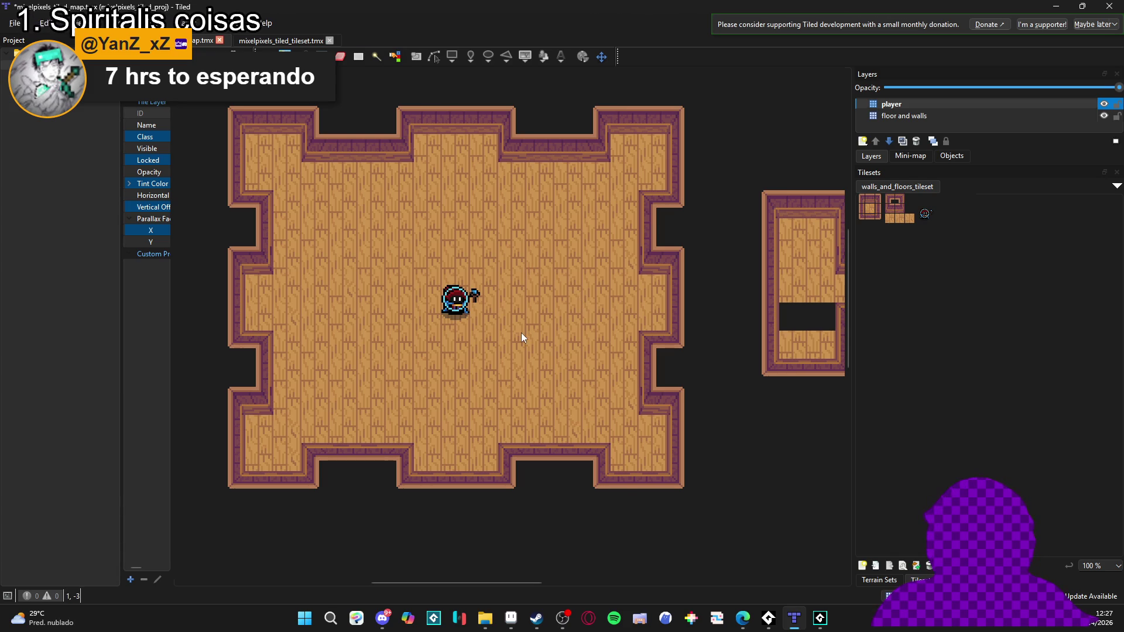
left_click(511, 618)
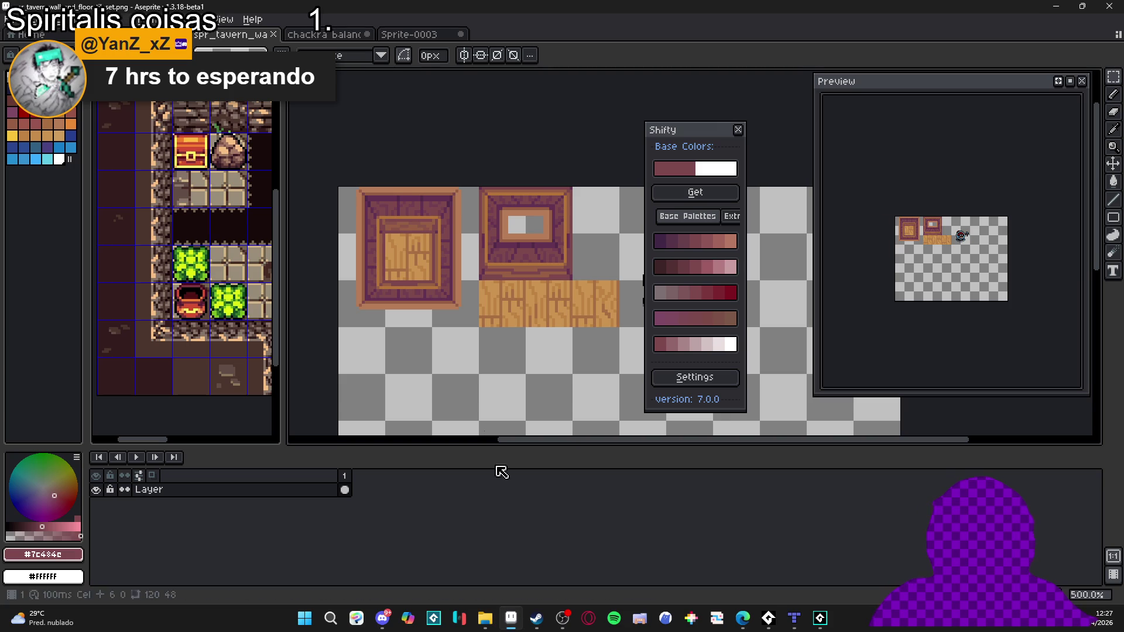
Step: In the mixelpixels tileset, check the floor and Layer 4 layers and turn on the grid
left_click(146, 34)
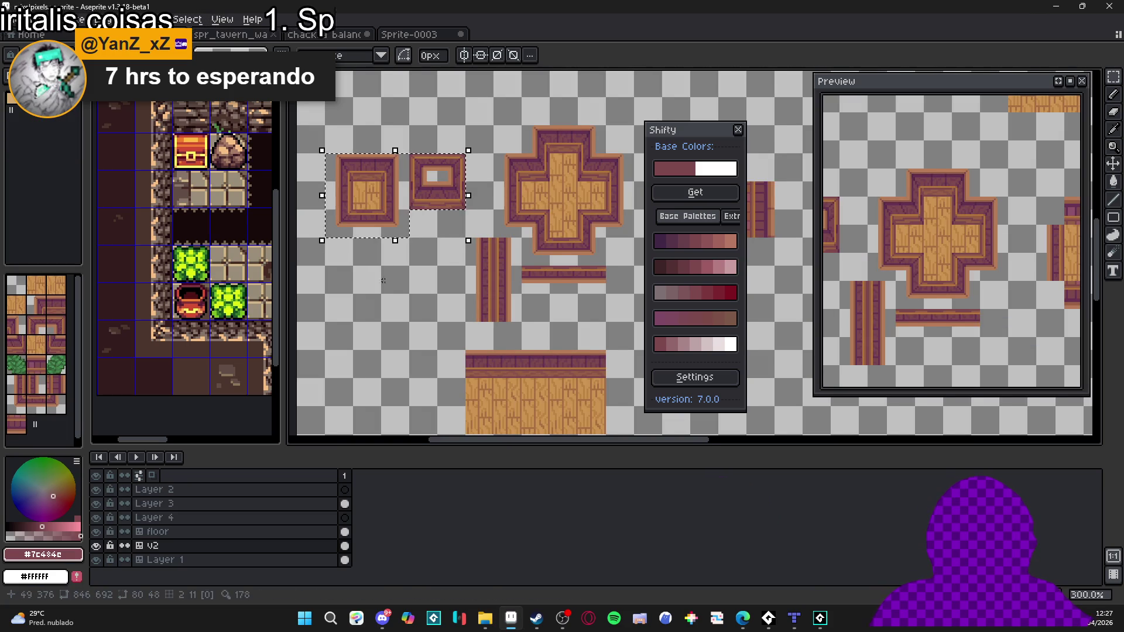
left_click(206, 533)
left_click(176, 517)
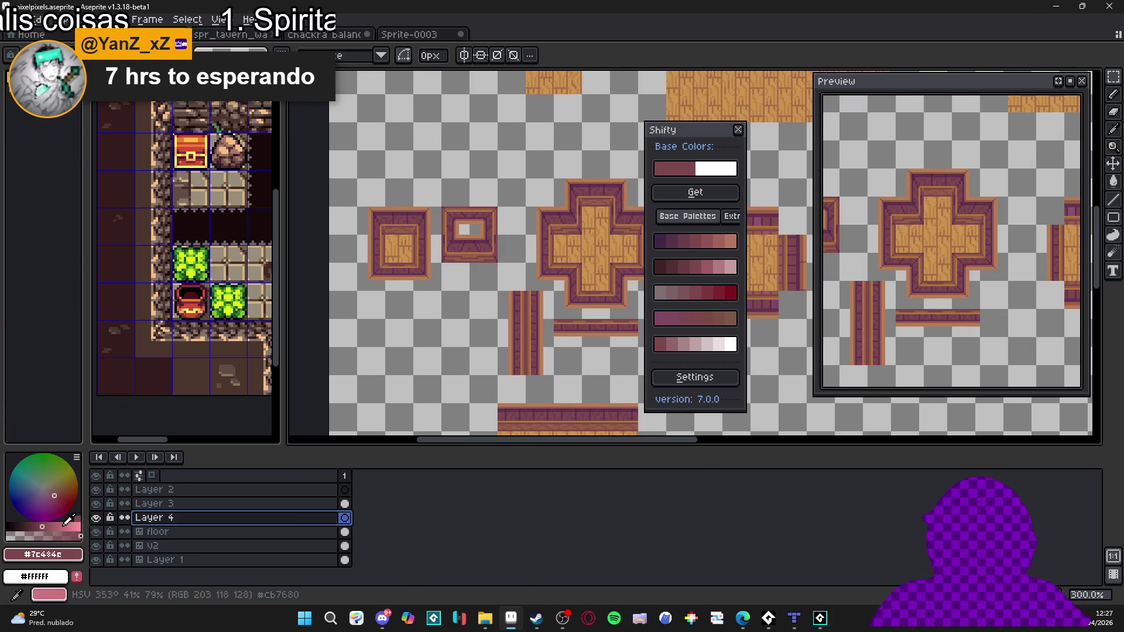
left_click(96, 518)
left_click(96, 517)
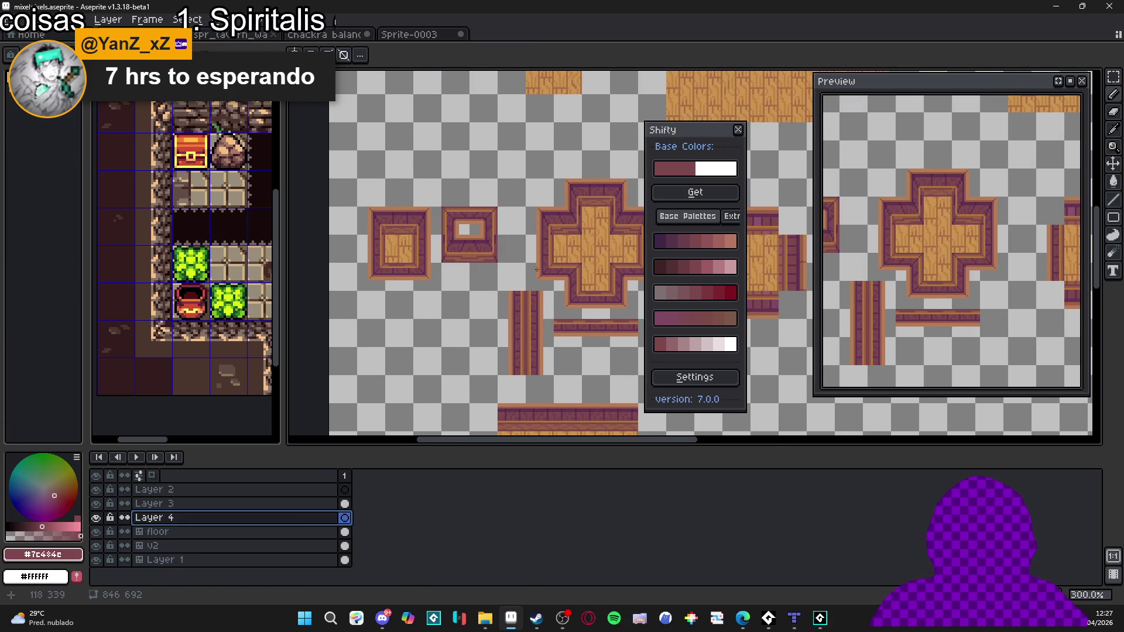
scroll(543, 266, "down", 1)
left_click_drag(527, 226, 550, 268)
scroll(550, 268, "up", 2)
scroll(547, 254, "down", 4)
scroll(515, 252, "up", 2)
scroll(525, 281, "up", 1)
key("ctrl+apostrophe")
scroll(524, 280, "down", 1)
scroll(524, 281, "up", 1)
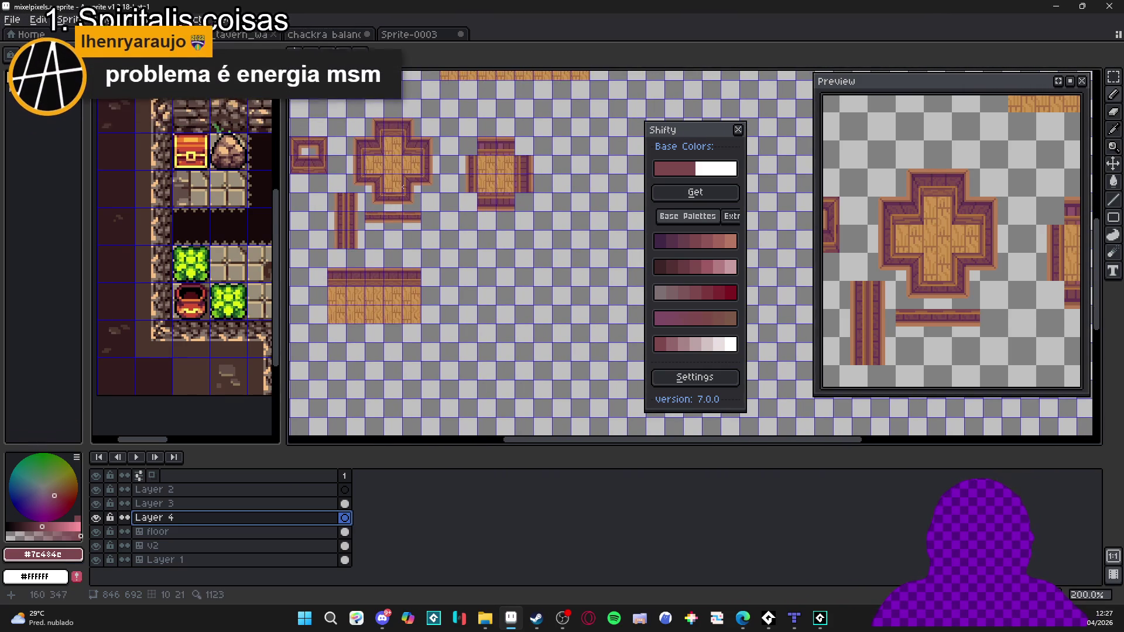
scroll(431, 239, "down", 1)
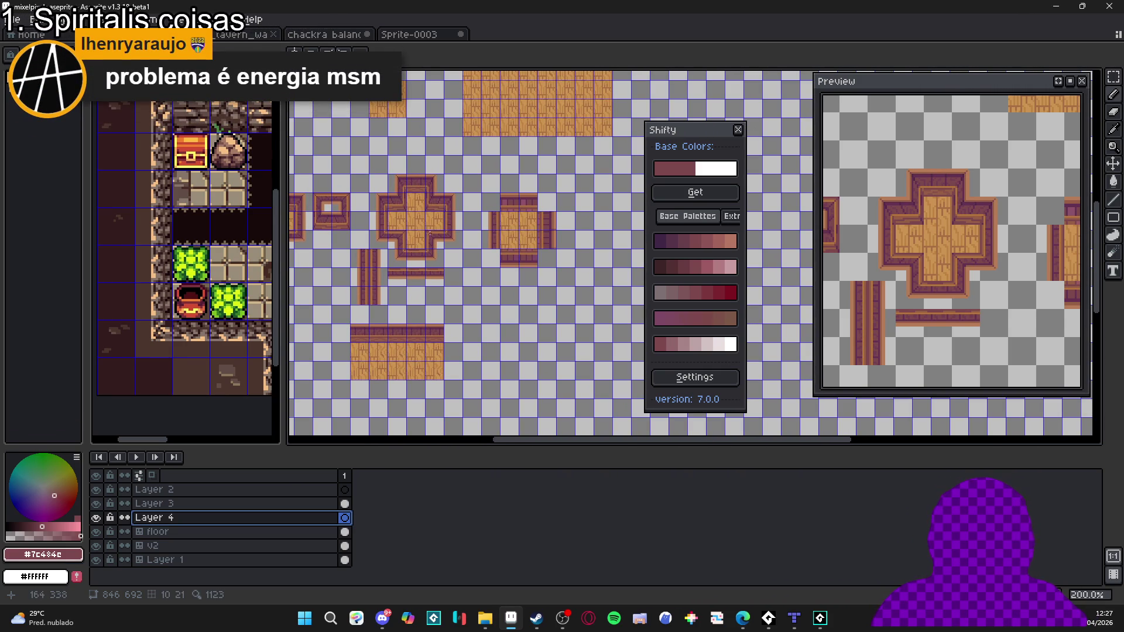
Step: On the v2 tilemap layer in tiles mode, paint a long strip of wall-top tiles
key("Down")
key("Down")
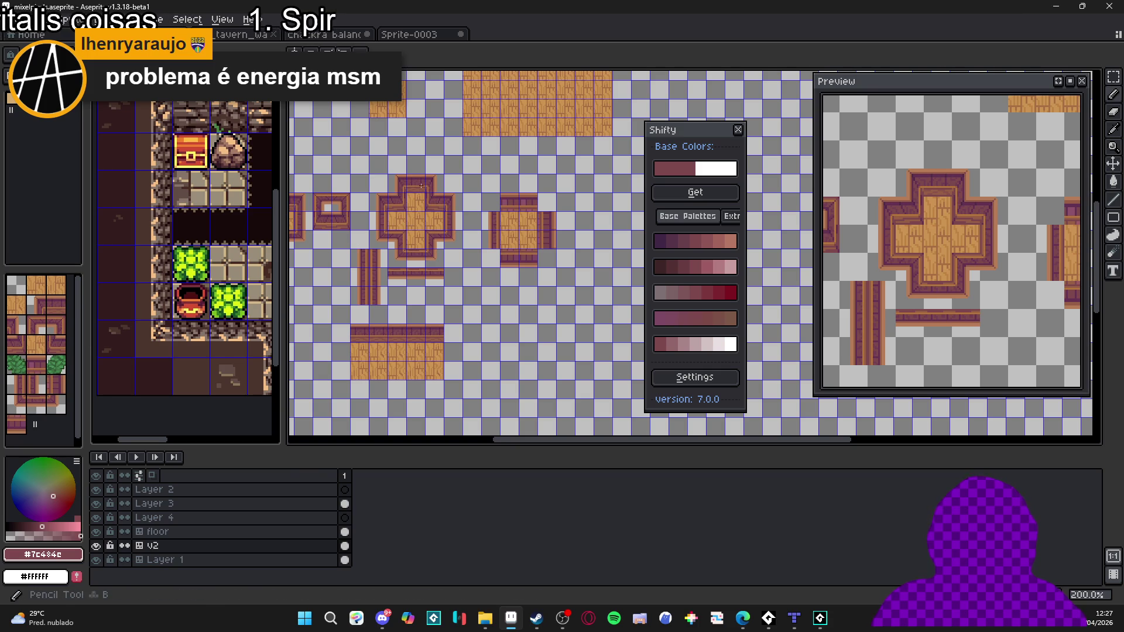
left_click(169, 313, "alt")
key("Tab")
left_click_drag(540, 295, 594, 287)
scroll(584, 310, "down", 1)
scroll(482, 306, "up", 1)
left_click_drag(463, 306, 588, 307)
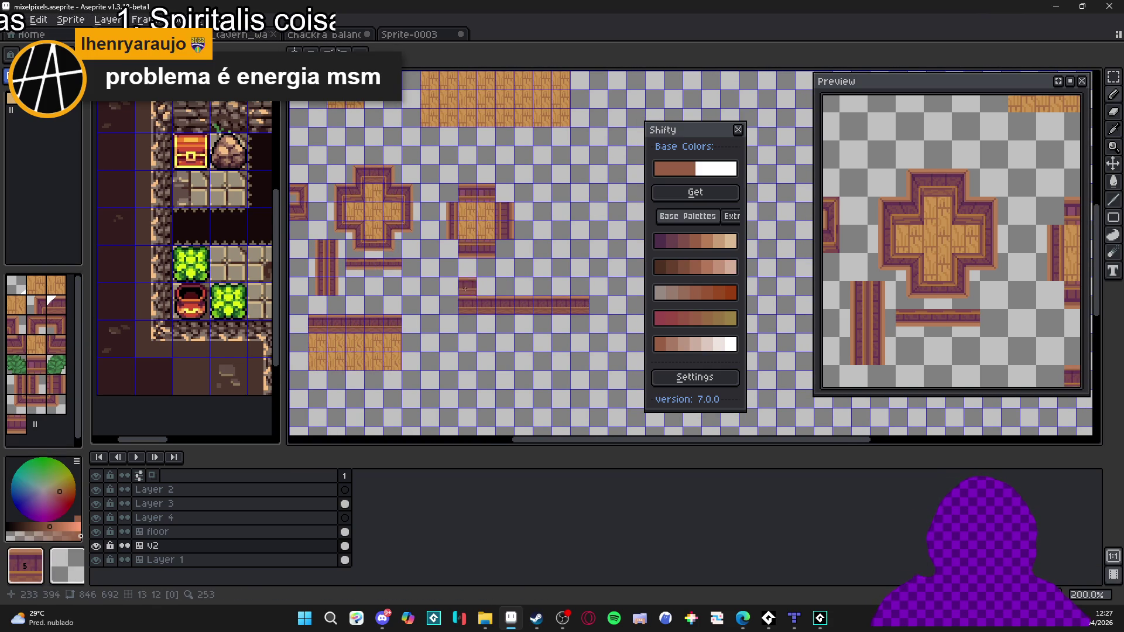
Step: Paint two rows of wood-floor tiles beneath the wall strip and hide the grid
left_click(329, 340, "alt")
left_click(435, 337)
mouse_move(471, 324)
left_mouse_down()
mouse_move(565, 324)
mouse_move(562, 343)
mouse_move(469, 342)
left_mouse_up()
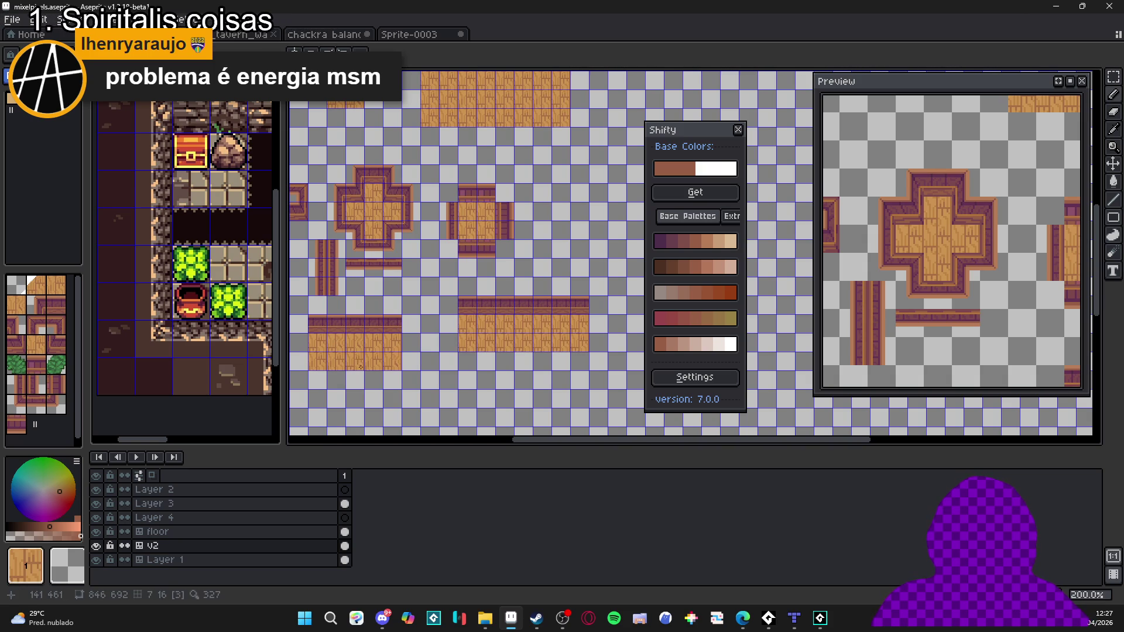
left_click(375, 355, "alt")
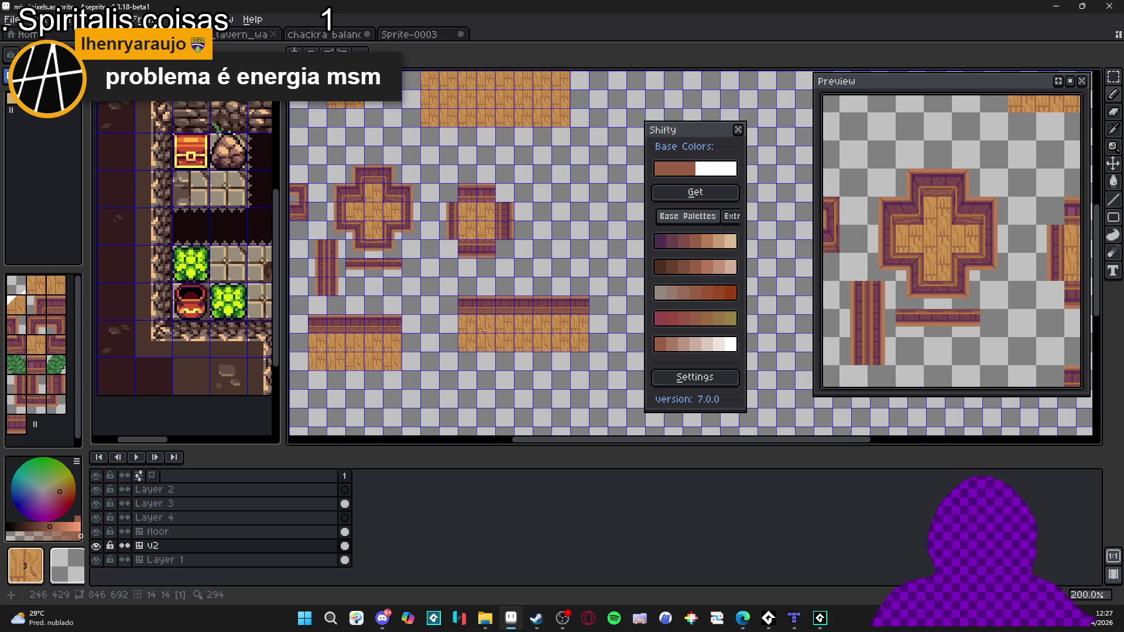
key("ctrl+apostrophe")
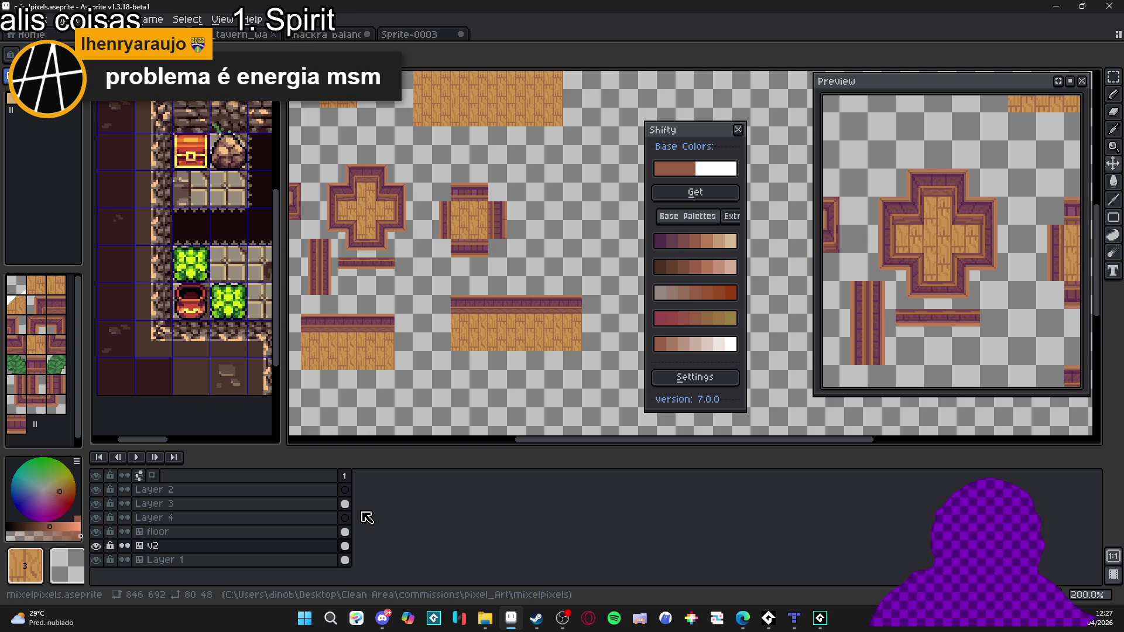
scroll(168, 249, "down", 2)
Step: Select and copy the door tile from the Sprite-0004 reference dungeon map
left_click(169, 249)
left_click_drag(169, 249, 141, 249)
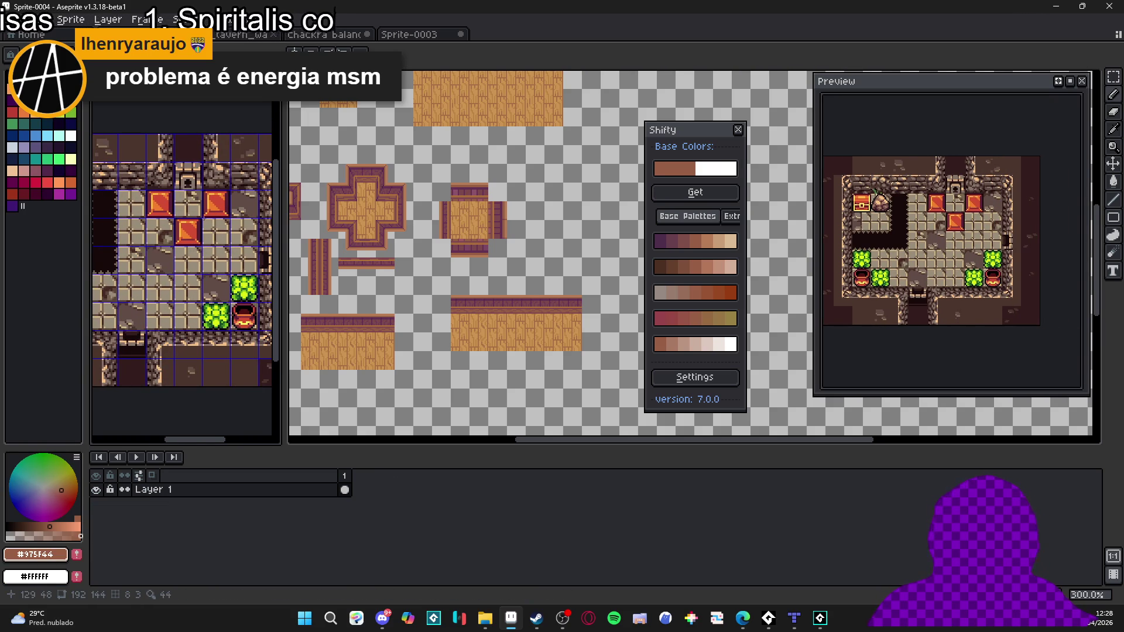
scroll(186, 235, "up", 1)
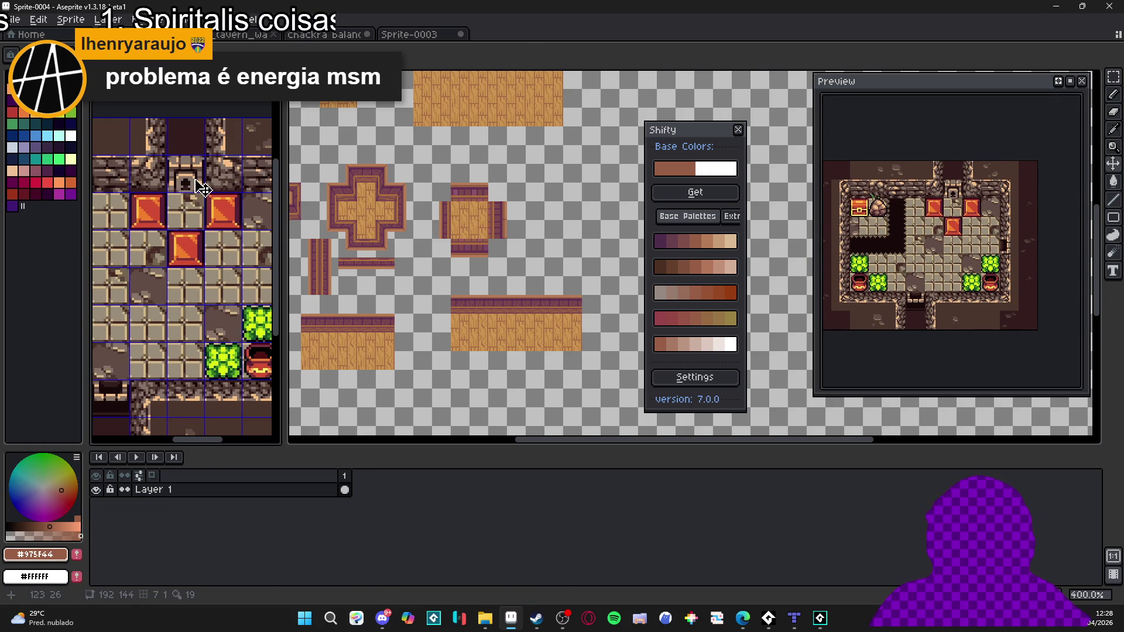
key("m")
left_click_drag(166, 154, 206, 194)
key("ctrl+Tab")
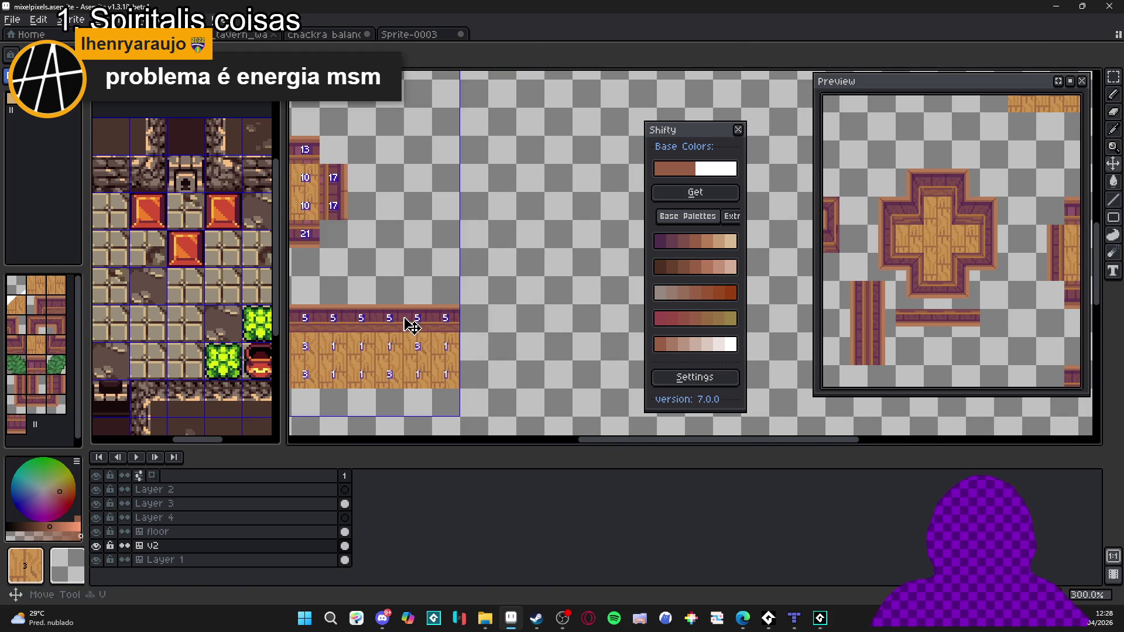
scroll(470, 277, "down", 3)
scroll(471, 277, "up", 5)
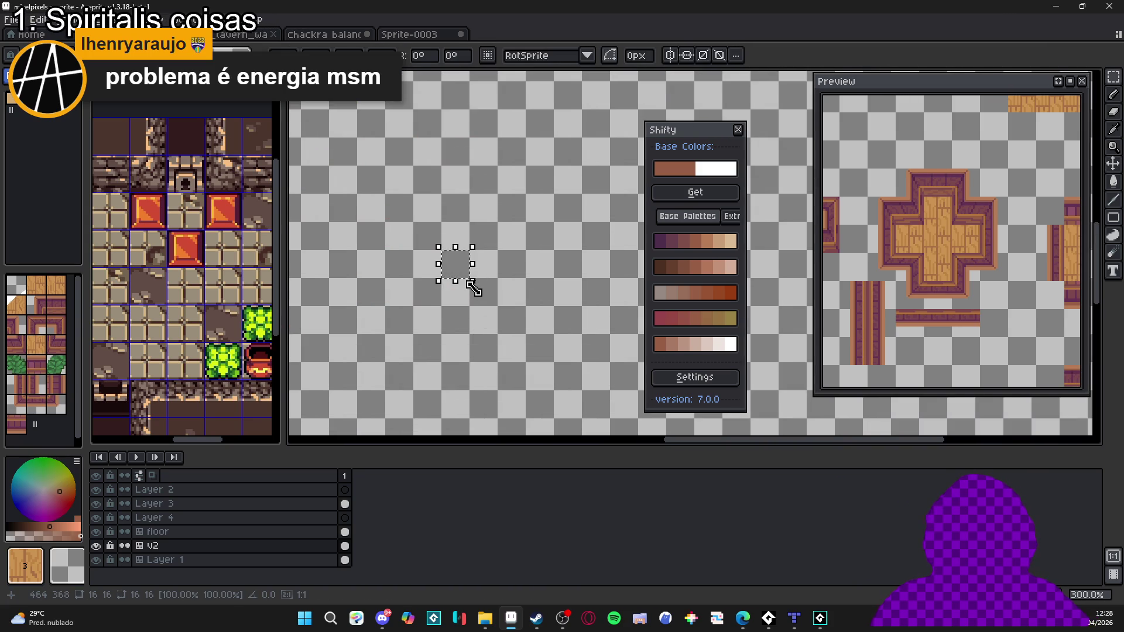
Step: Paste the door into the mixelpixels tileset and move it onto the wall strip
left_click(193, 189)
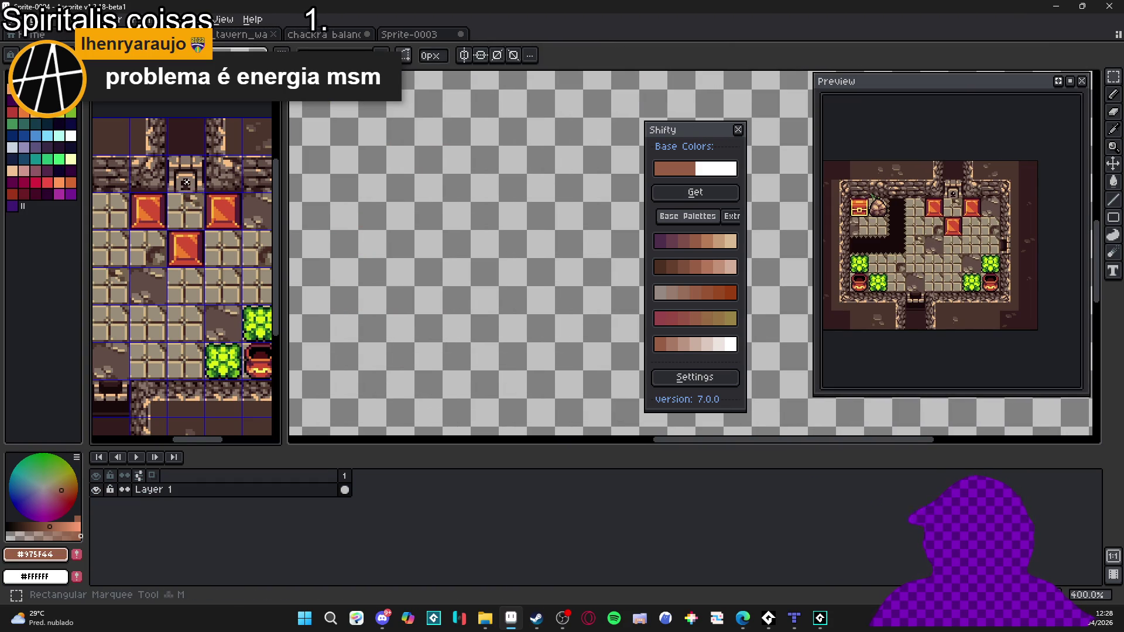
left_click(401, 295)
scroll(433, 291, "down", 4)
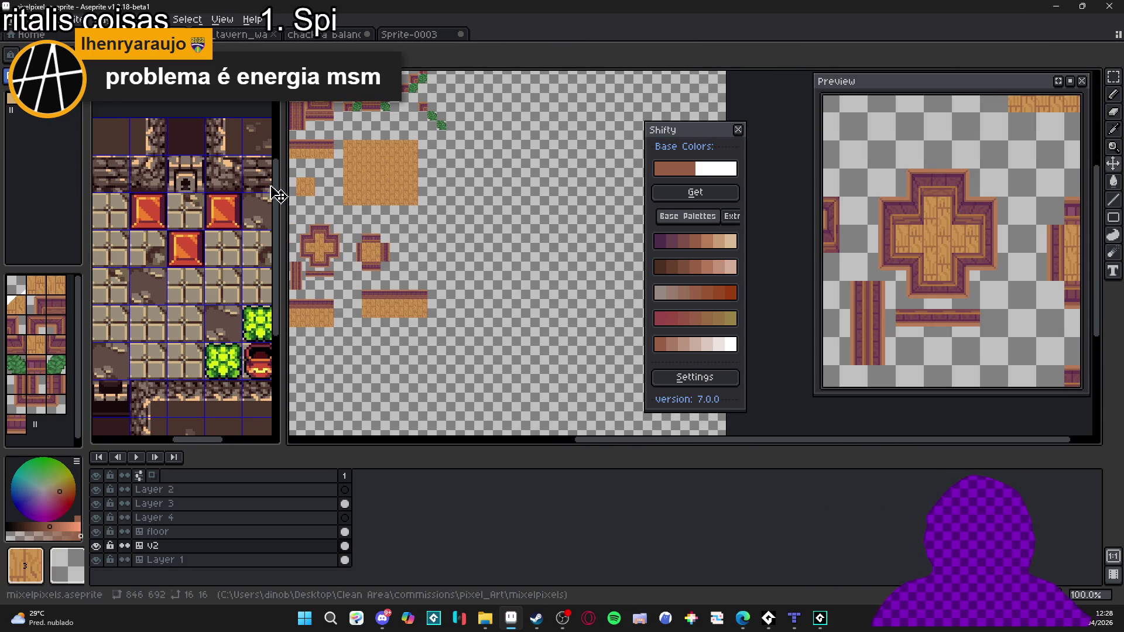
scroll(432, 281, "up", 2)
scroll(578, 282, "down", 2)
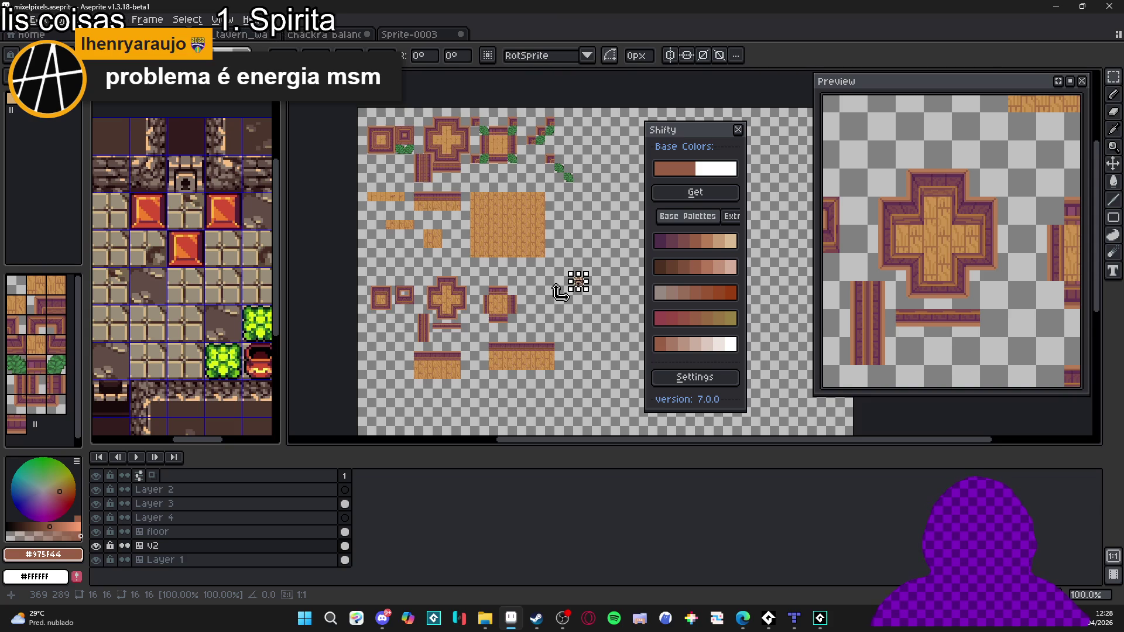
scroll(555, 295, "up", 3)
scroll(562, 281, "down", 1)
mouse_move(572, 176)
left_mouse_down()
mouse_move(485, 322)
mouse_move(489, 355)
left_mouse_up()
key("ctrl+apostrophe")
Step: Draw a purple line down the door's right side and a dark line across its top
key("b")
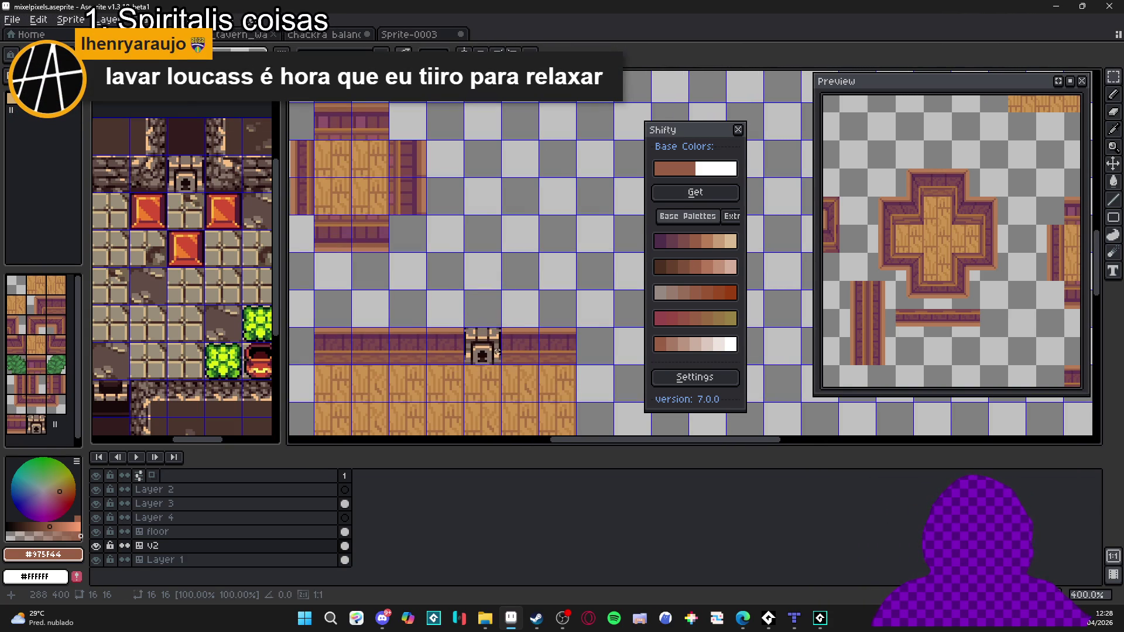
scroll(490, 340, "up", 5)
scroll(489, 338, "down", 3)
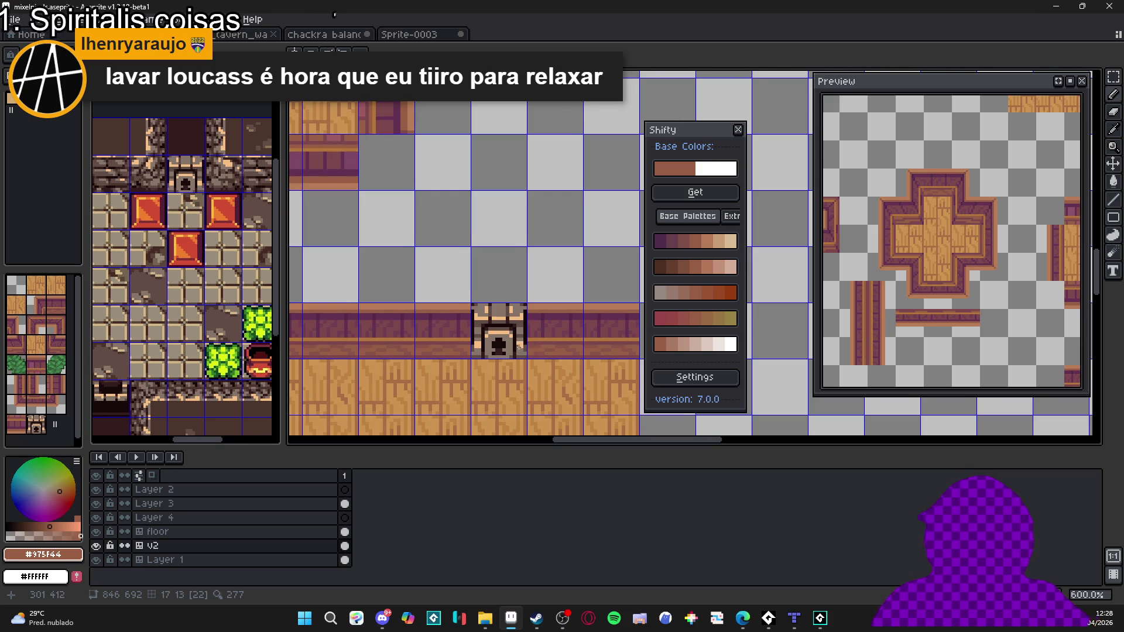
scroll(518, 346, "up", 1)
left_click(542, 322, "alt")
mouse_move(525, 352)
left_mouse_down()
mouse_move(522, 322)
mouse_move(474, 321)
left_mouse_up()
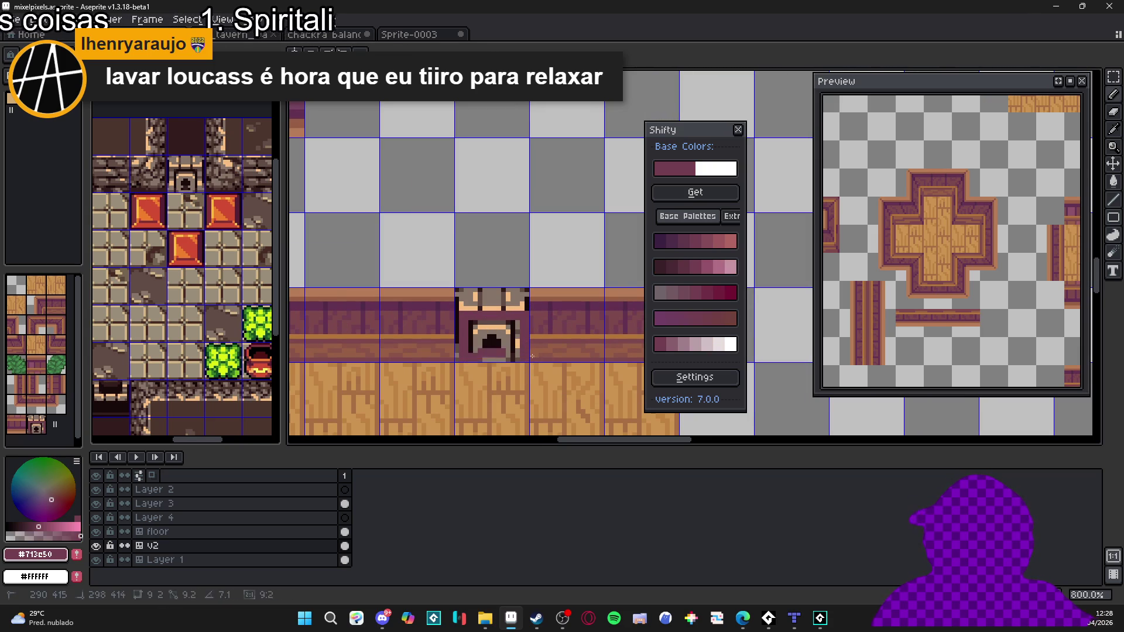
left_click(485, 330, "alt")
left_click(569, 354, "alt")
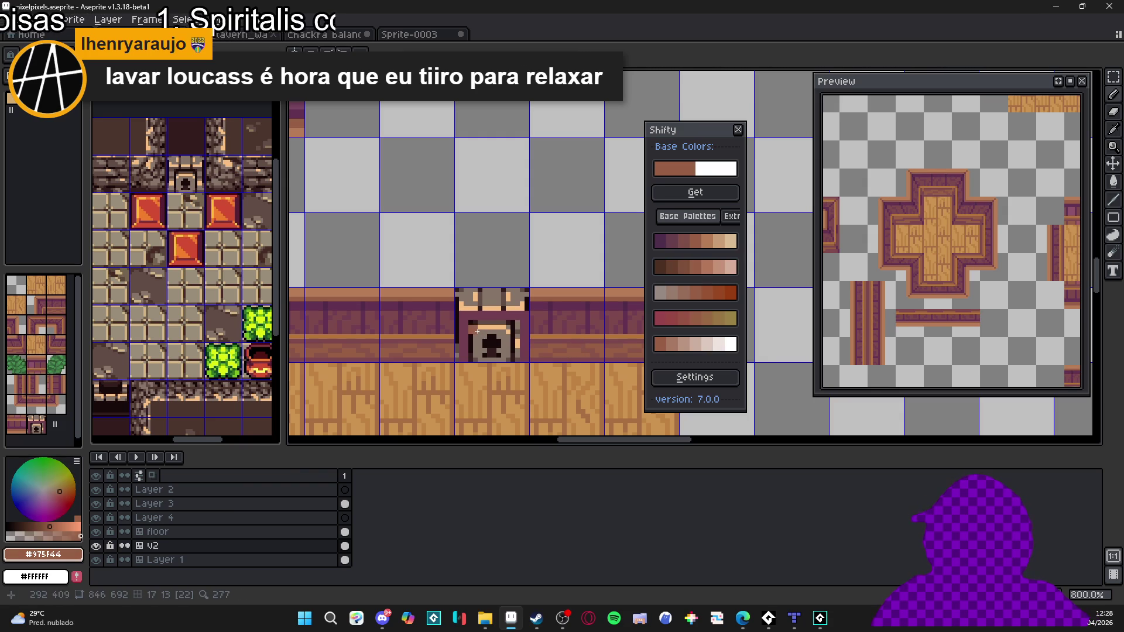
mouse_move(475, 328)
left_mouse_down()
mouse_move(521, 331)
mouse_move(516, 361)
mouse_move(474, 357)
mouse_move(510, 338)
left_mouse_up()
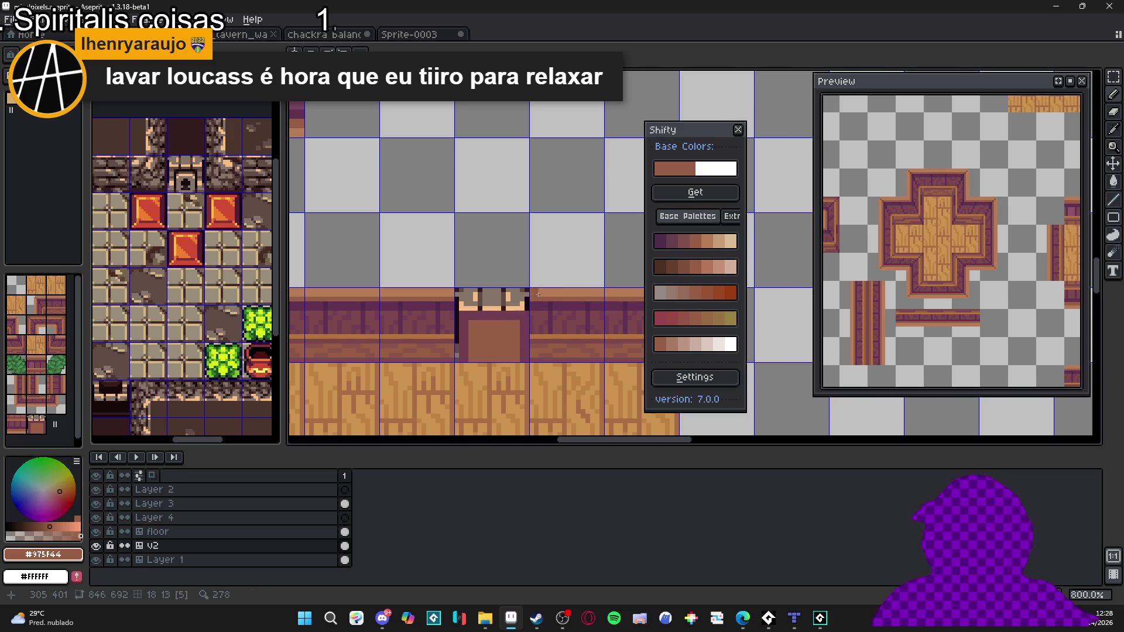
Step: Add a tan line along the door top and two purple vertical plank lines
left_click(519, 308, "alt")
left_click(521, 309, "alt")
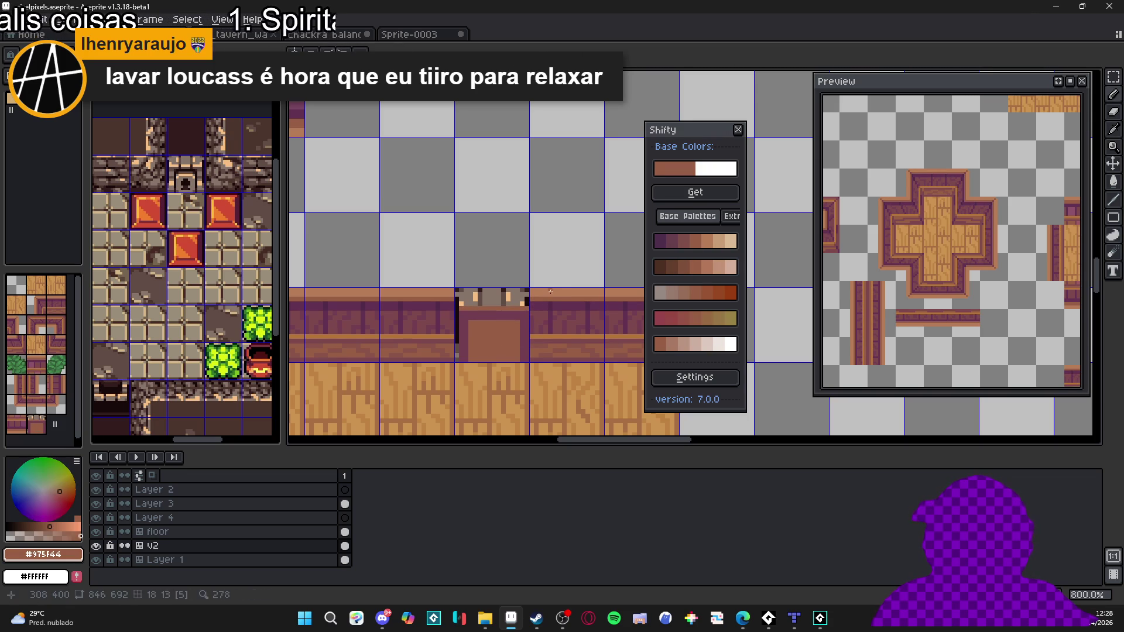
left_click(515, 307, "alt")
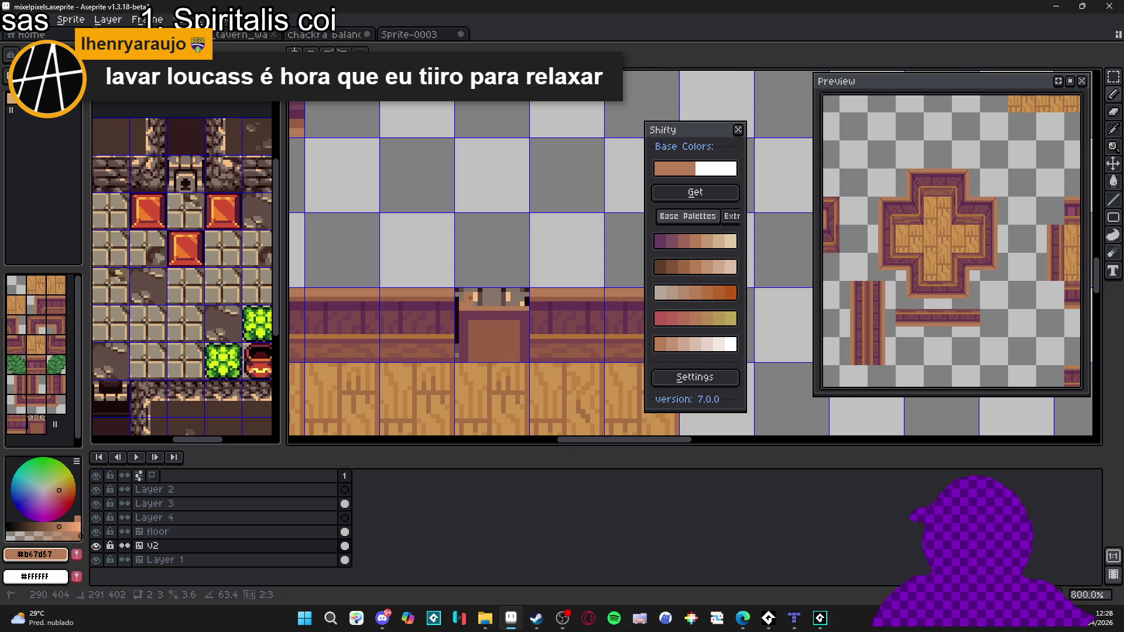
left_click_drag(466, 299, 527, 303)
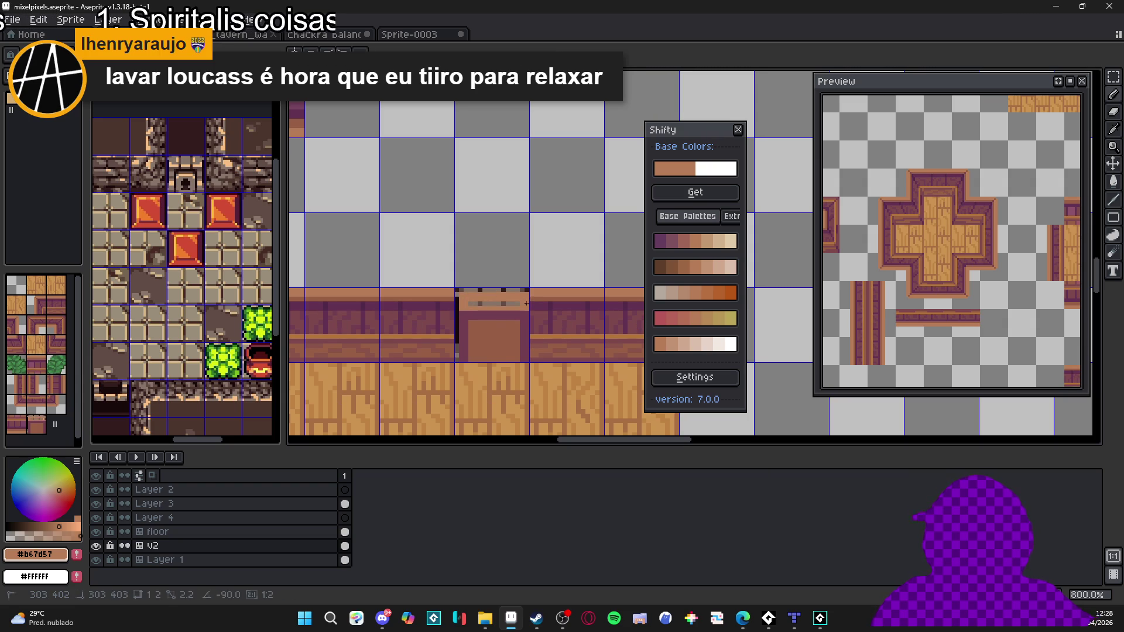
scroll(476, 303, "down", 1)
scroll(477, 303, "up", 3)
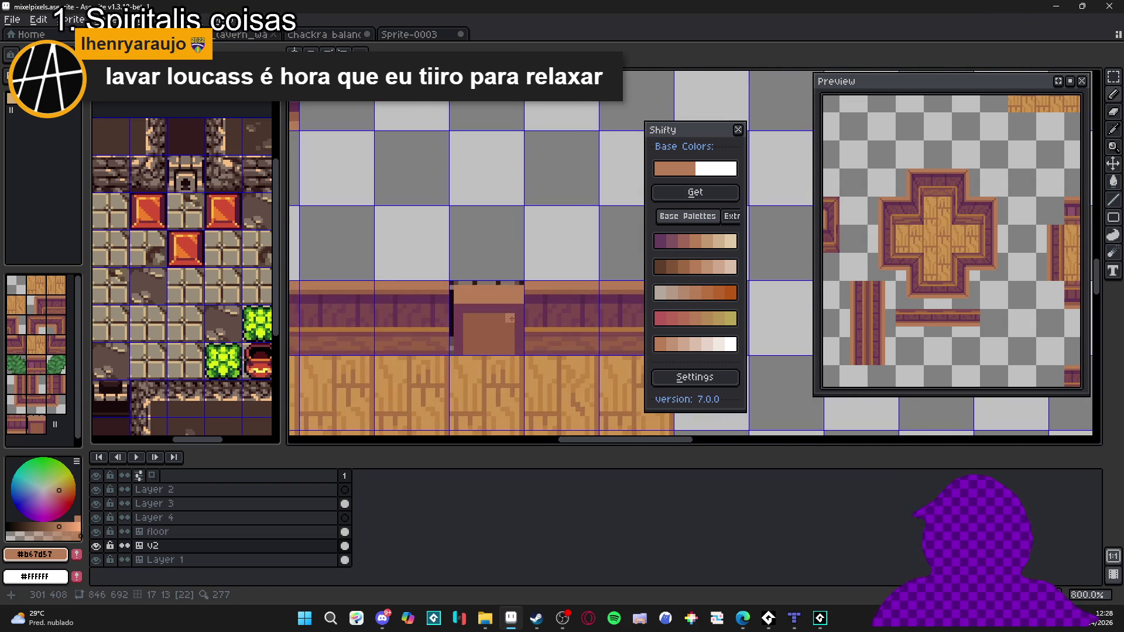
left_click(475, 306, "alt")
left_click_drag(466, 304, 470, 357)
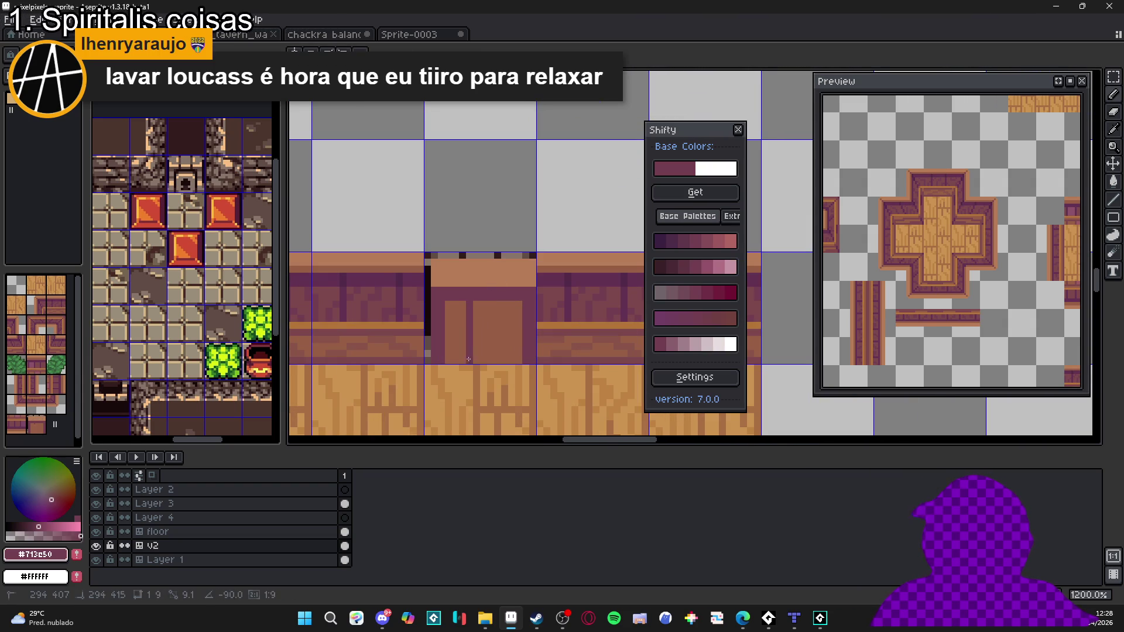
left_click_drag(495, 306, 498, 359)
Step: Erase a stray pixel at the door top and clear a strip across the door
scroll(504, 346, "down", 2)
scroll(509, 346, "up", 2)
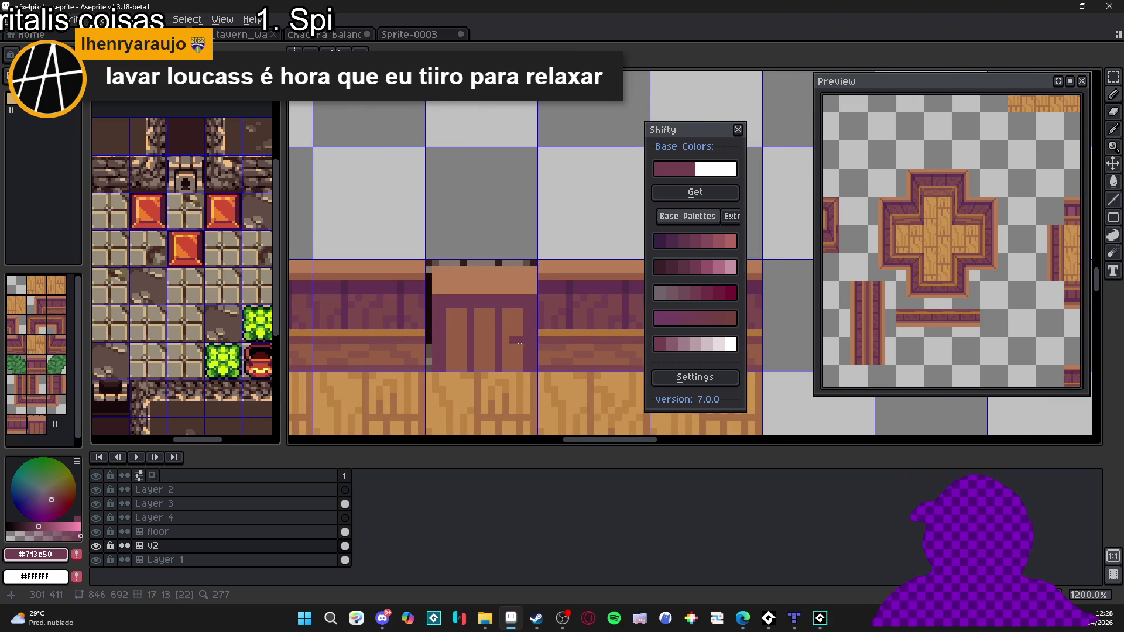
scroll(516, 341, "down", 3)
scroll(515, 345, "up", 1)
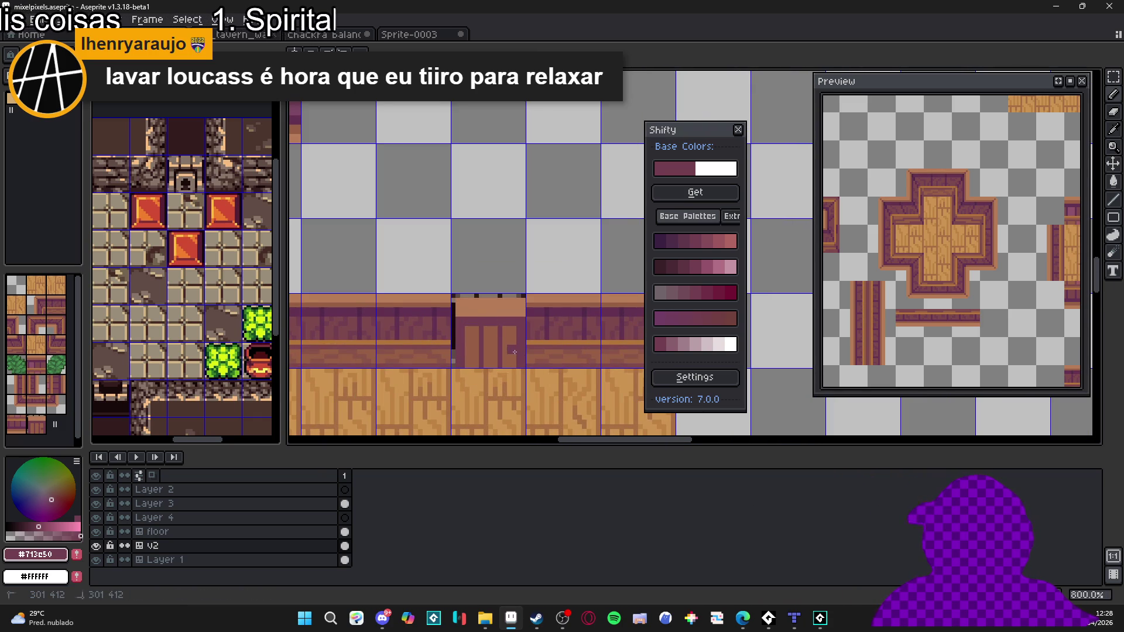
left_click(516, 347, "alt")
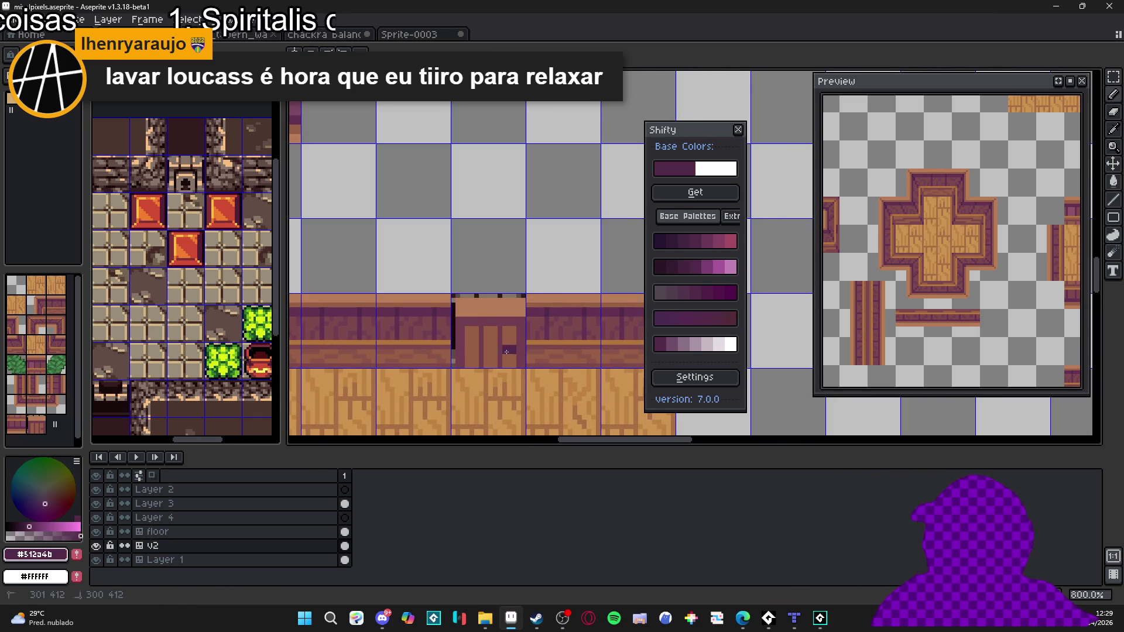
scroll(506, 352, "down", 3)
scroll(502, 354, "up", 3)
scroll(492, 339, "down", 3)
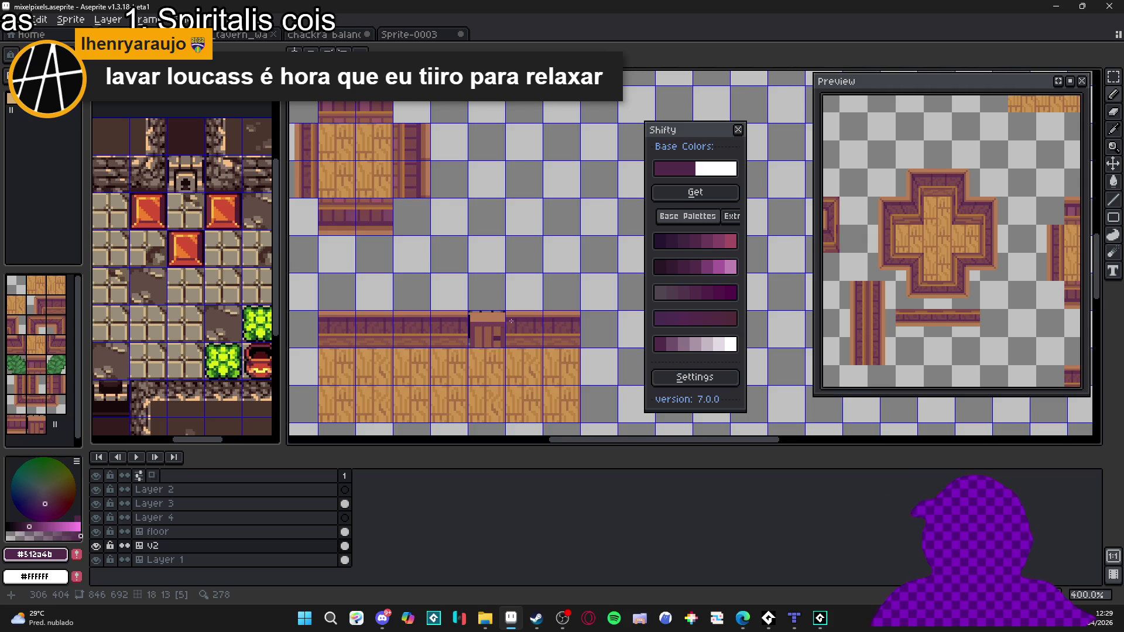
scroll(511, 321, "up", 4)
key("e")
left_click(492, 298)
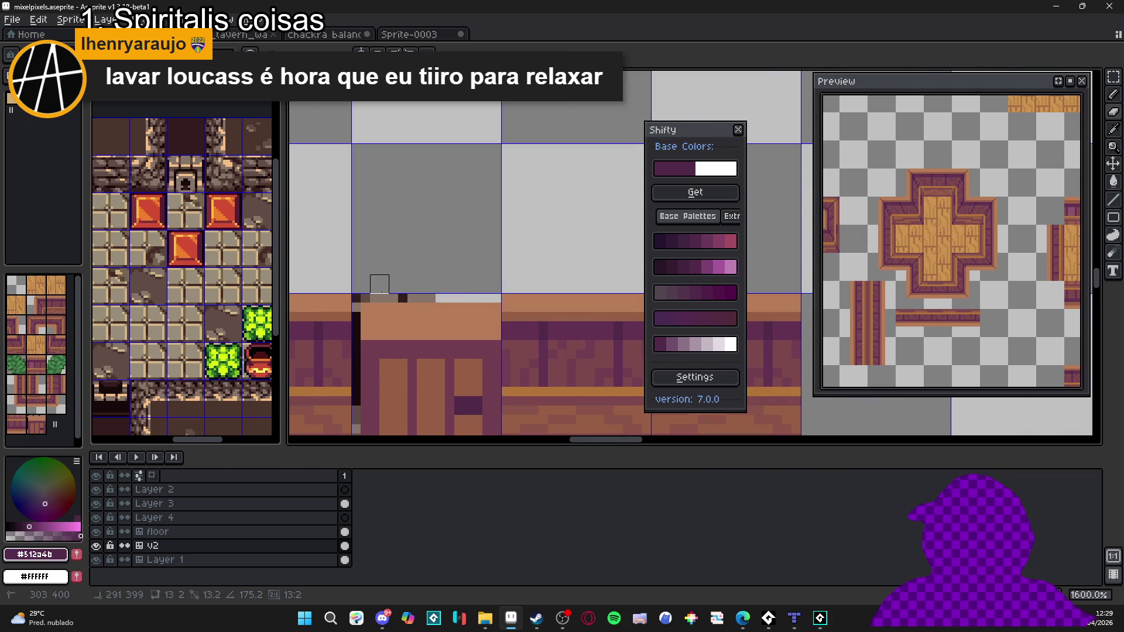
key("m")
mouse_move(361, 358)
left_mouse_down()
mouse_move(490, 331)
mouse_move(467, 347)
left_mouse_up()
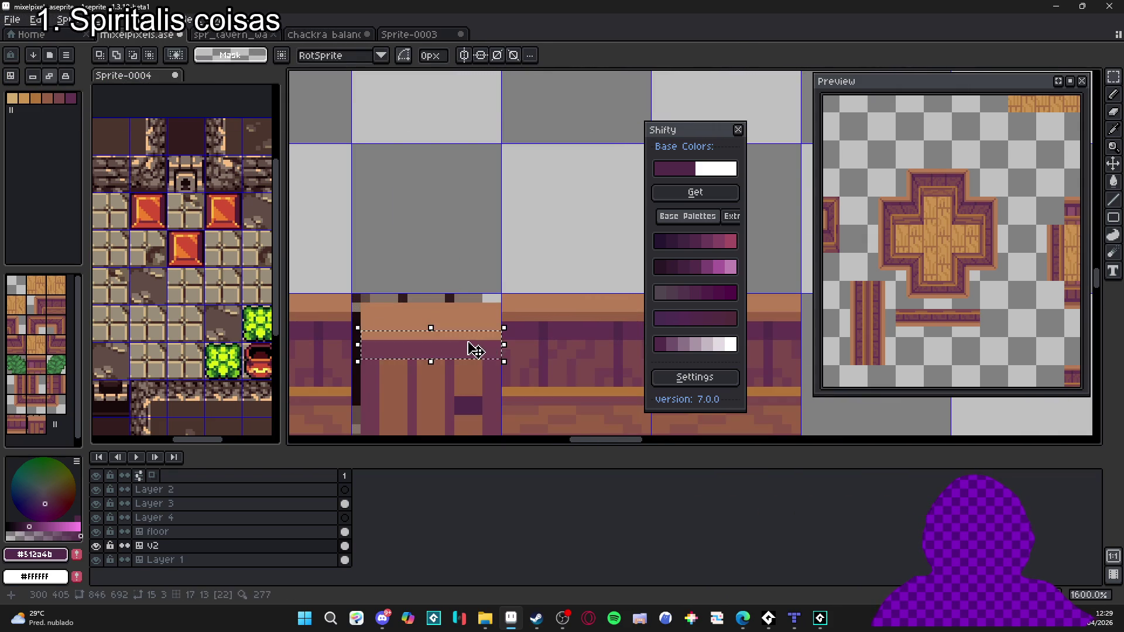
key("Delete")
key("ctrl+d")
key("b")
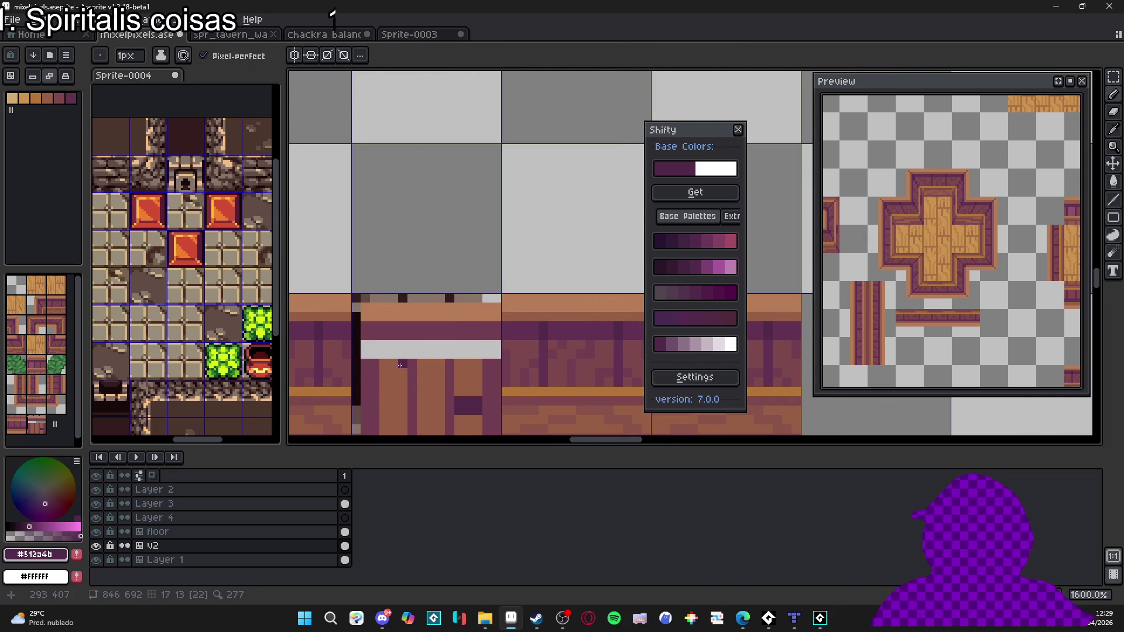
Step: Move the lower door section up to close the gap and erase the strip's top pixel row
key("m")
left_click_drag(360, 358, 503, 371)
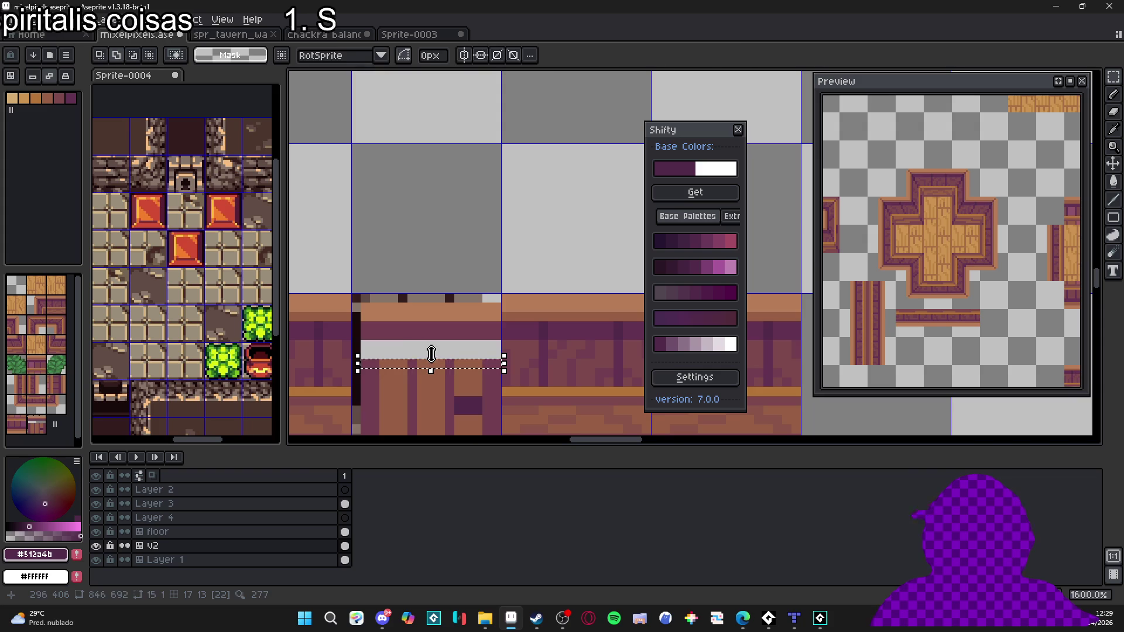
left_click_drag(437, 352, 432, 329)
key("ctrl+d")
key("e")
left_click_drag(356, 298, 492, 298)
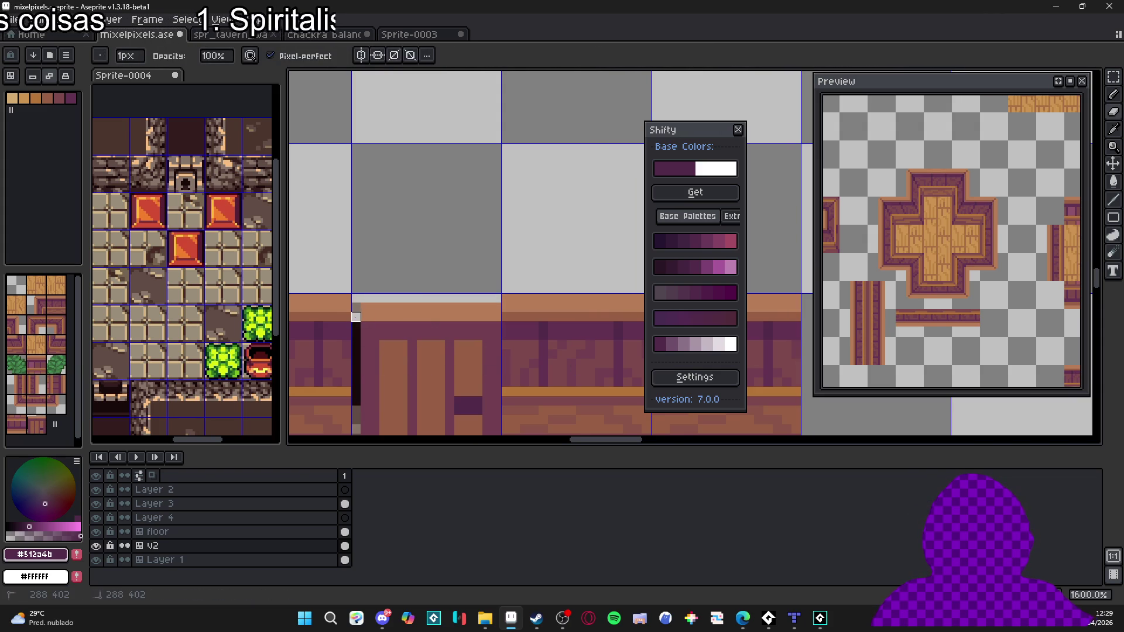
key("b")
Step: Cover a dark strip in purple and repaint two dark vertical strips brown
scroll(413, 297, "down", 3)
scroll(413, 345, "up", 3)
left_click(392, 359, "alt")
mouse_move(388, 349)
left_mouse_down()
mouse_move(390, 256)
mouse_move(406, 270)
mouse_move(407, 360)
left_mouse_up()
left_click(412, 271, "alt")
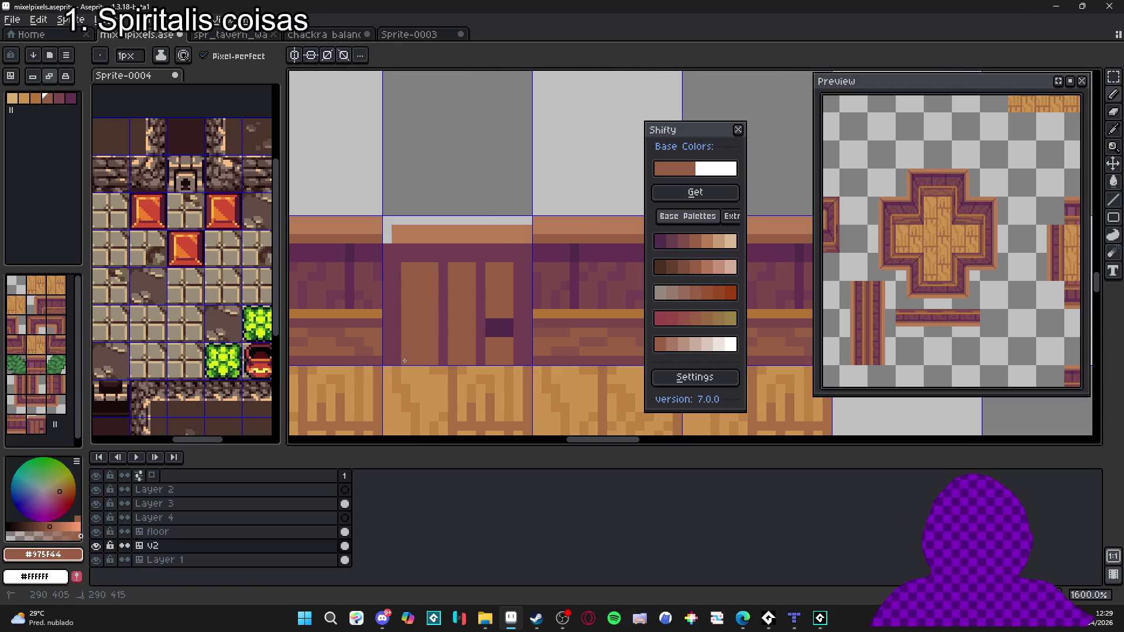
left_click_drag(443, 297, 444, 266)
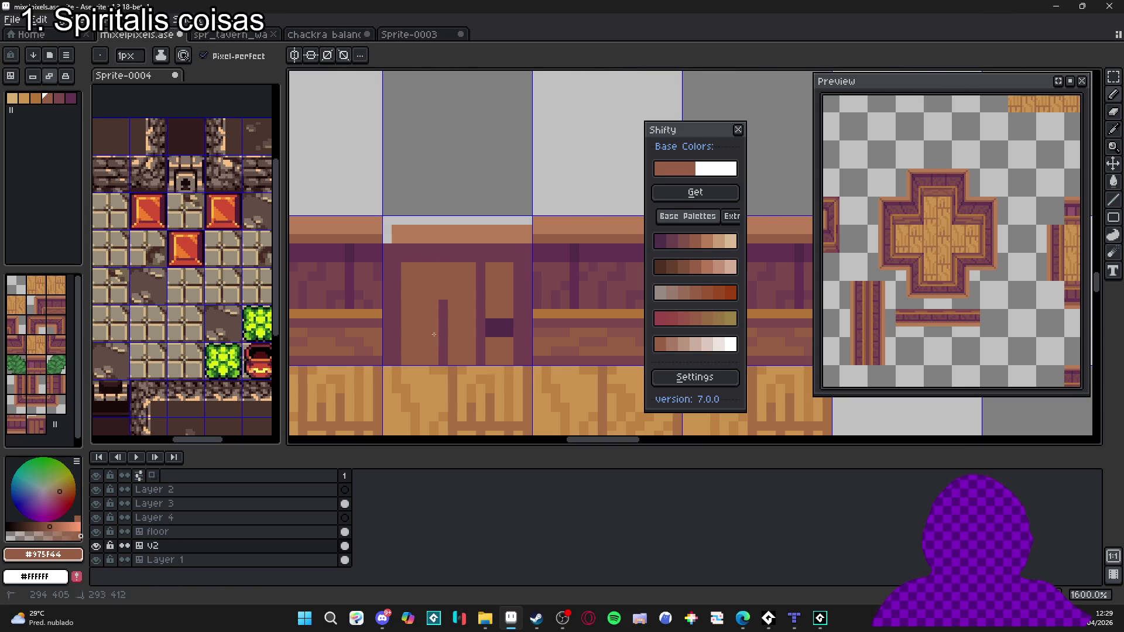
left_click_drag(445, 362, 445, 311)
mouse_move(482, 266)
left_mouse_down()
mouse_move(482, 363)
mouse_move(482, 351)
left_mouse_up()
Step: Paint two purple plank divider lines down the brown door
left_click(525, 335, "alt")
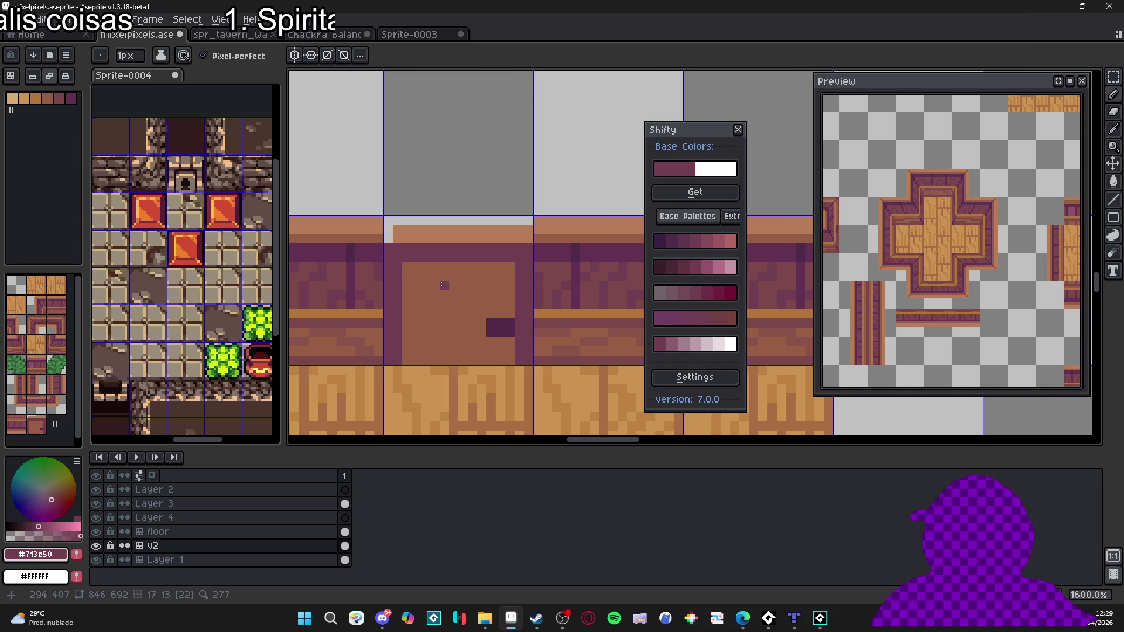
left_click_drag(436, 267, 436, 363)
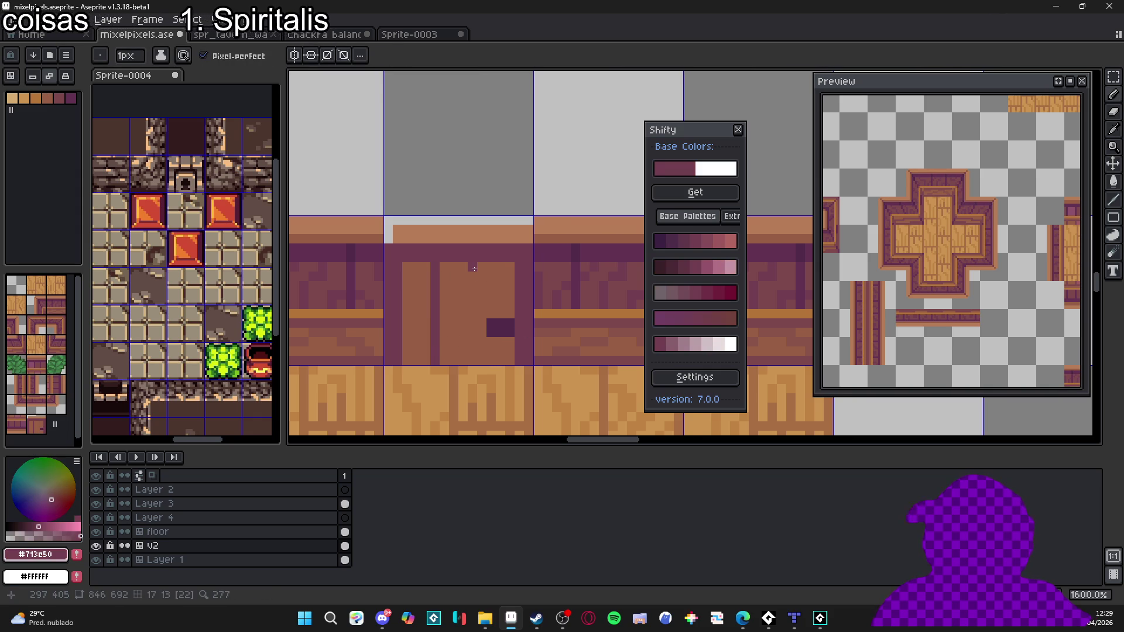
left_click_drag(476, 269, 481, 363)
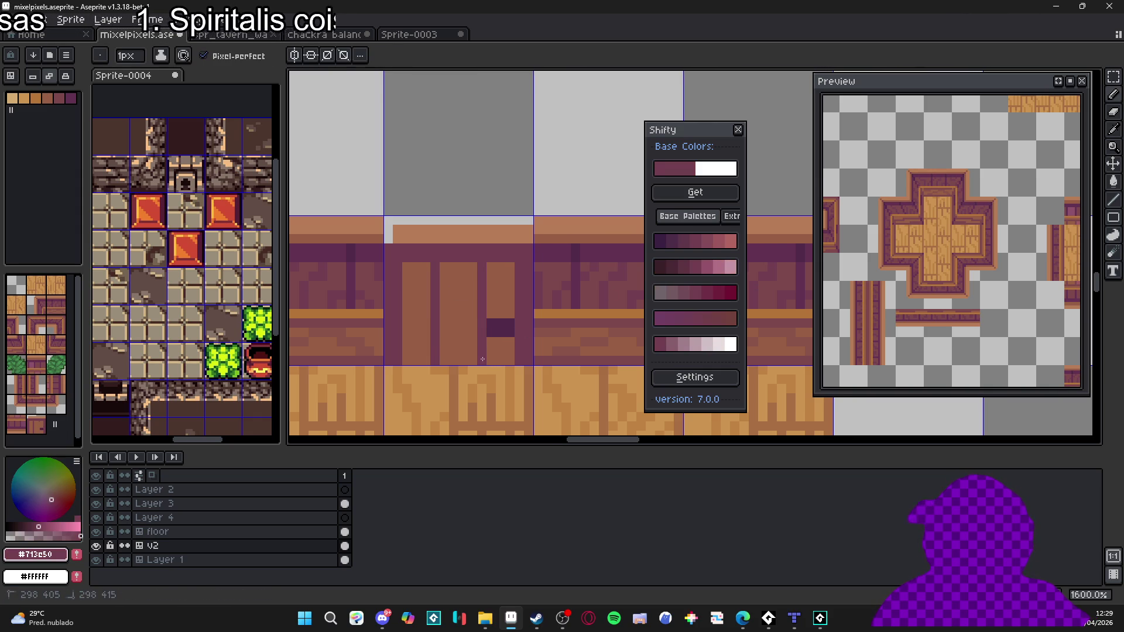
scroll(488, 362, "down", 5)
scroll(514, 369, "up", 5)
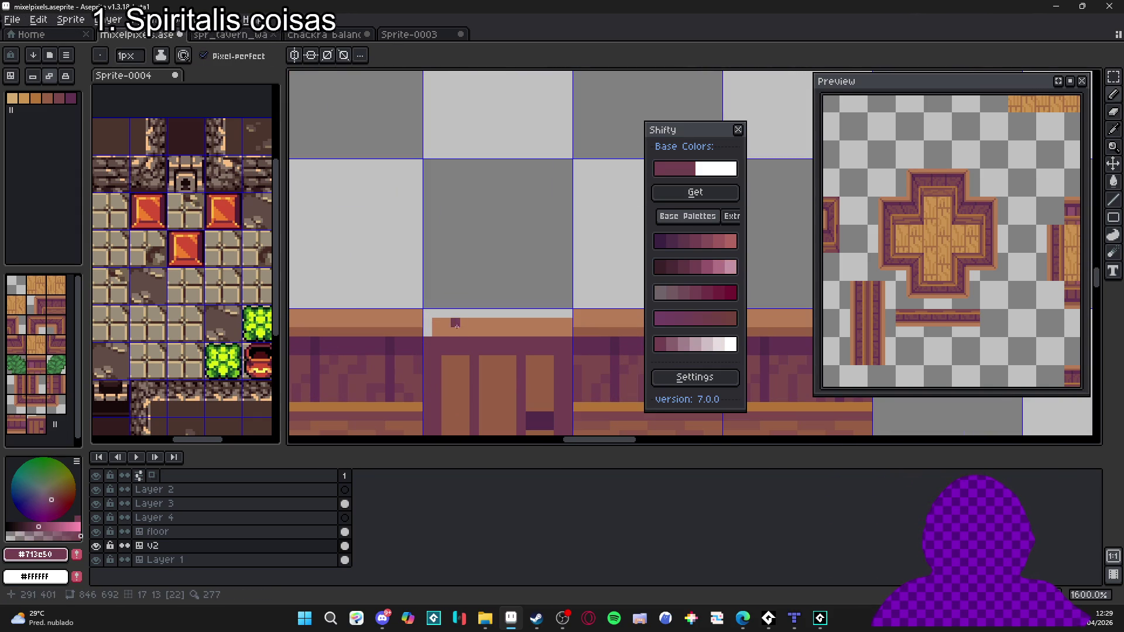
Step: Choose a light tan colour from the palette
left_click(430, 330, "alt")
scroll(429, 319, "down", 4)
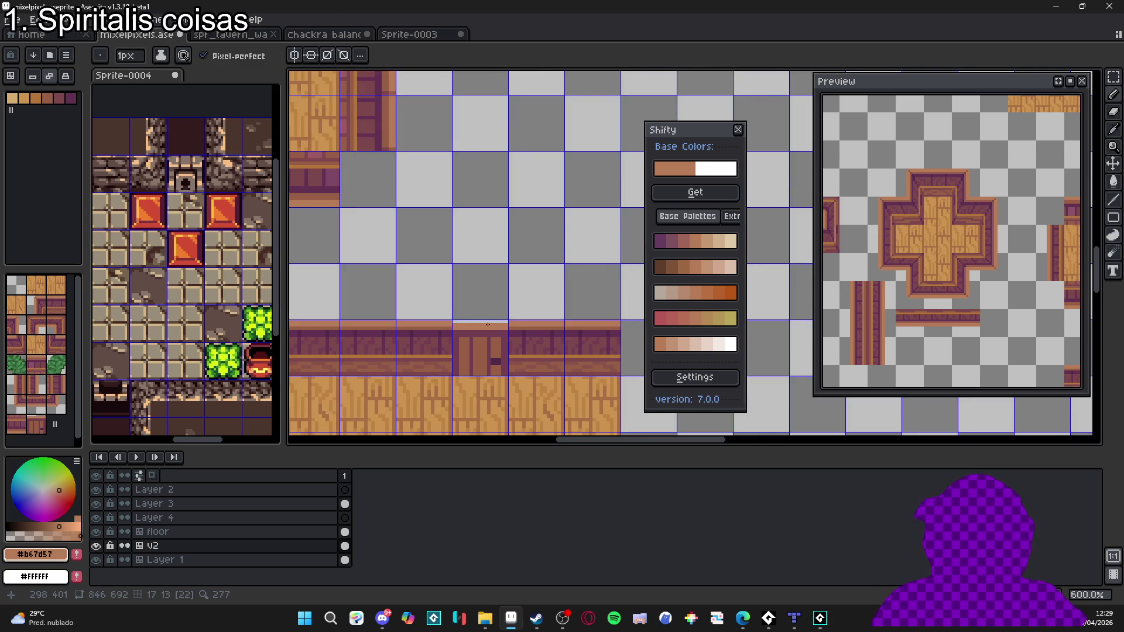
scroll(488, 324, "up", 4)
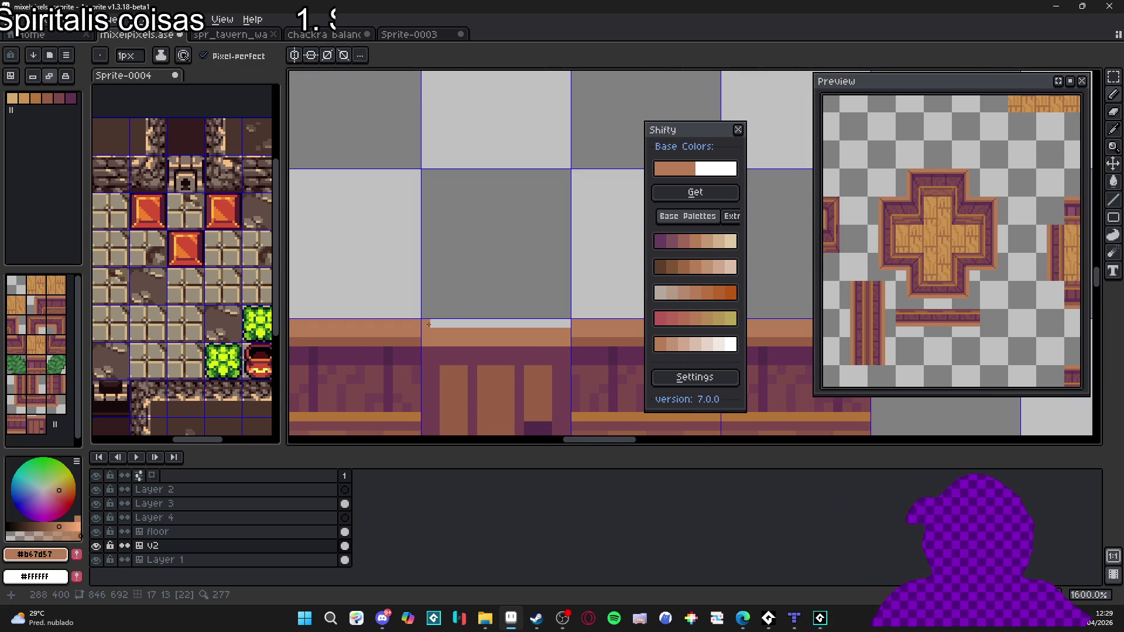
scroll(562, 329, "down", 4)
scroll(571, 351, "up", 3)
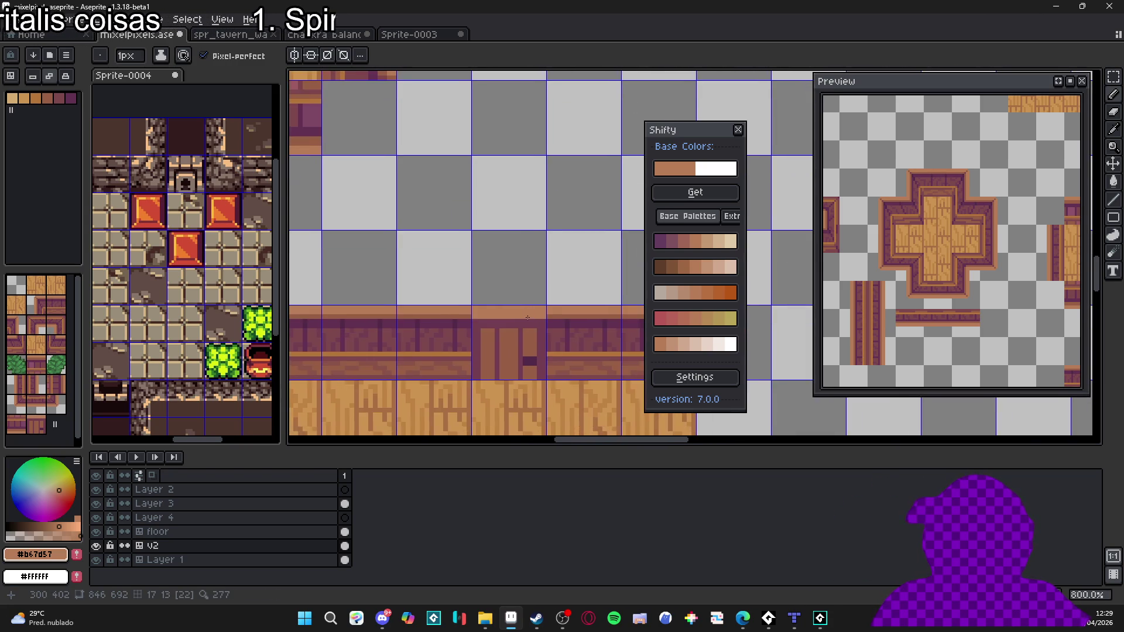
left_click(579, 367, "alt")
left_click(484, 322, "alt")
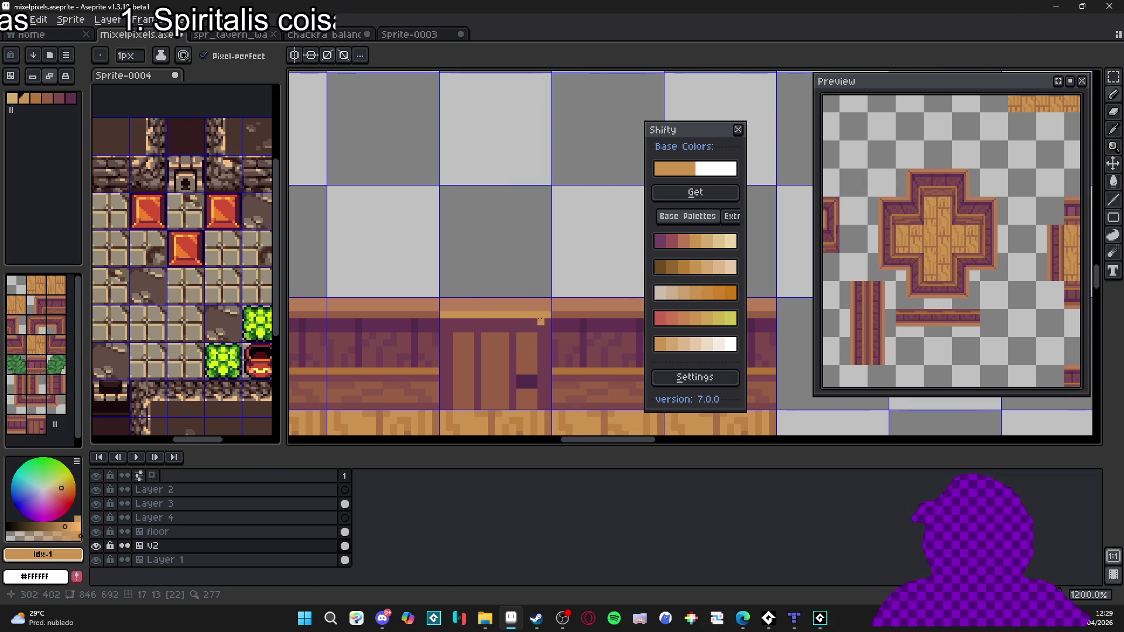
scroll(512, 308, "down", 3)
scroll(512, 309, "down", 1)
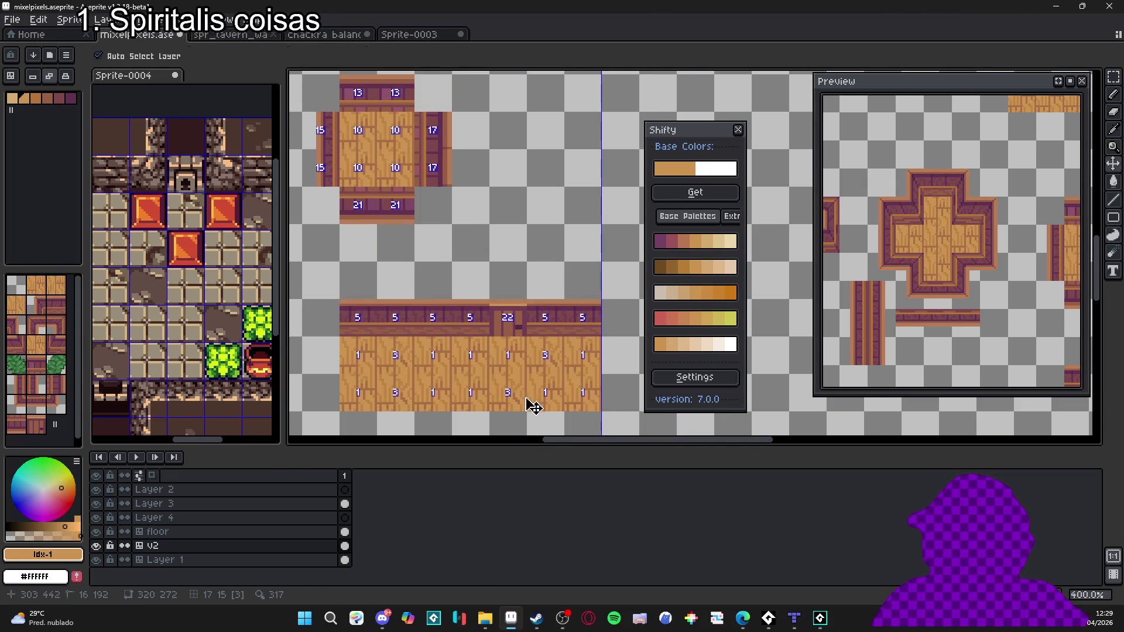
scroll(539, 360, "down", 1)
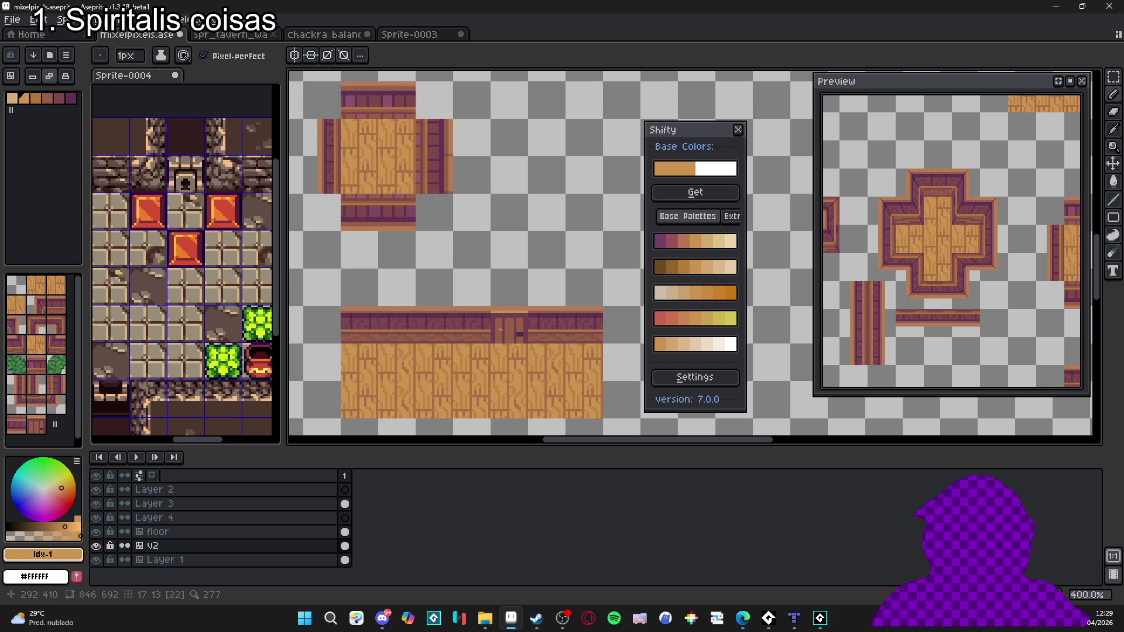
scroll(497, 332, "up", 5)
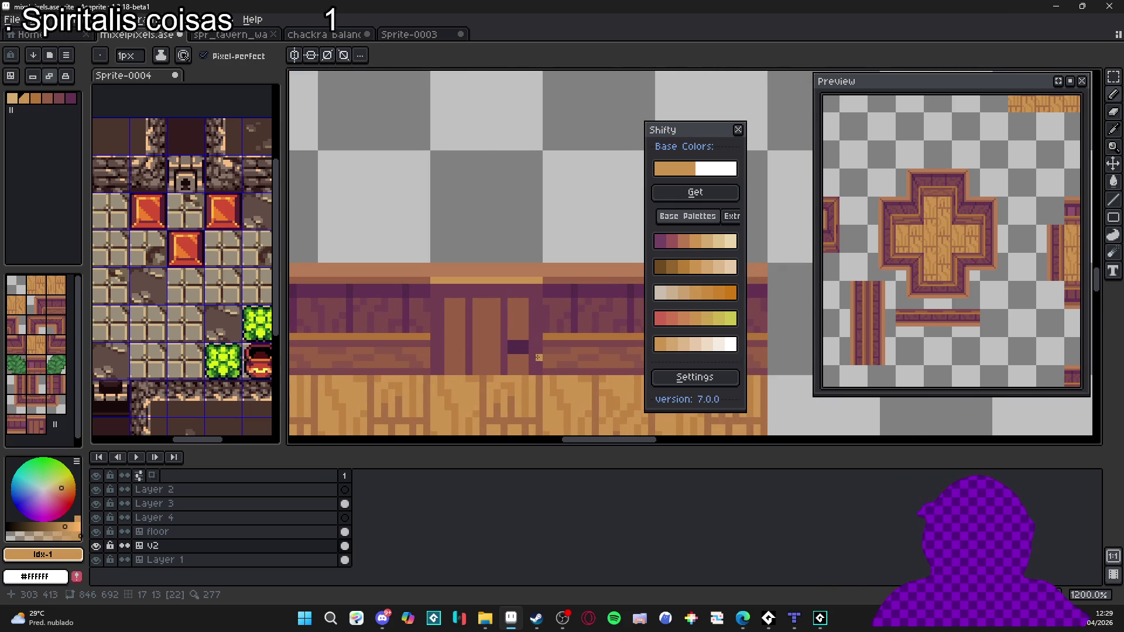
Step: Select the door and scale it down to 14x16 pixels, leaving gaps on each side
key("m")
left_click_drag(546, 371, 428, 261)
left_click_drag(548, 317, 535, 323)
key("Return")
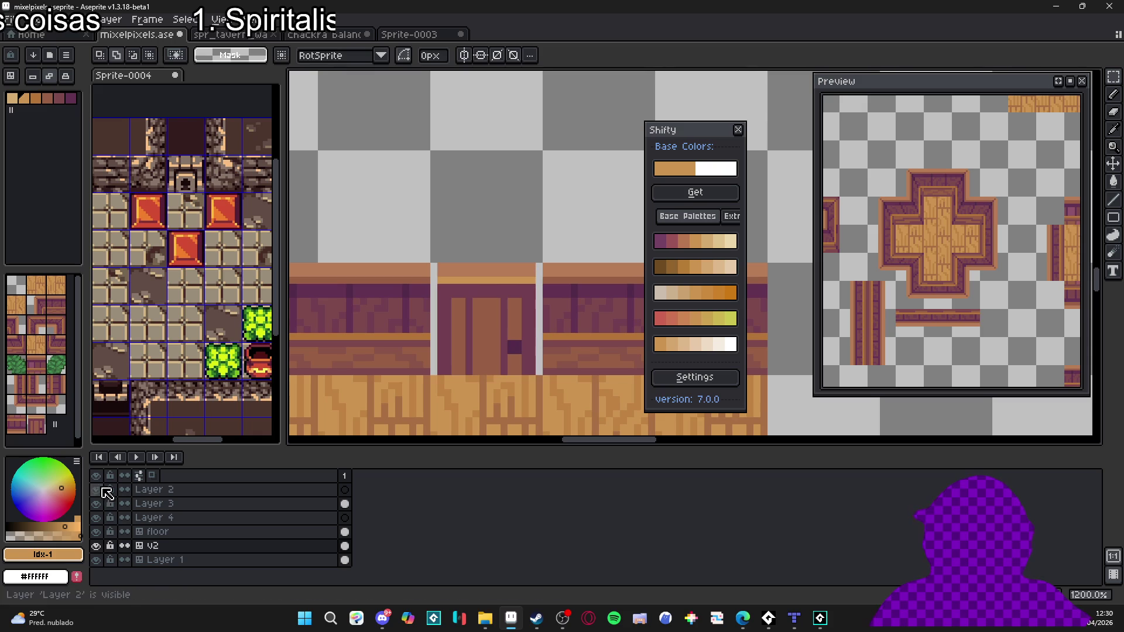
Step: Paint dark purple vertical pencil posts in the left and right gaps beside the door
left_click(70, 98)
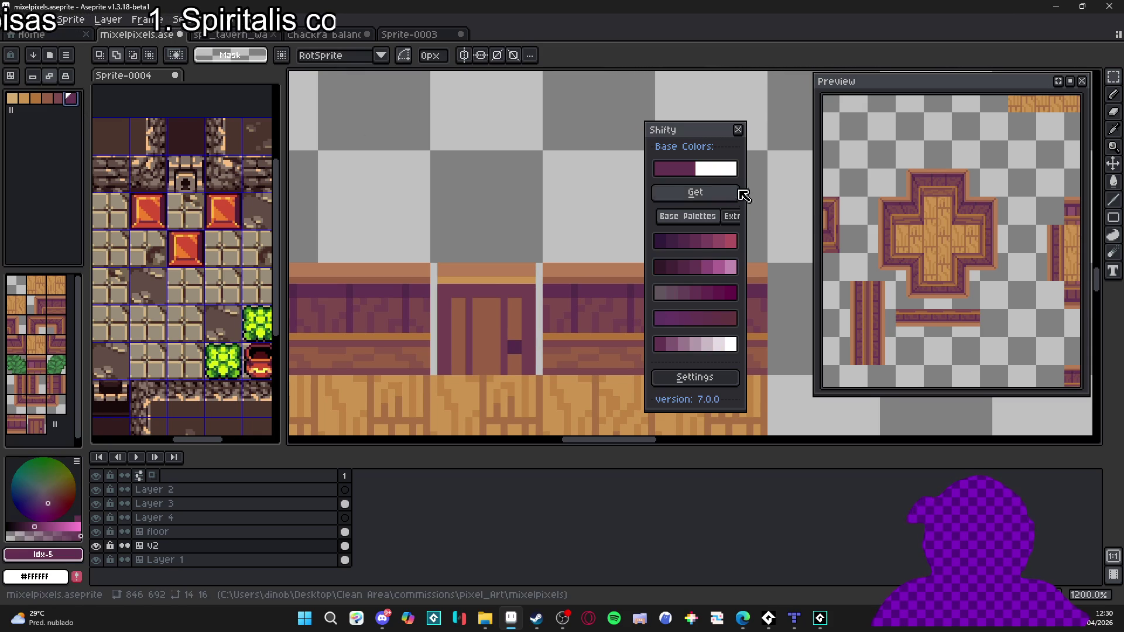
left_click(664, 267)
key("b")
left_click_drag(539, 373, 539, 268)
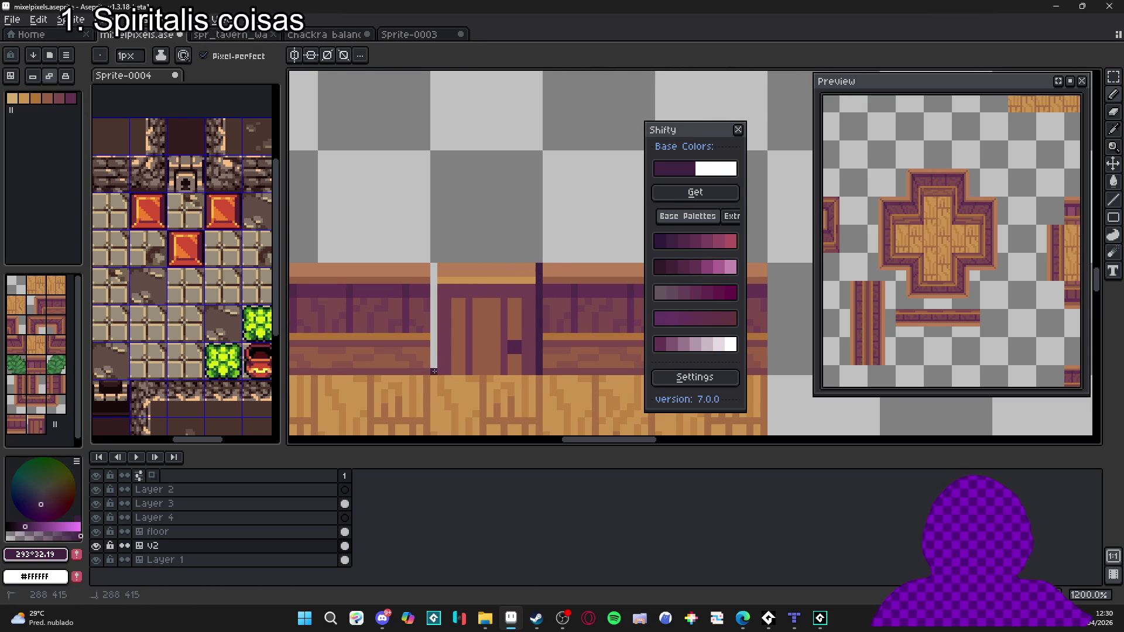
left_click_drag(434, 372, 436, 267)
Step: Add a dark purple pixel at the base of the right post
scroll(436, 267, "down", 4)
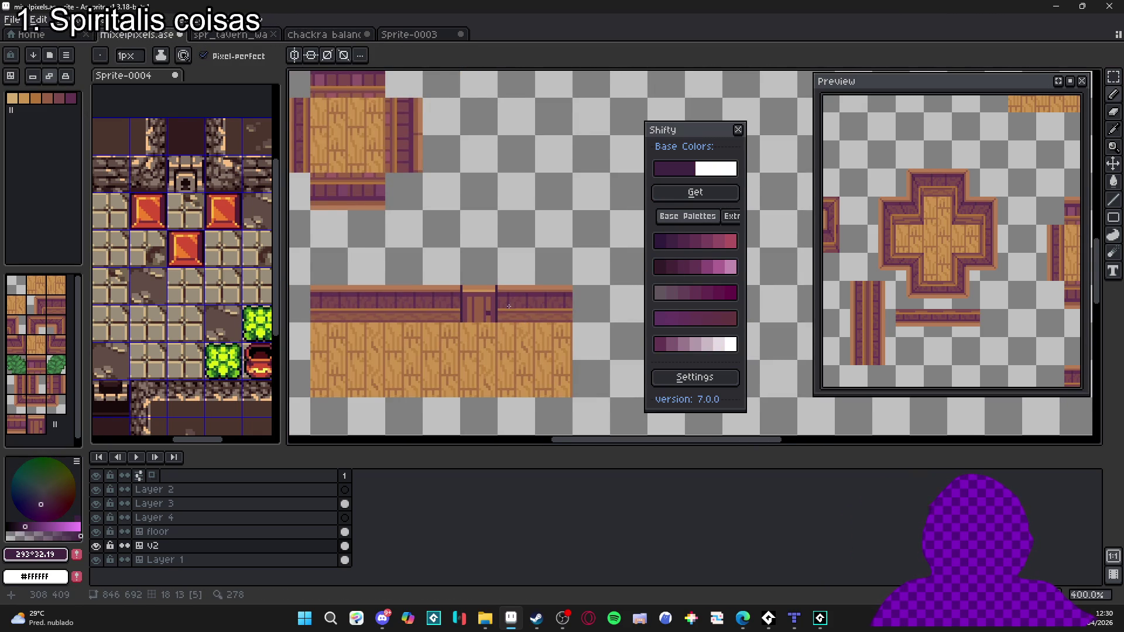
scroll(510, 307, "down", 1)
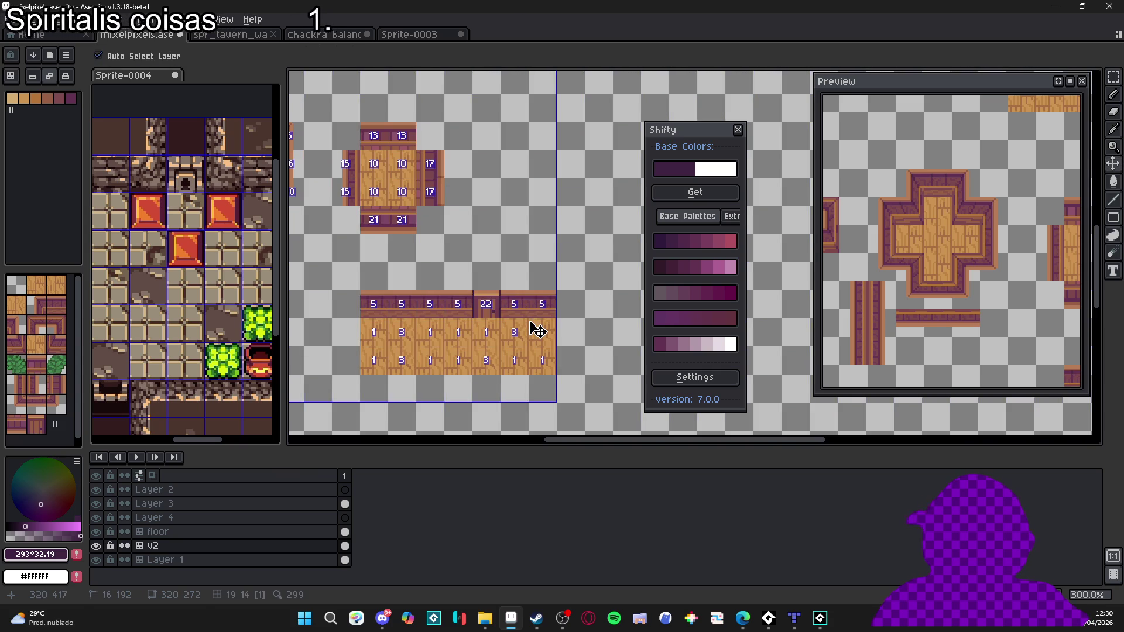
scroll(492, 315, "up", 5)
left_click(481, 322)
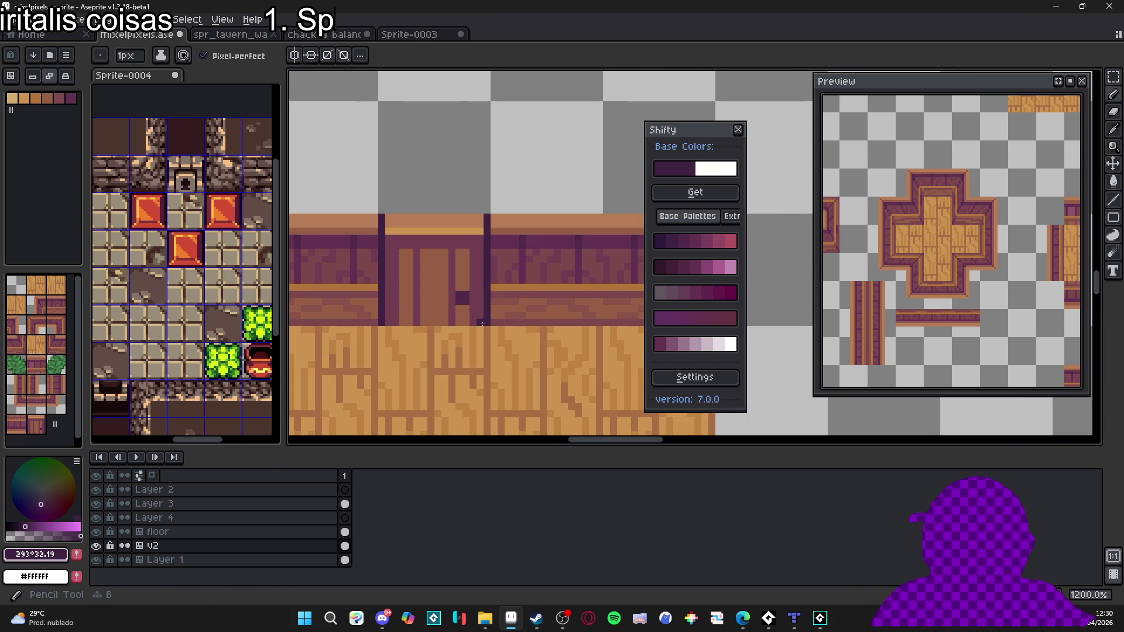
Step: Sample the door's colours: dark #713C50, lighter brown #975F44 and the dark door-knob shade
scroll(382, 320, "down", 4)
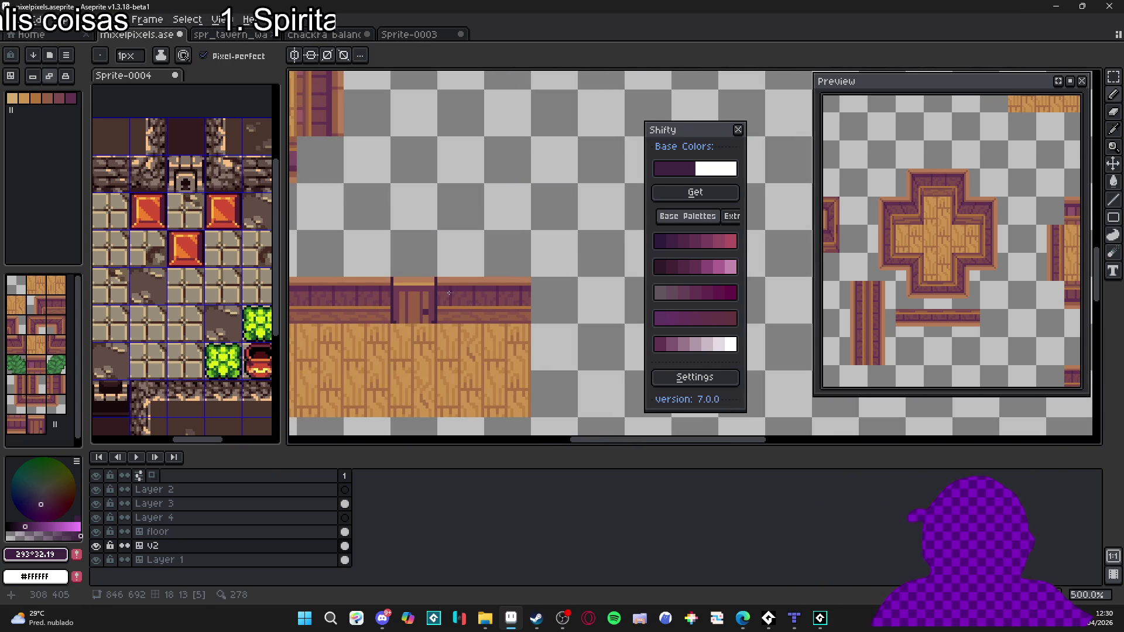
scroll(399, 277, "up", 3)
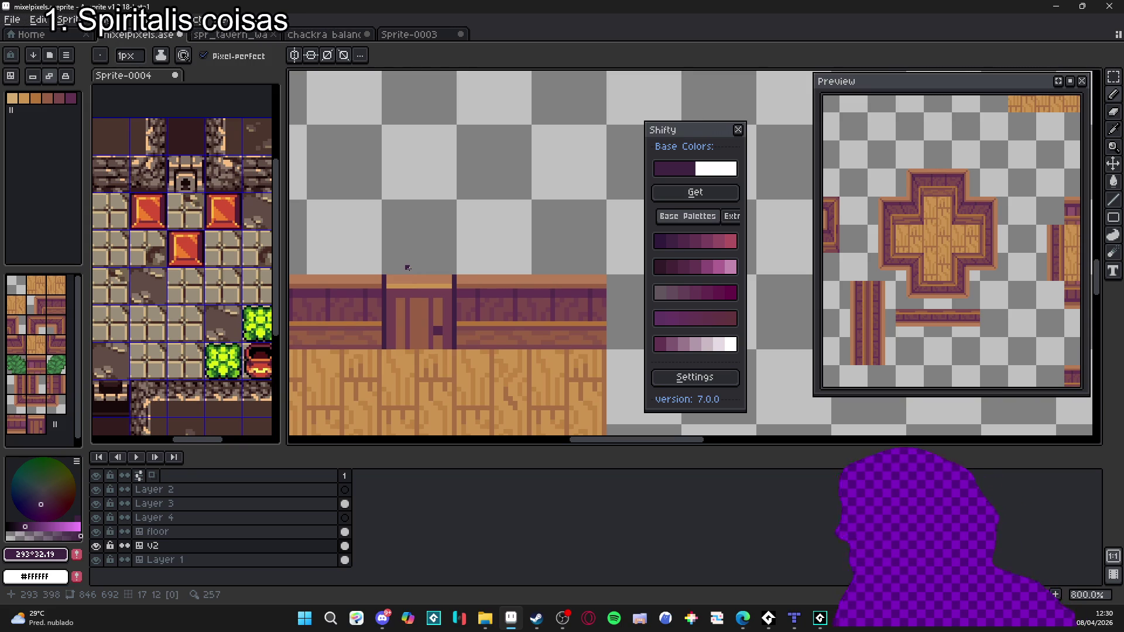
scroll(403, 258, "up", 2)
left_click(434, 293, "alt")
left_click(427, 293, "alt")
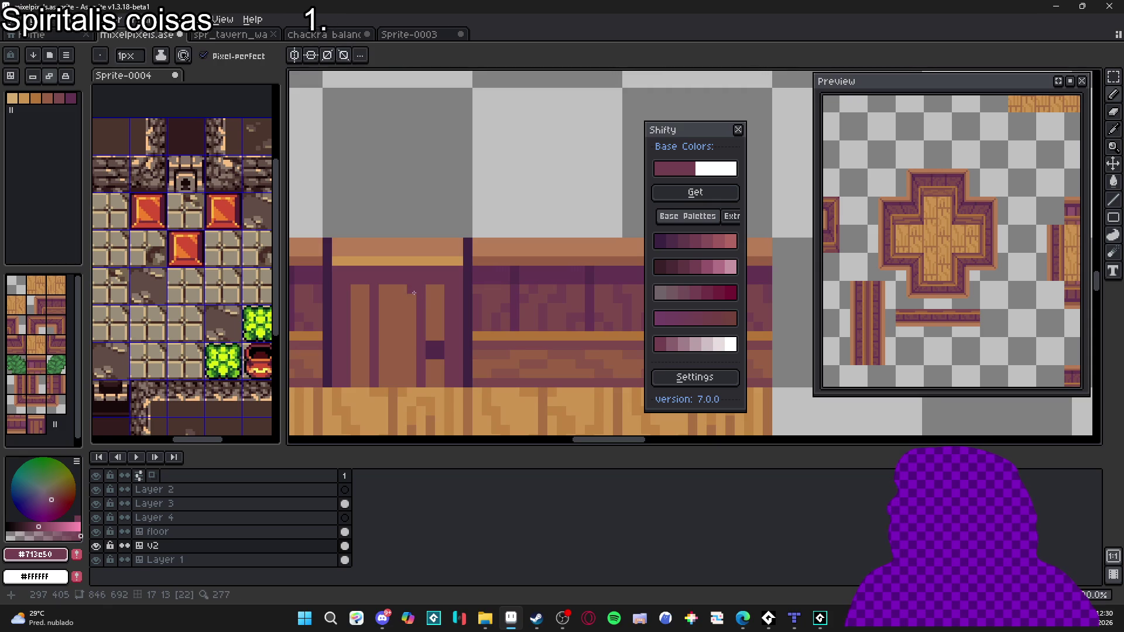
left_click(424, 379, "alt")
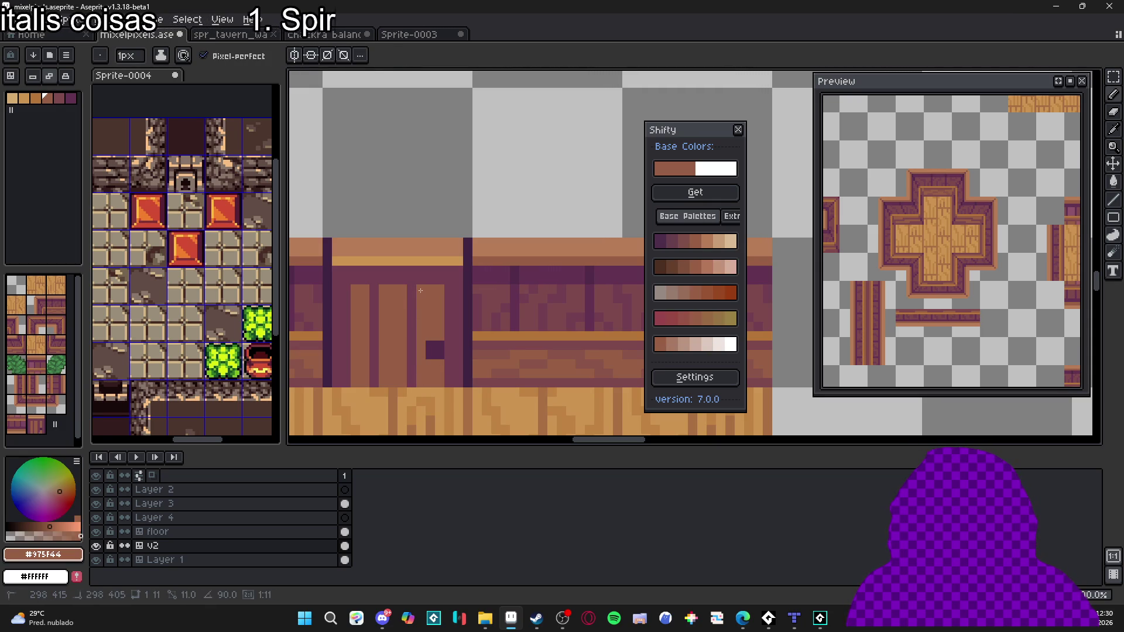
left_click(381, 290, "alt")
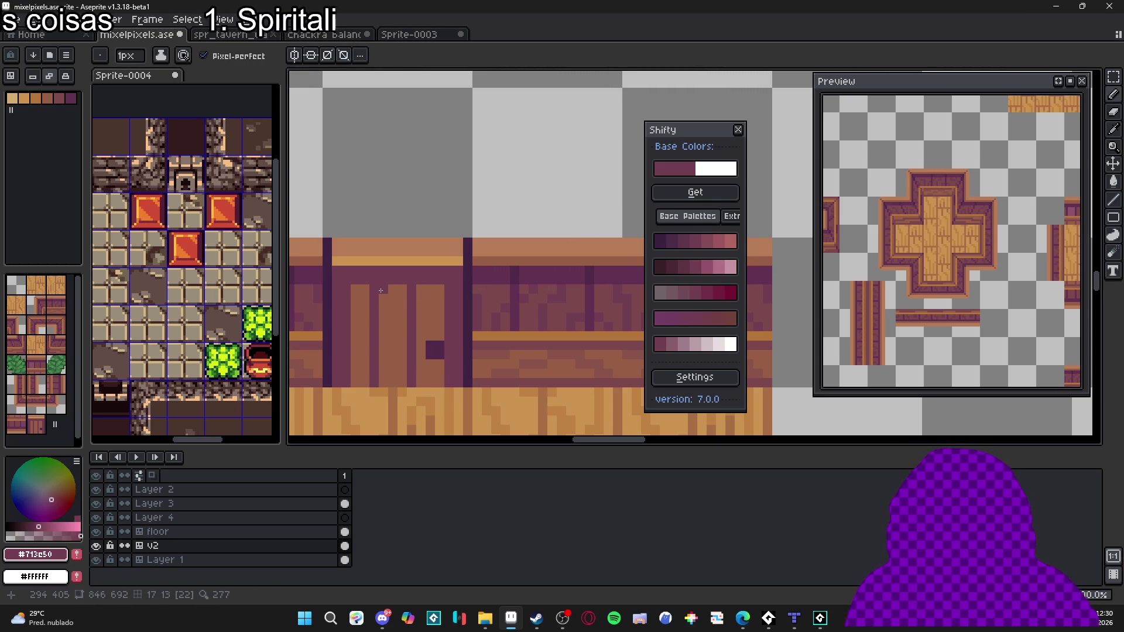
left_click(381, 366, "alt")
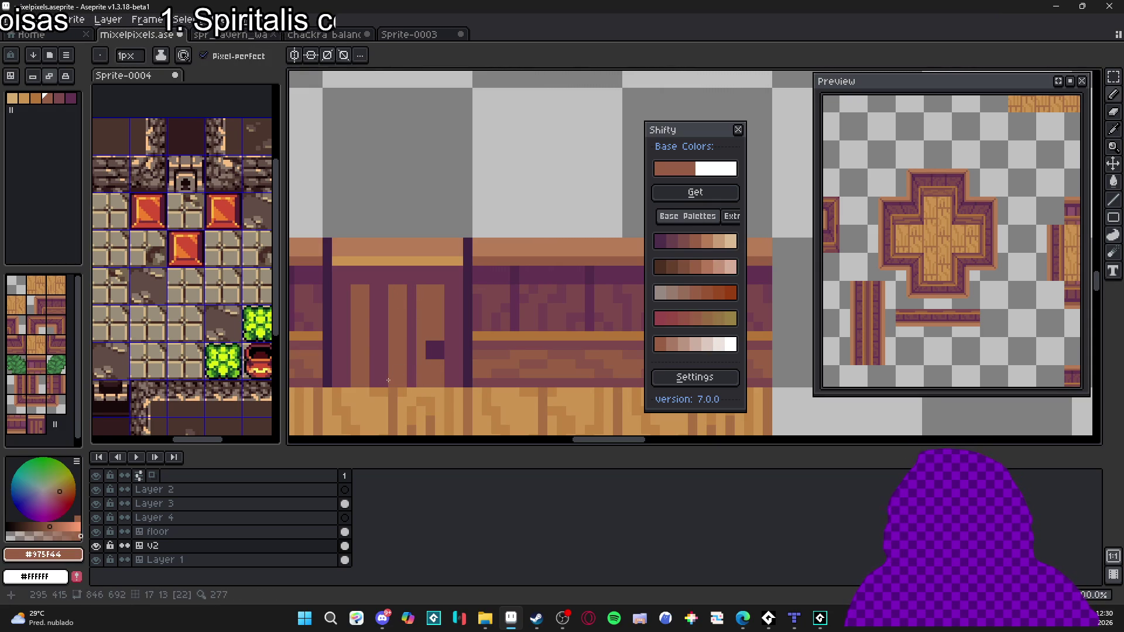
scroll(384, 317, "down", 2)
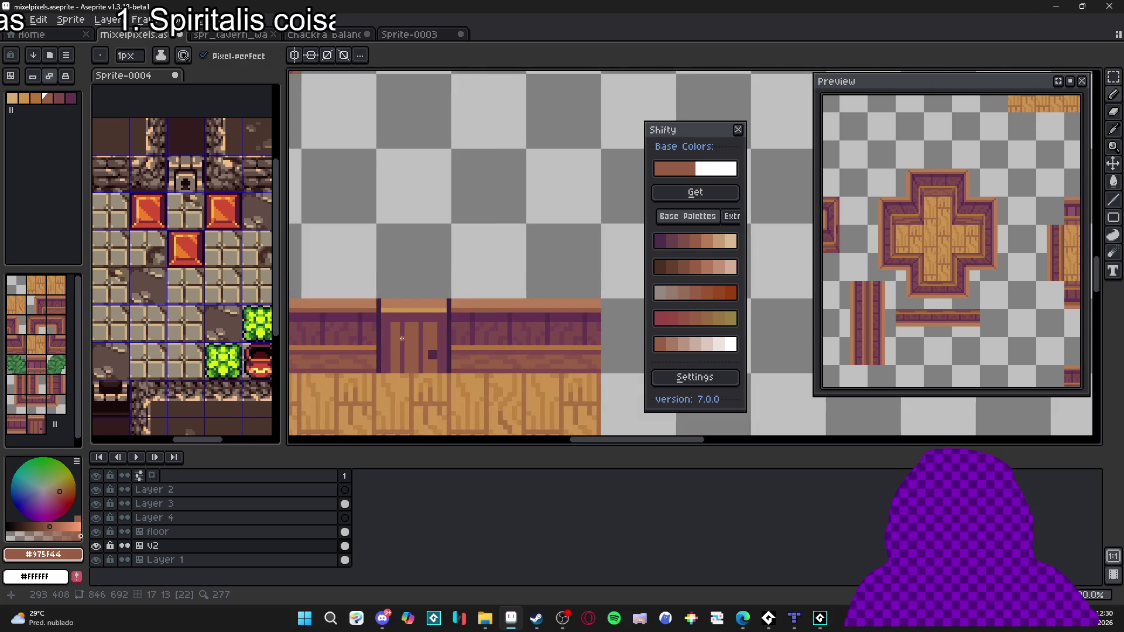
scroll(400, 316, "up", 2)
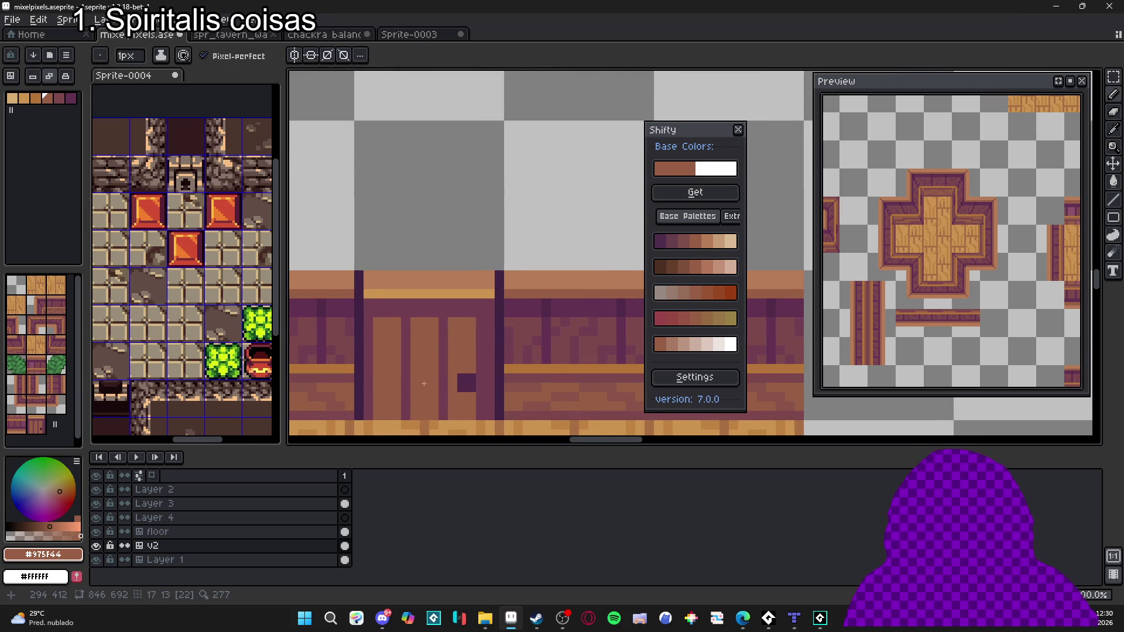
scroll(486, 410, "down", 2)
scroll(480, 400, "up", 2)
left_click(462, 381, "alt")
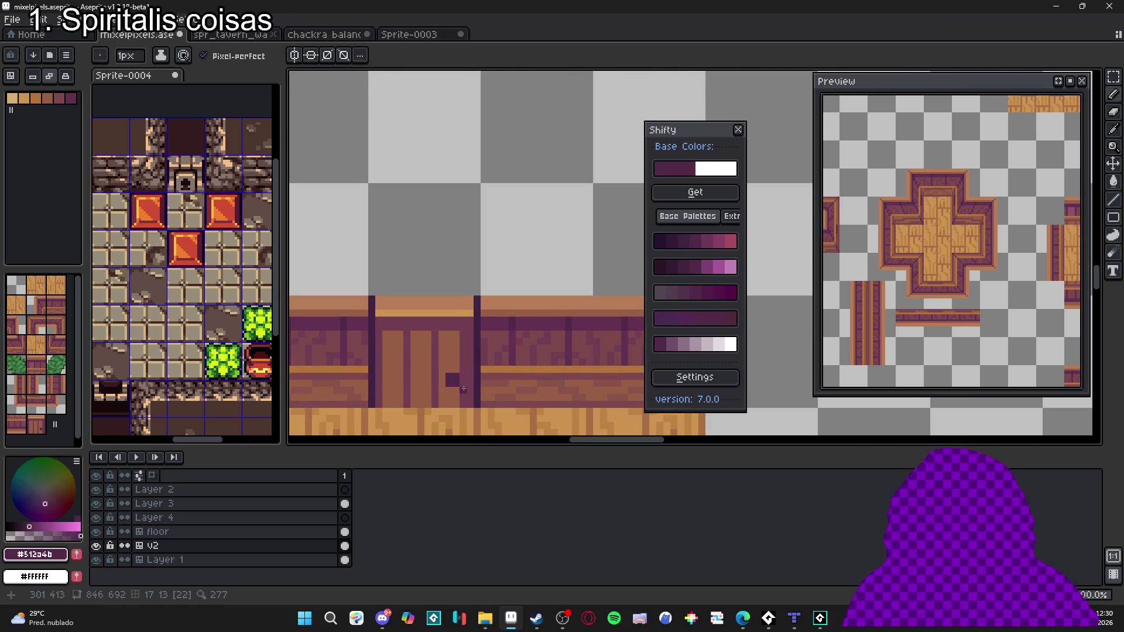
Step: Save the finished framed door tile to mixelpixels.aseprite
scroll(461, 377, "down", 1)
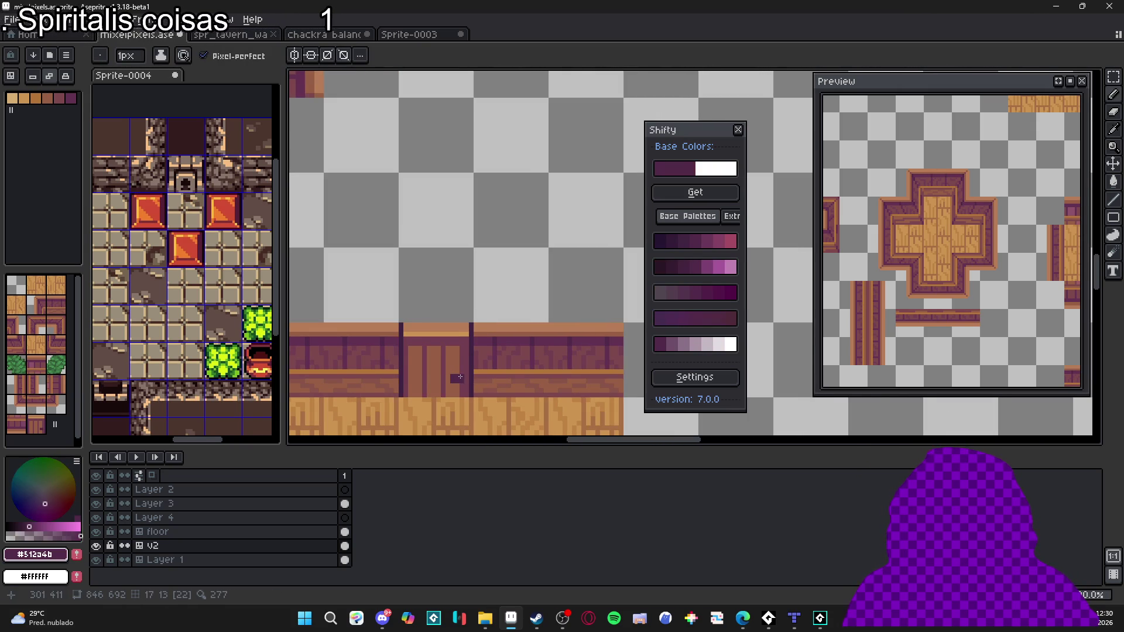
scroll(460, 377, "down", 1)
scroll(478, 394, "down", 2)
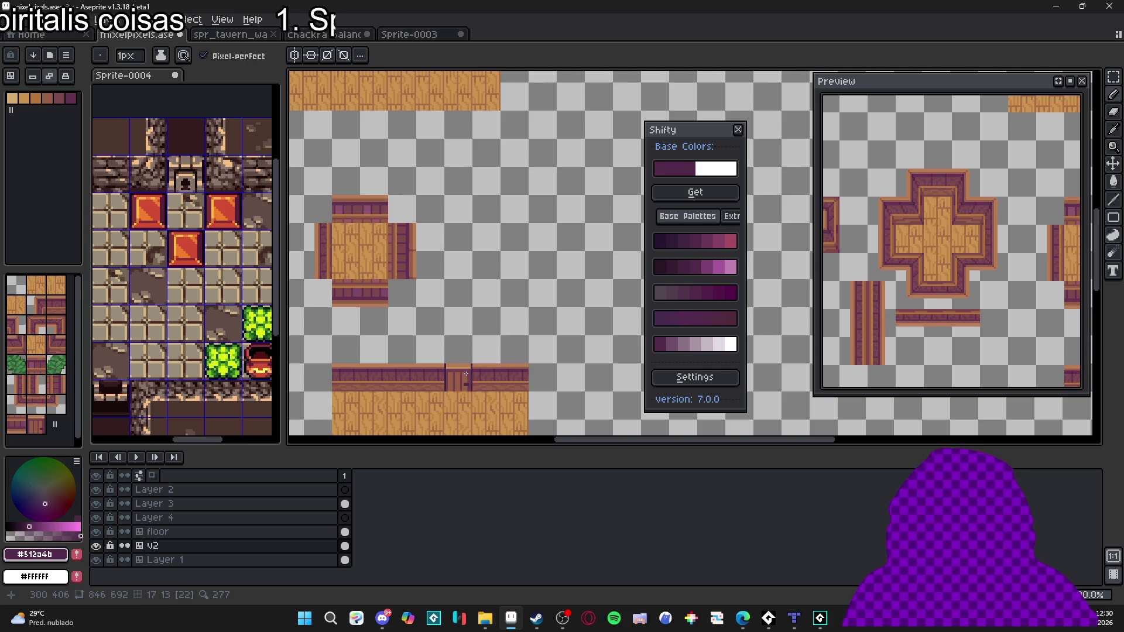
scroll(456, 363, "up", 4)
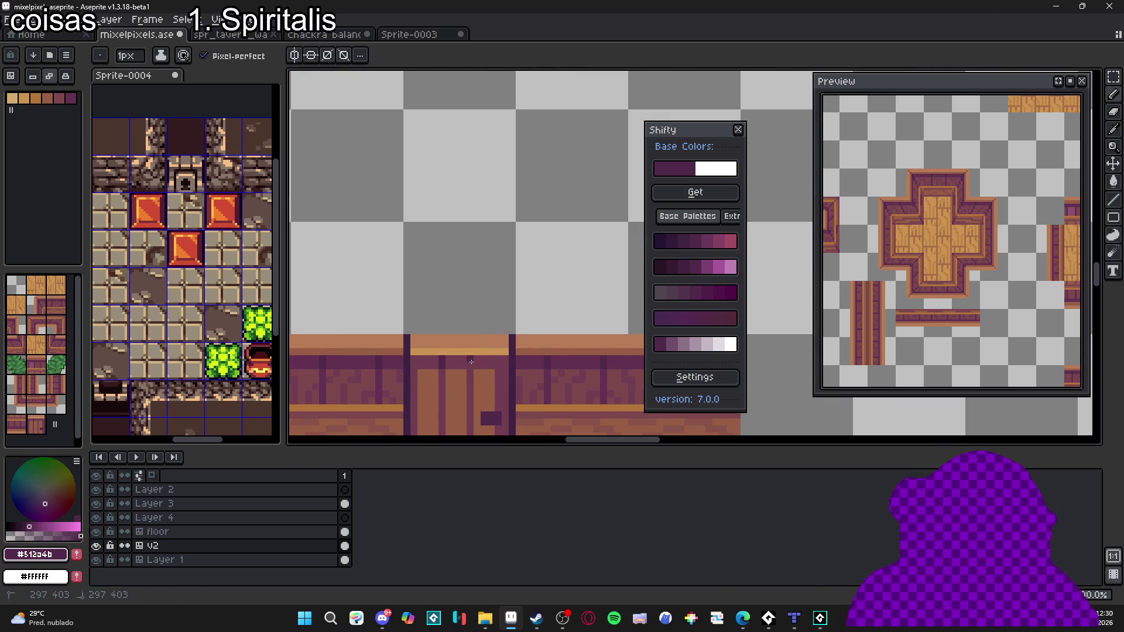
scroll(472, 363, "down", 3)
scroll(470, 357, "up", 3)
scroll(469, 352, "down", 1)
scroll(468, 352, "down", 1)
scroll(467, 357, "down", 1)
scroll(465, 363, "up", 1)
key("v")
scroll(464, 370, "down", 1)
key("ctrl+s")
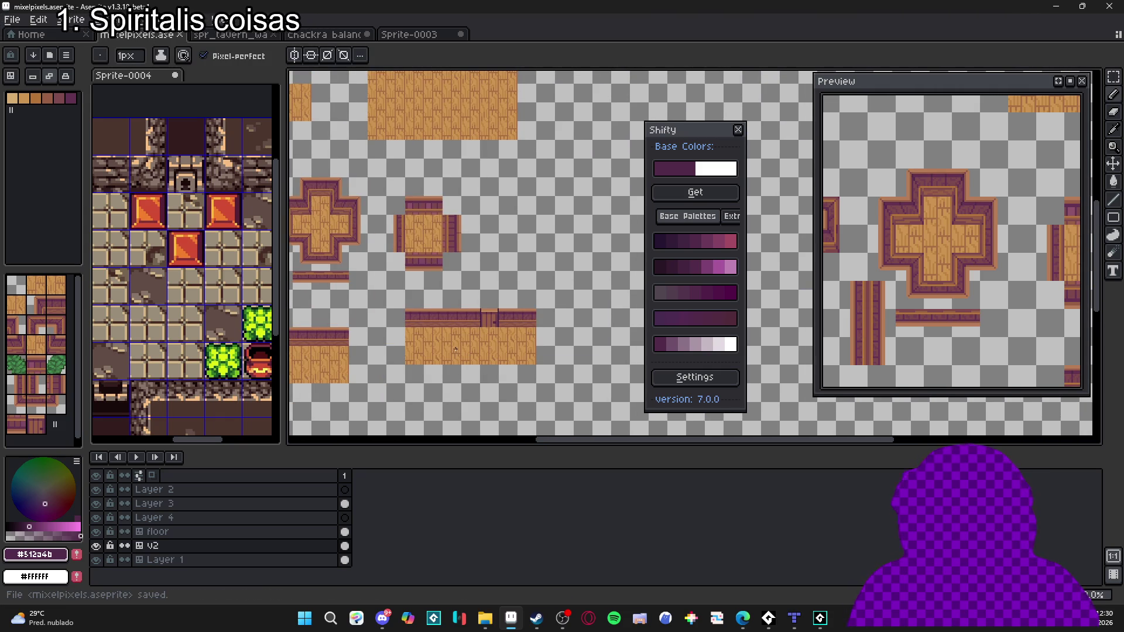